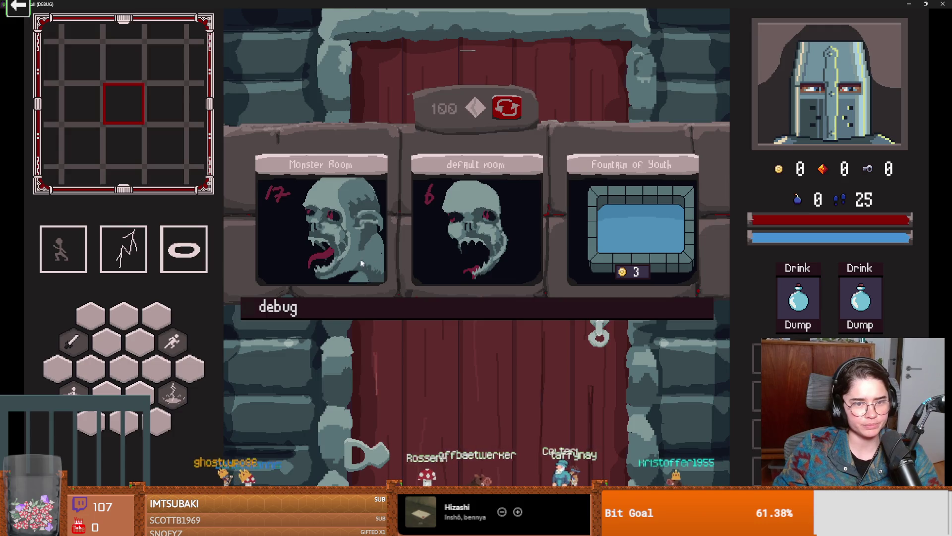
# - Enter the skull monster room and attack the skeleton and spider enemies
pyautogui.press('a')
pyautogui.press('s')
pyautogui.press('a')
pyautogui.click(457, 362)
pyautogui.press('s')
pyautogui.press('a')
pyautogui.click(518, 397)
pyautogui.click(517, 393)
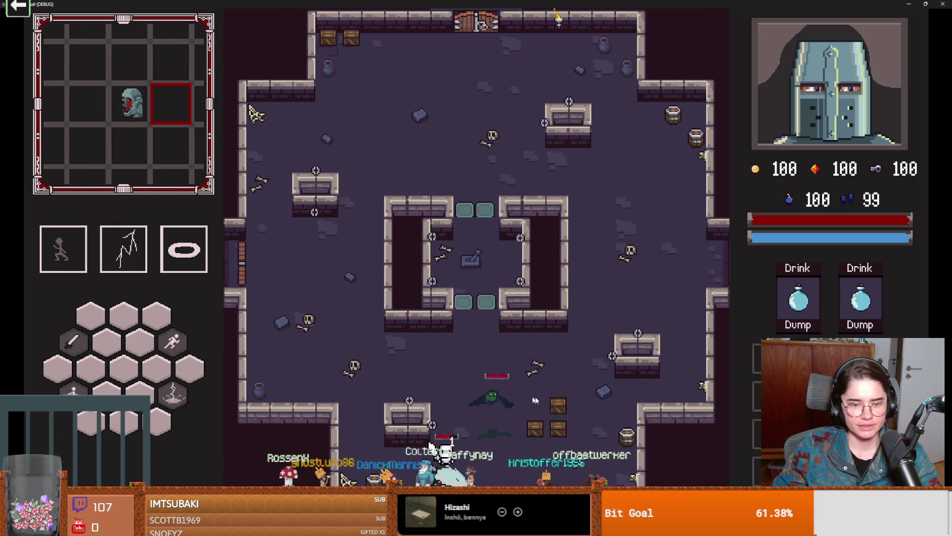
pyautogui.click(498, 394)
# - Fight the bat, grab the red gem, pass through the central chamber, then stop the game with F8
pyautogui.press('d')
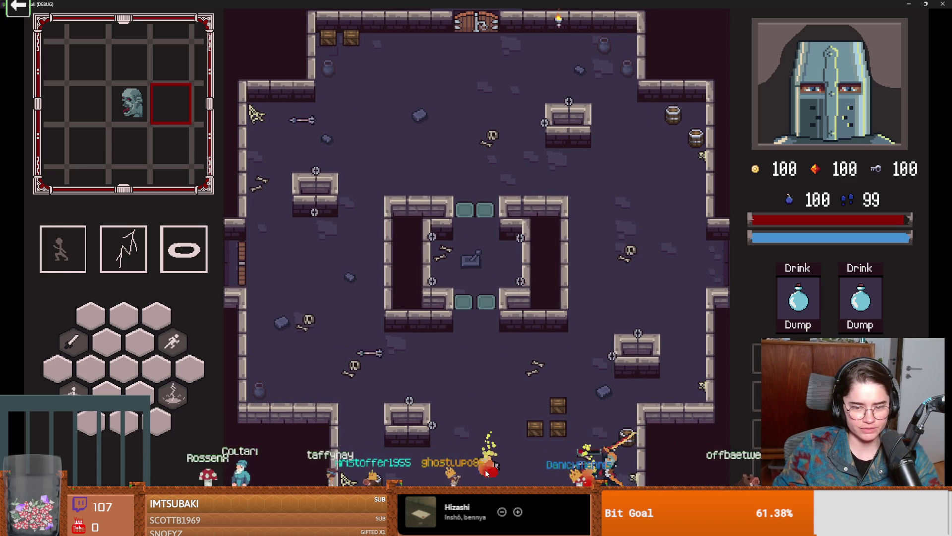
pyautogui.press('w')
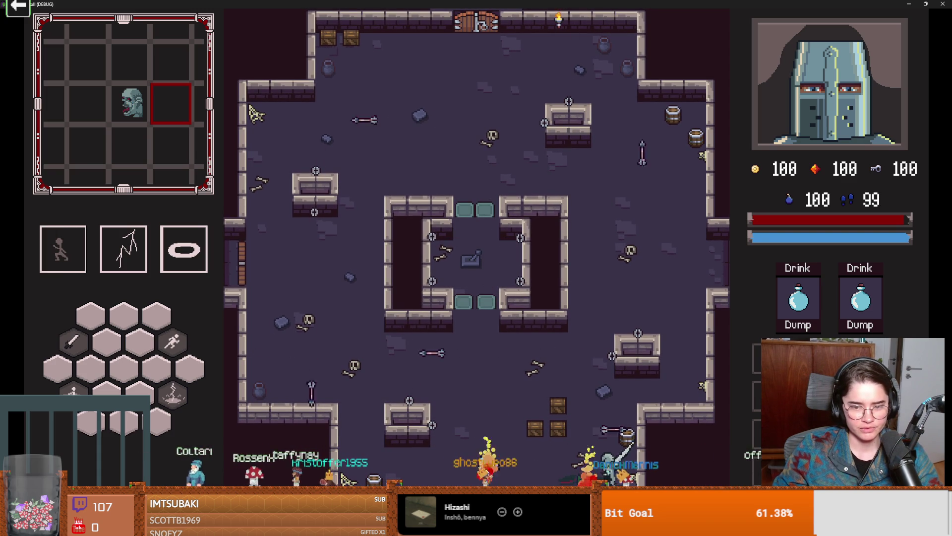
pyautogui.press('a')
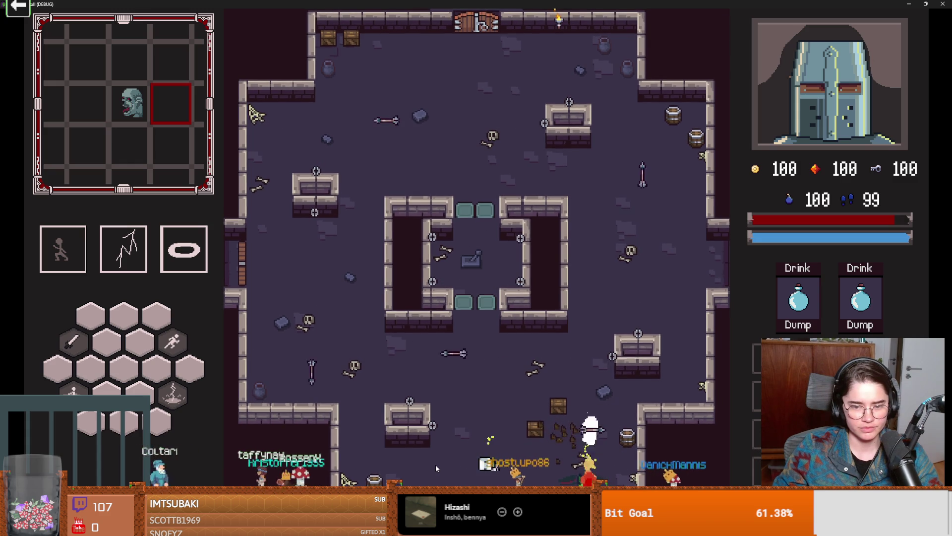
pyautogui.press('w')
pyautogui.press('a')
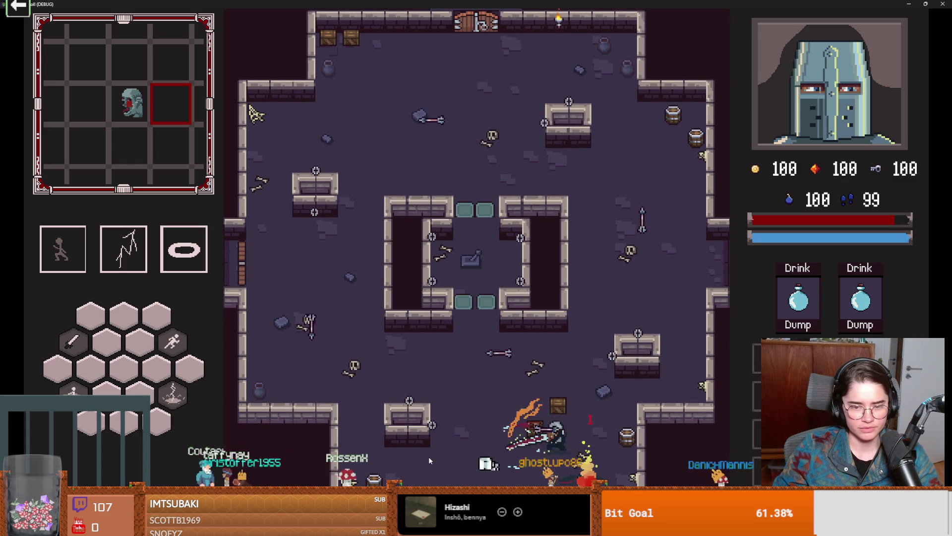
pyautogui.press('d')
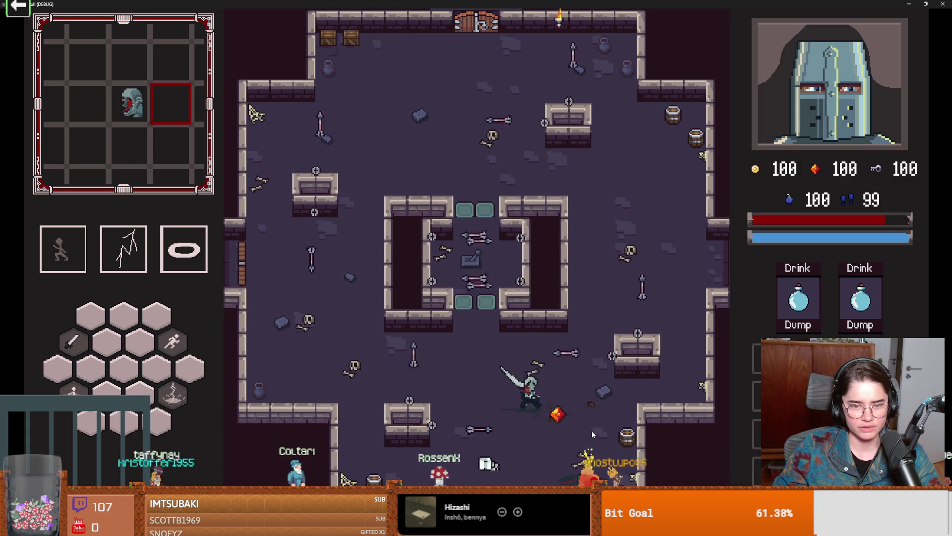
pyautogui.press('d')
pyautogui.press('a')
pyautogui.press('space')
pyautogui.press('w')
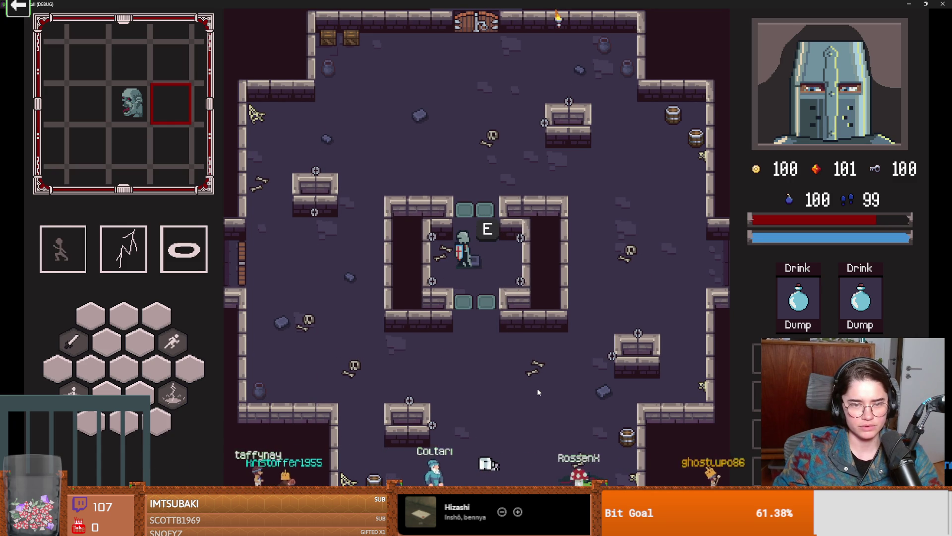
pyautogui.press('w')
pyautogui.press('w')
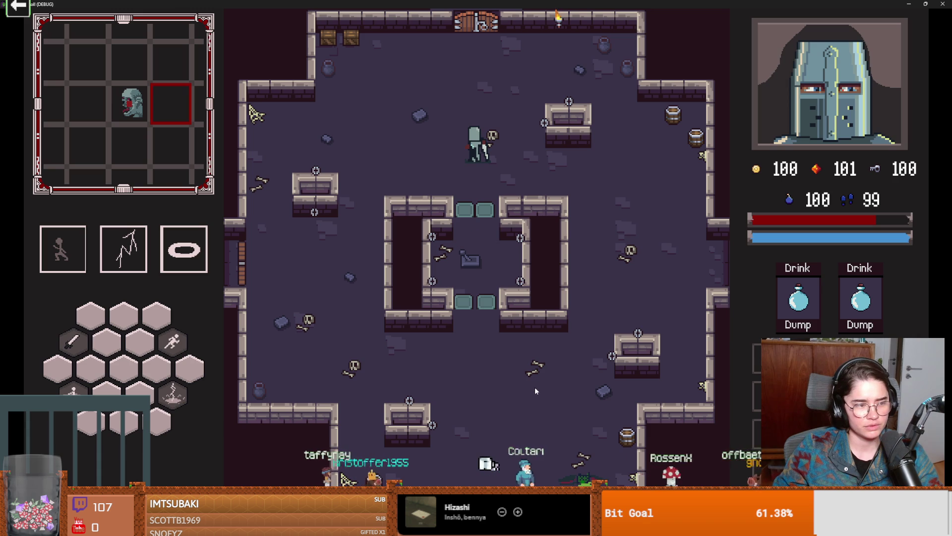
pyautogui.press('F8')
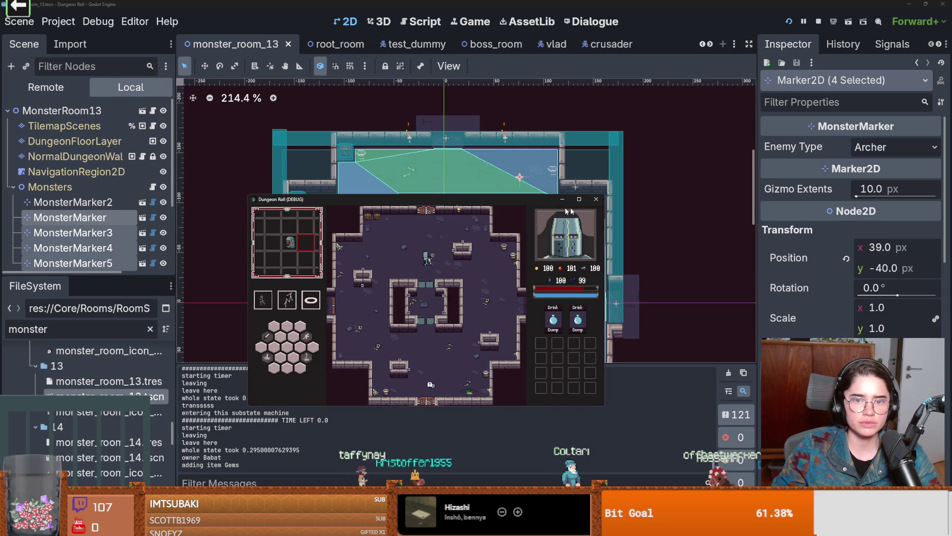
# - Filter the FileSystem for 'fire' and open the fire particle scene
pyautogui.click(67, 331)
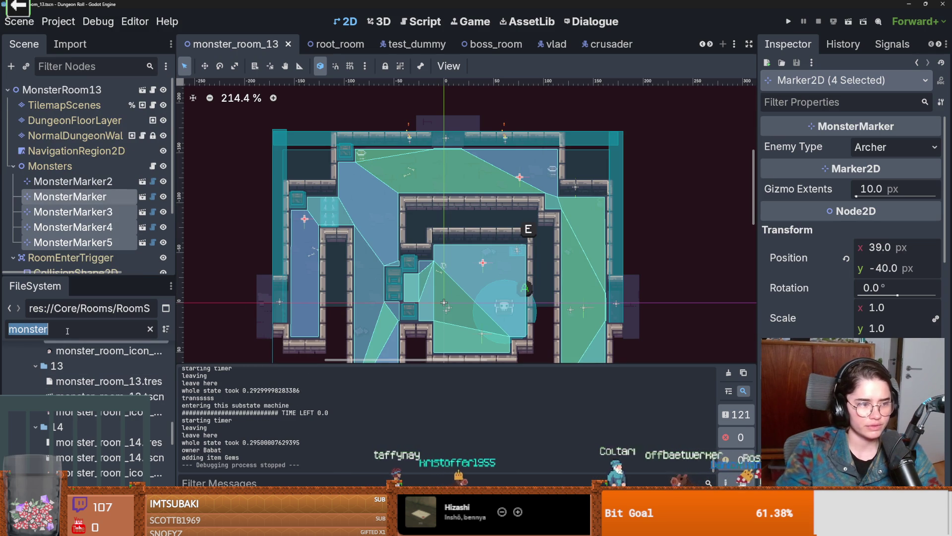
pyautogui.write('fire')
pyautogui.doubleClick(107, 381)
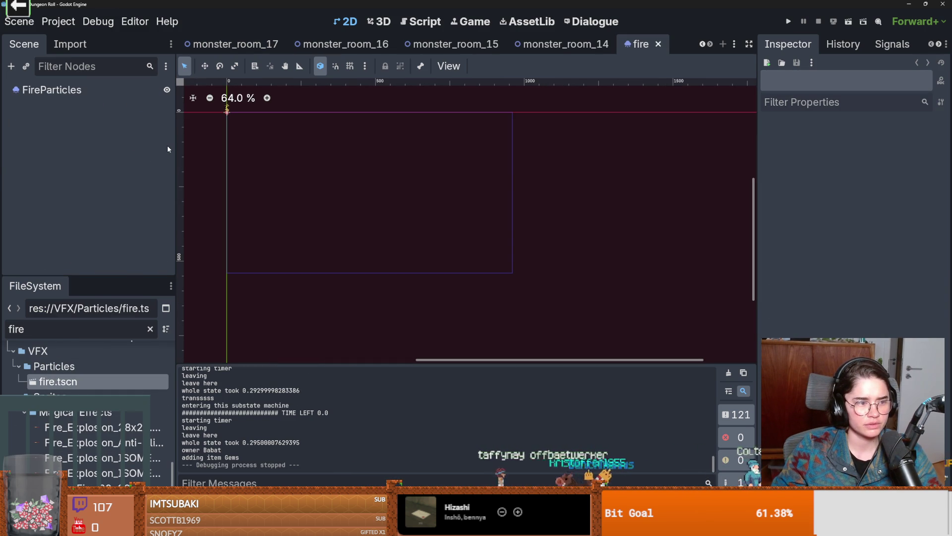
pyautogui.scroll(12, 706, 45)
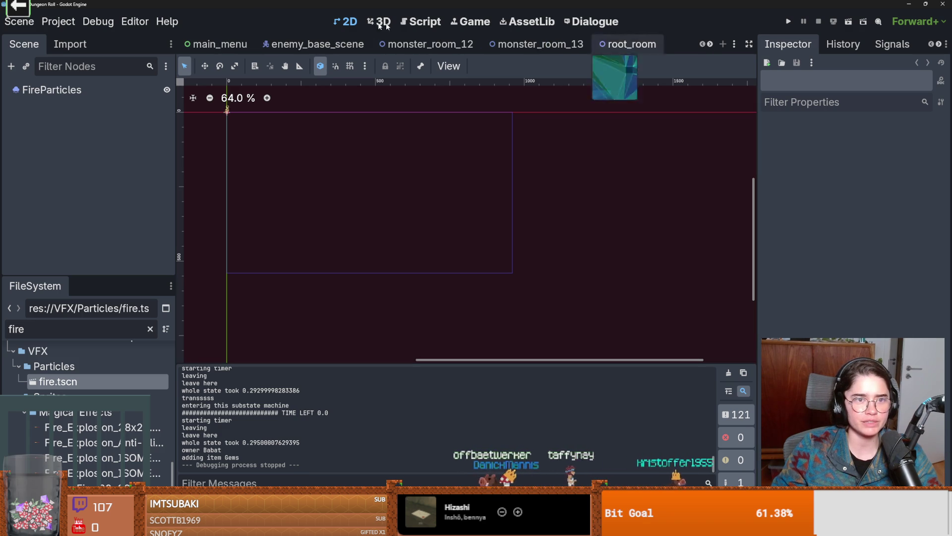
# - Close the main_menu, enemy_base_scene, monster_room_12/13, test_dummy, boss_room and vlad scene tabs
pyautogui.click(223, 44)
pyautogui.click(256, 44)
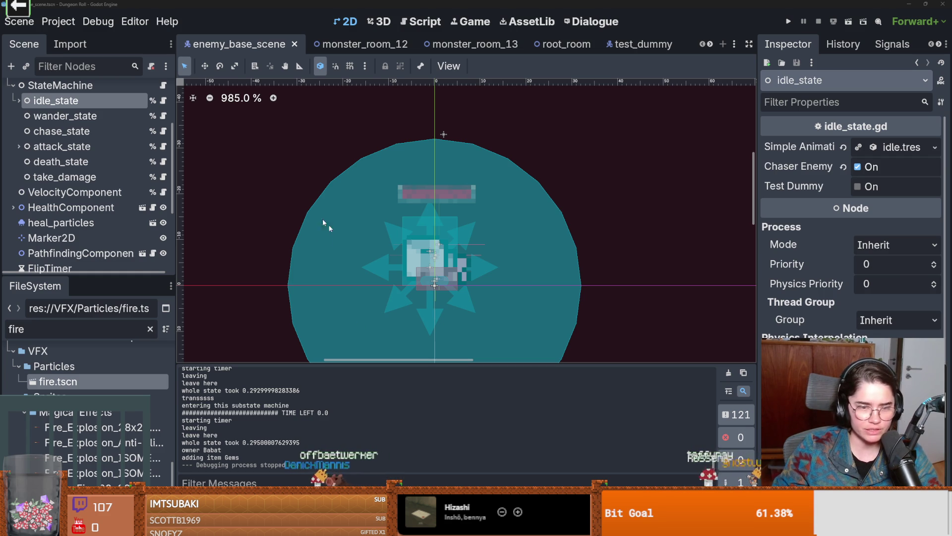
pyautogui.moveTo(70, 274); pyautogui.dragTo(102, 339)
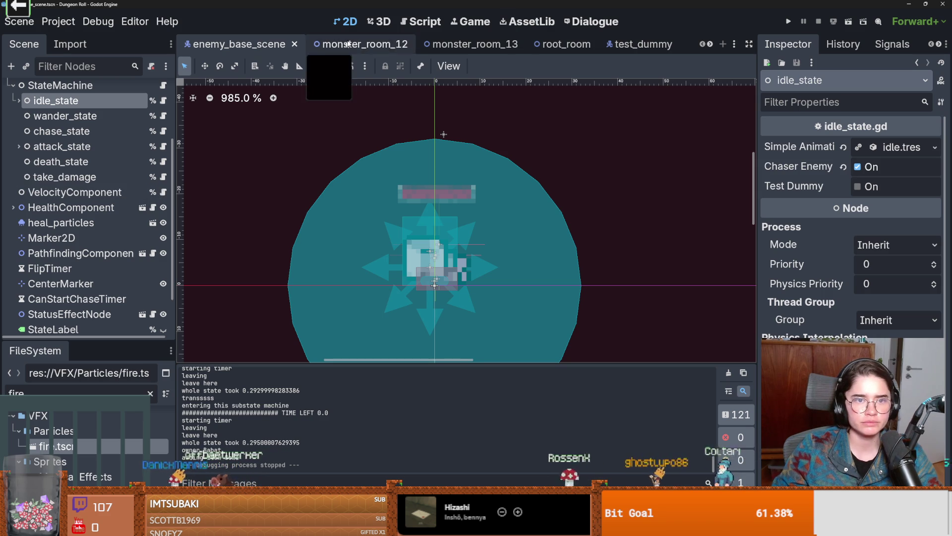
pyautogui.click(294, 44)
pyautogui.click(288, 45)
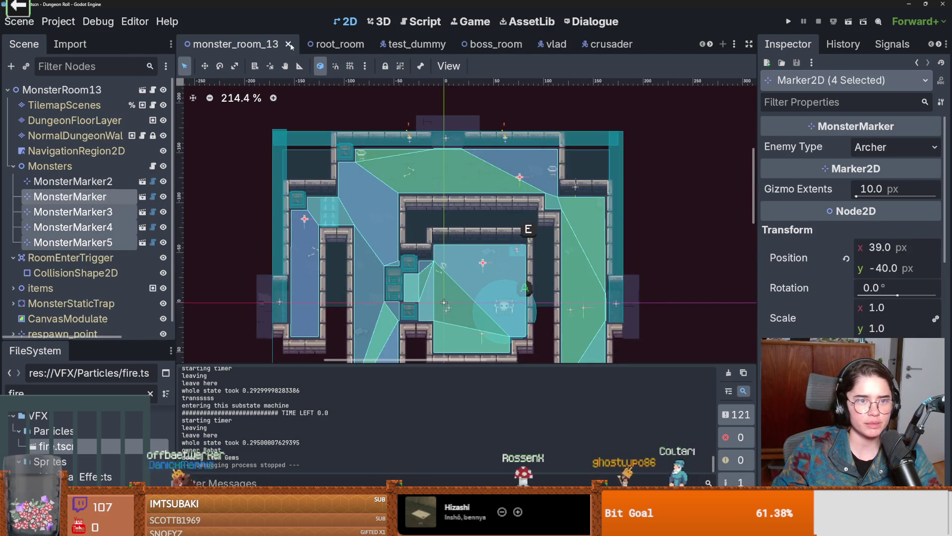
pyautogui.click(288, 45)
pyautogui.click(332, 45)
pyautogui.click(297, 45)
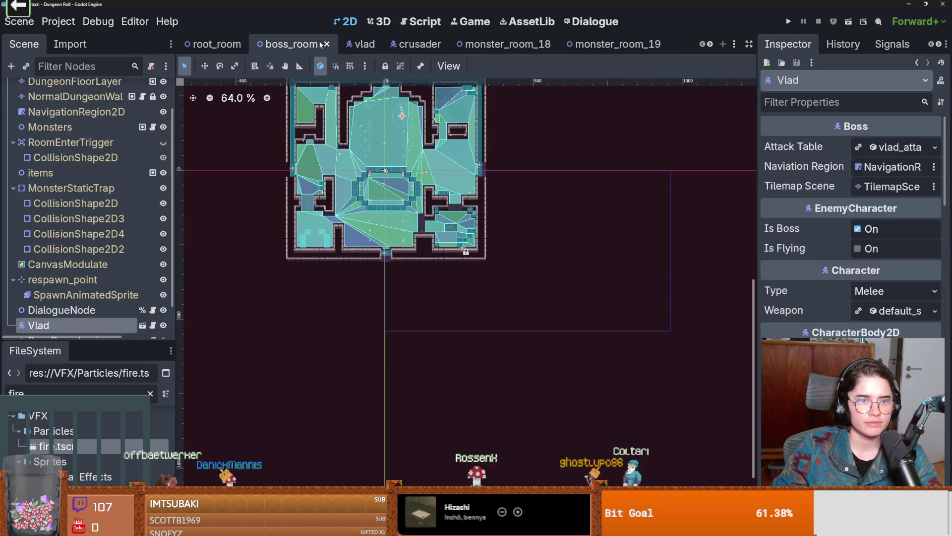
pyautogui.click(334, 44)
pyautogui.click(298, 44)
pyautogui.click(298, 45)
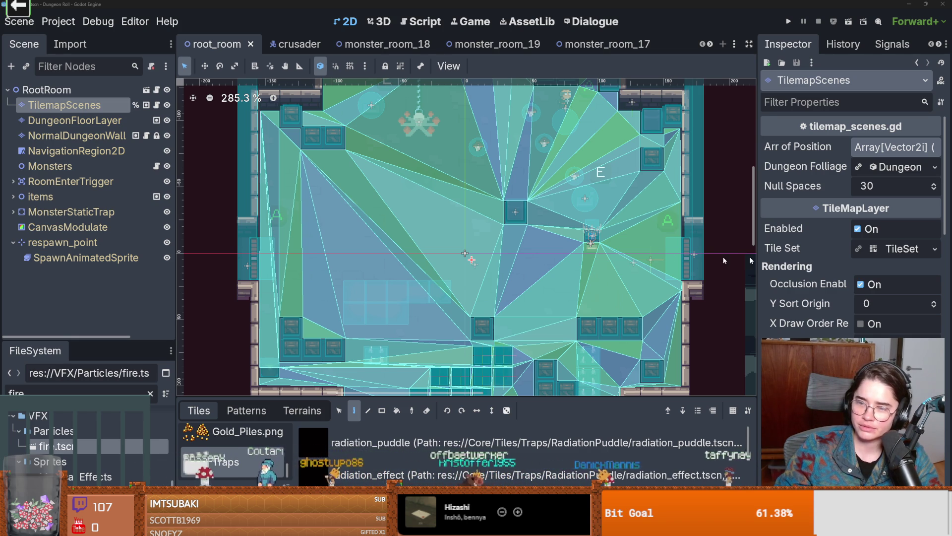
# - Filter the FileSystem for 'time' and enlarge the file browser panel
pyautogui.scroll(-1, 314, 245)
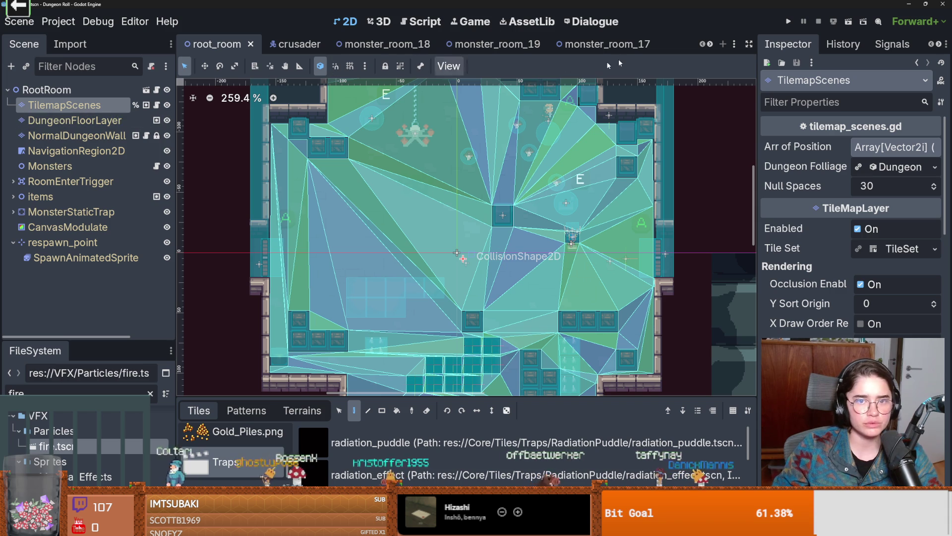
pyautogui.click(39, 389)
pyautogui.write('time')
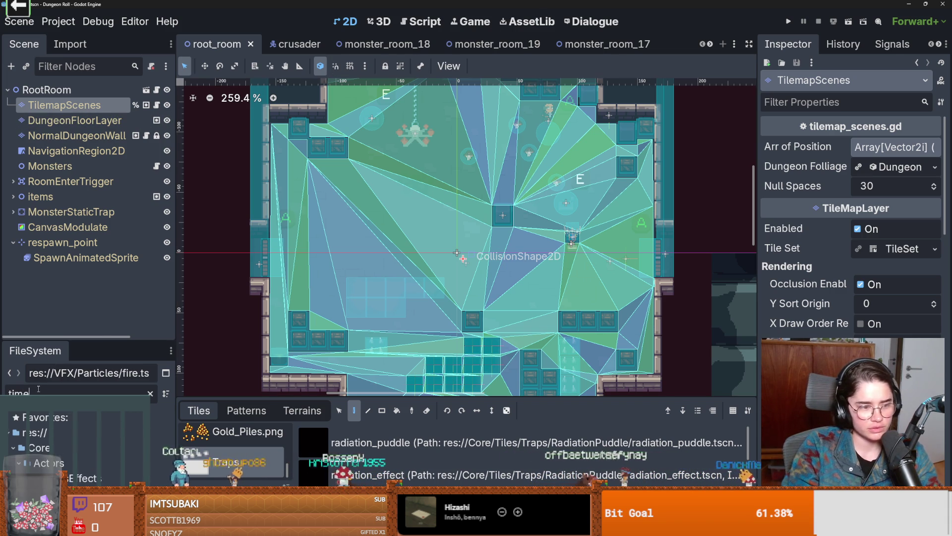
pyautogui.moveTo(66, 345); pyautogui.dragTo(66, 281)
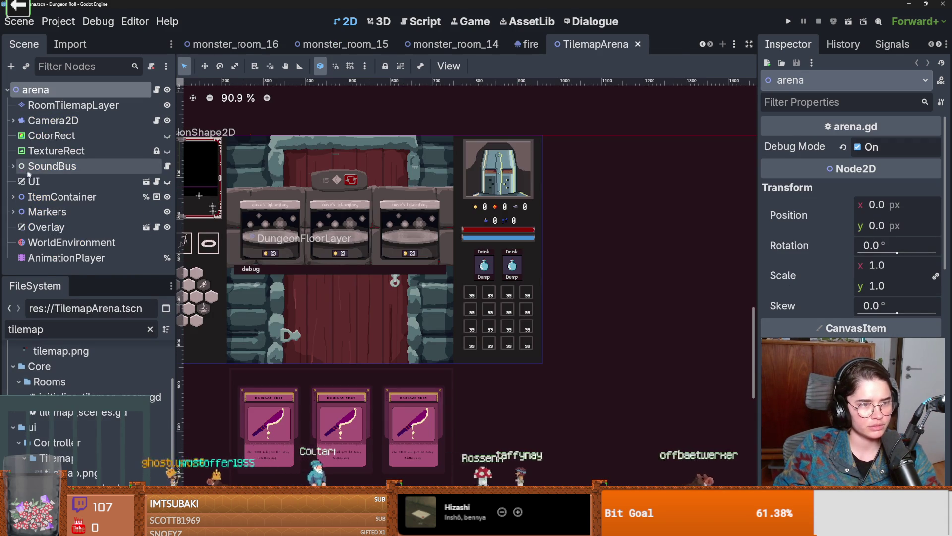
# - Set TilemapArena's fire_sound volume to -13 dB, turn on Playing, then save and run the project
pyautogui.click(14, 166)
pyautogui.scroll(-2, 61, 242)
pyautogui.scroll(-5, 61, 242)
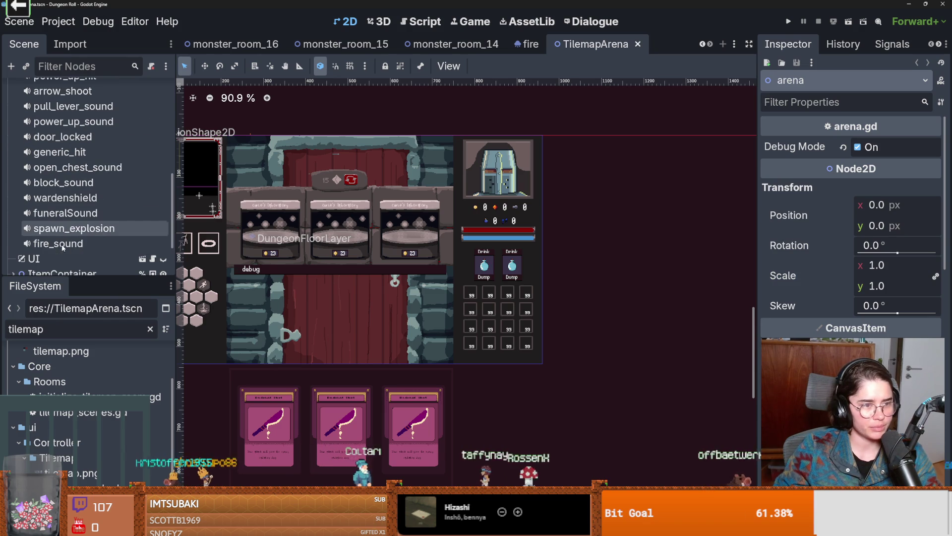
pyautogui.doubleClick(60, 243)
pyautogui.click(882, 170)
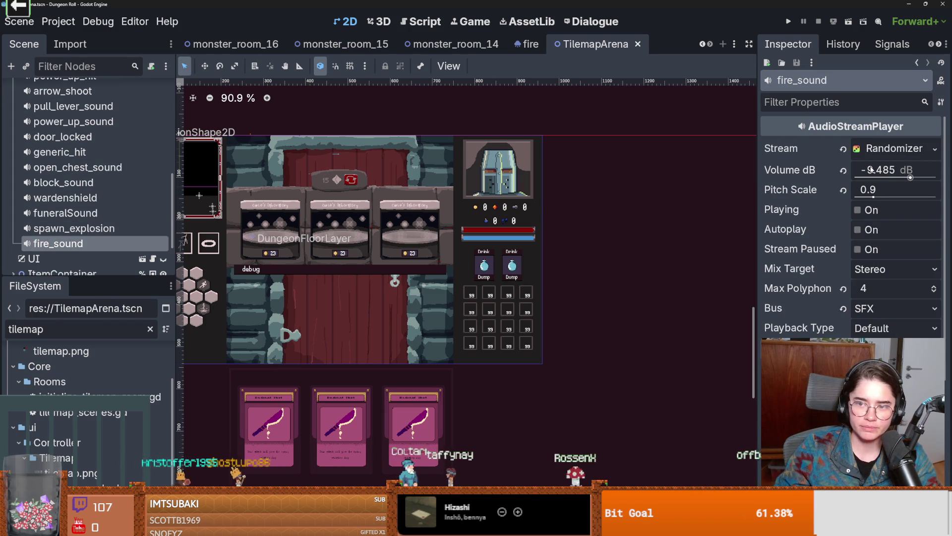
pyautogui.click(869, 169)
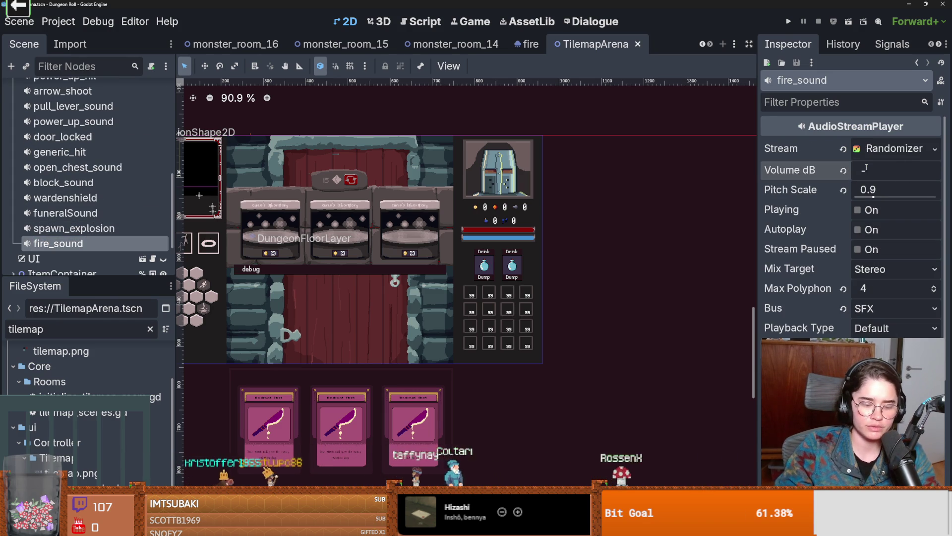
pyautogui.click(856, 211)
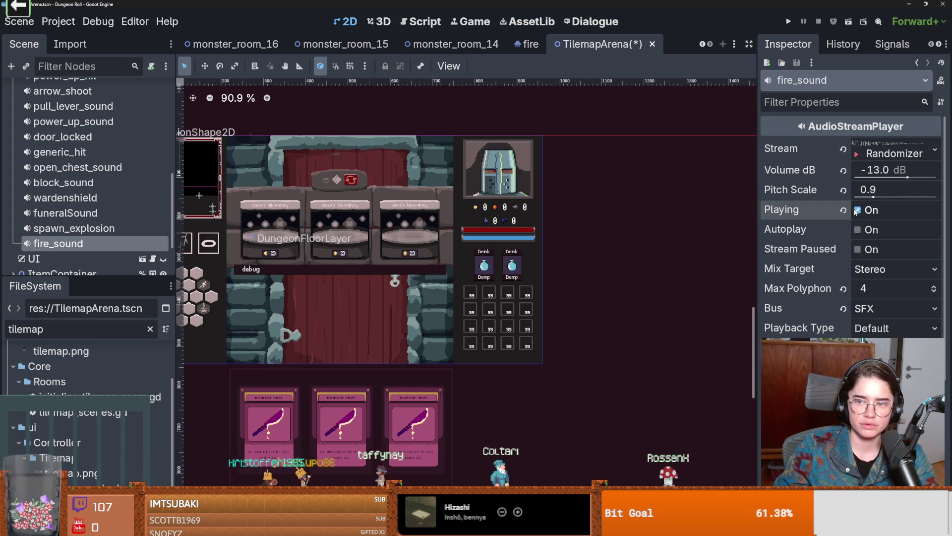
pyautogui.click(788, 21)
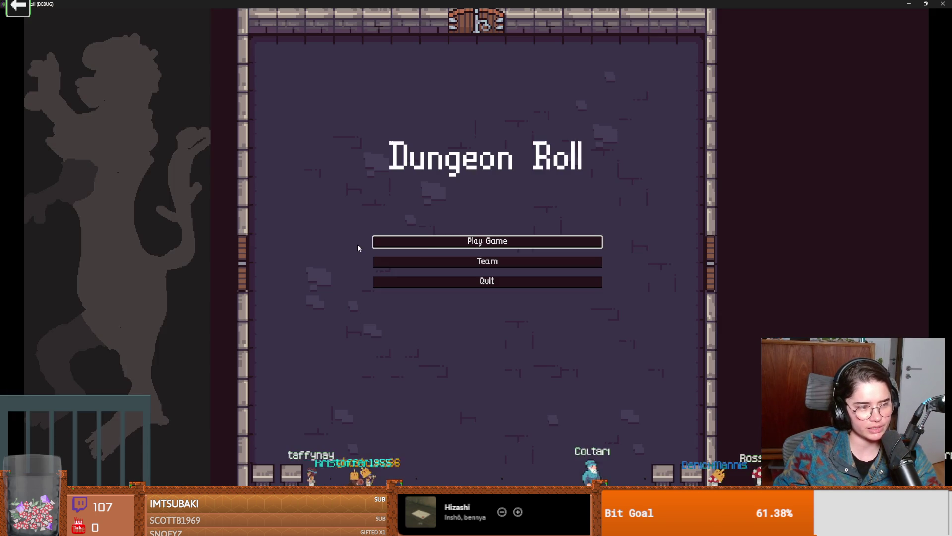
# - Start a new game as the Crusader, hit the training dummy to set it burning, then stop with F8
pyautogui.click(430, 241)
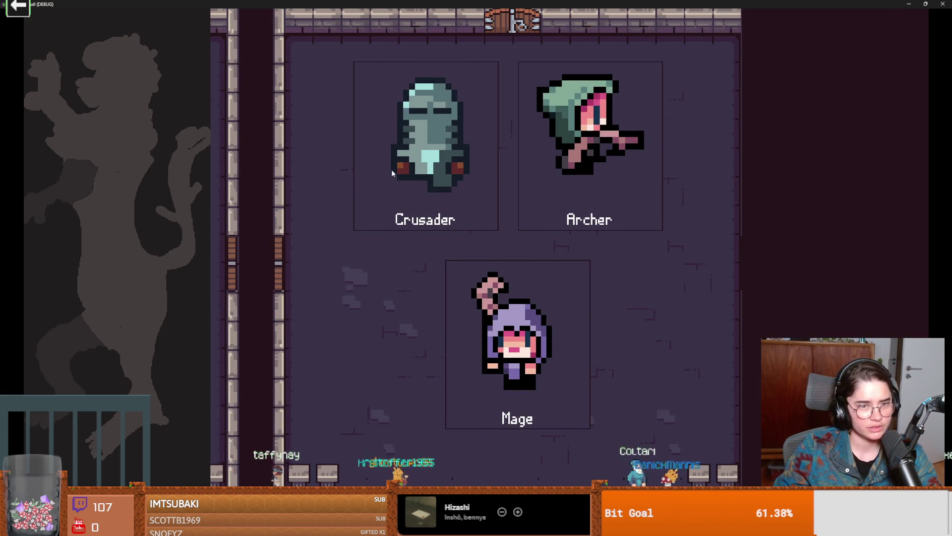
pyautogui.click(401, 206)
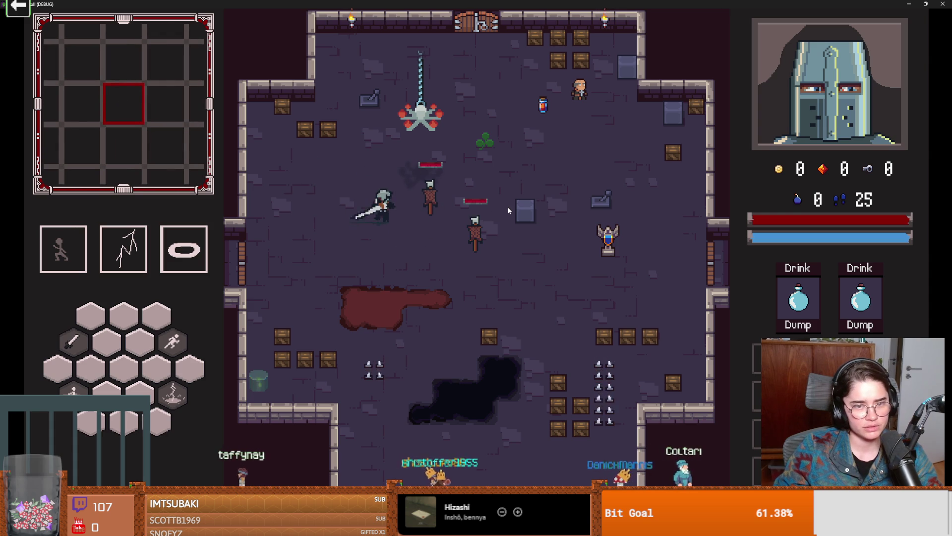
pyautogui.press('d')
pyautogui.click(507, 206)
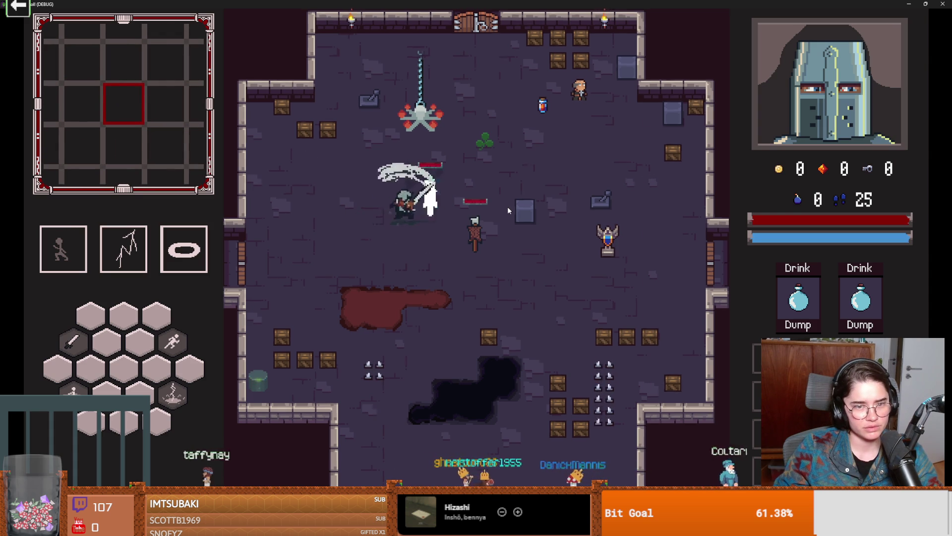
pyautogui.click(507, 206)
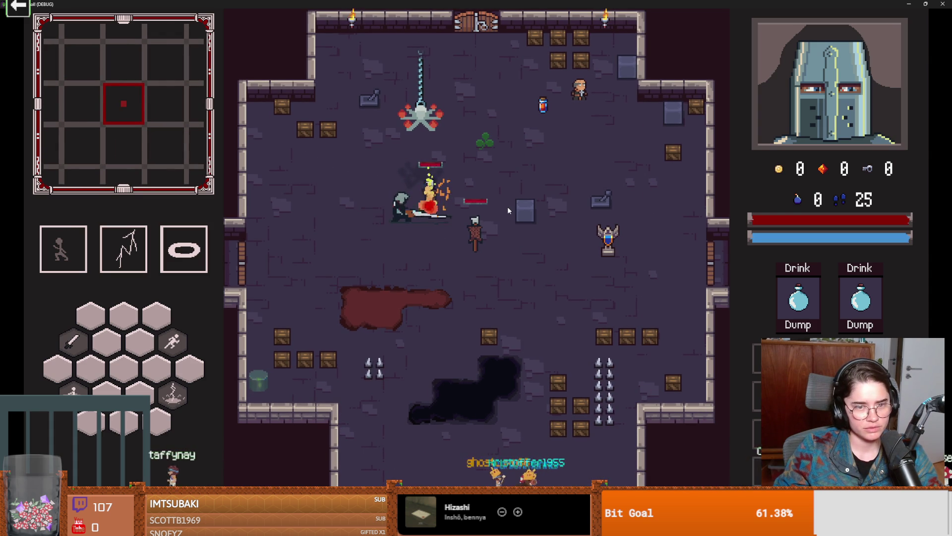
pyautogui.press('a')
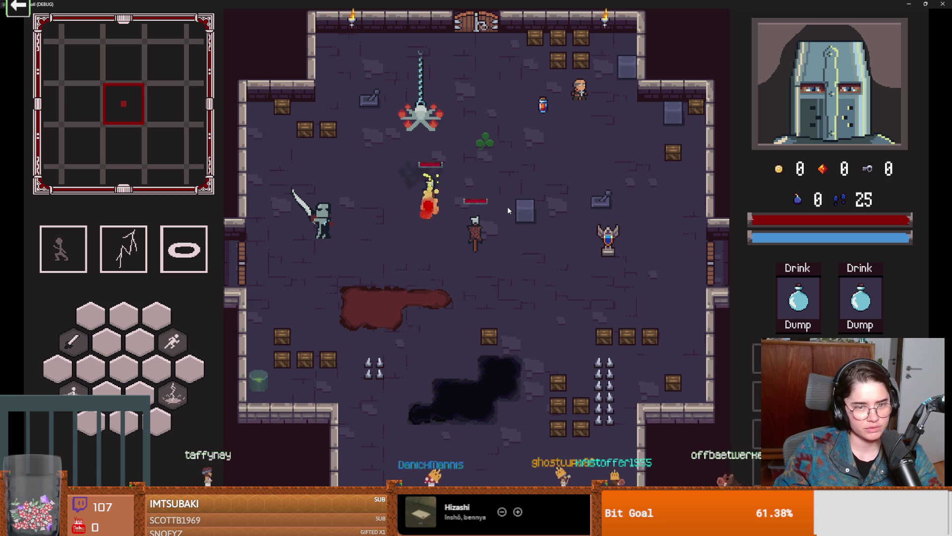
pyautogui.press('d')
pyautogui.press('d')
pyautogui.click(496, 258)
pyautogui.press('F8')
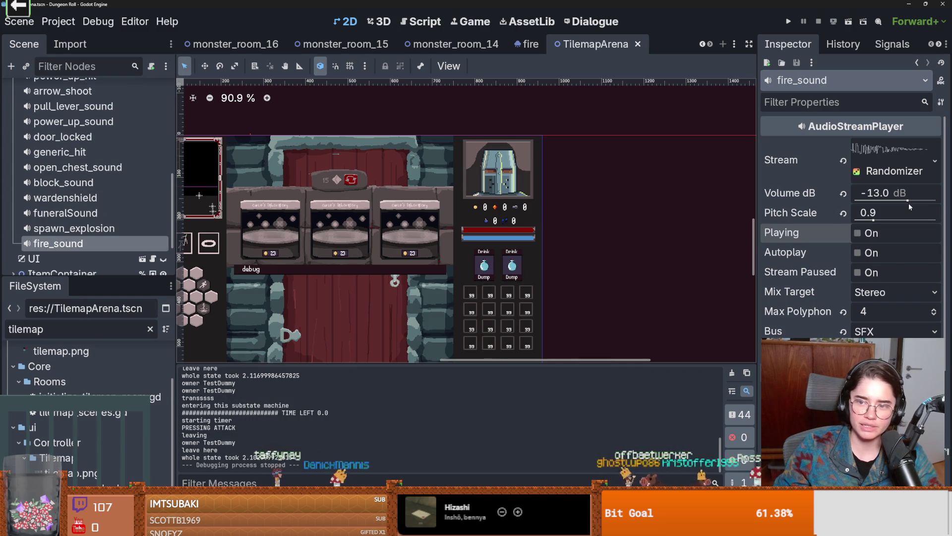
# - Change the fire_sound volume to -12 dB, then save and run the game
pyautogui.click(897, 195)
pyautogui.write('2')
pyautogui.press('Return')
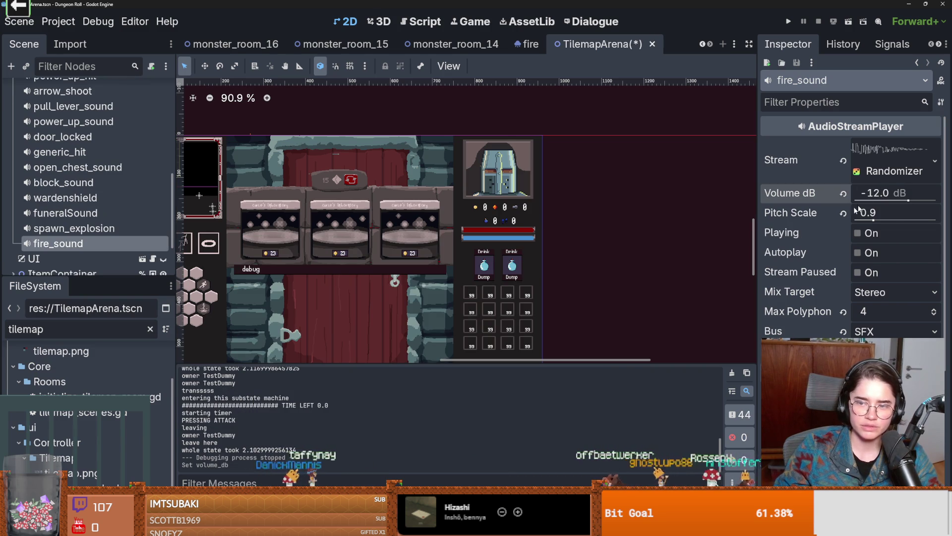
pyautogui.click(788, 21)
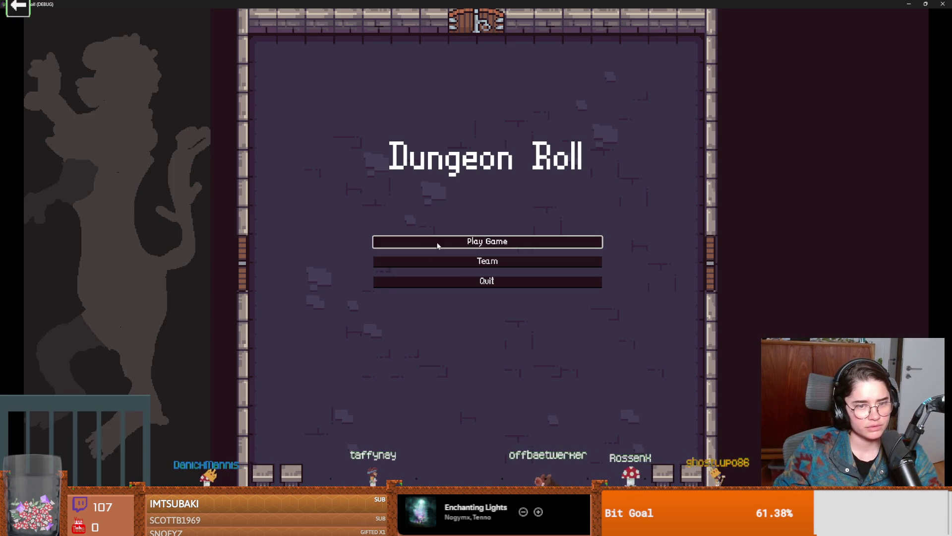
# - Start a new Crusader game, set the training dummy alight, and walk the knight left
pyautogui.click(402, 241)
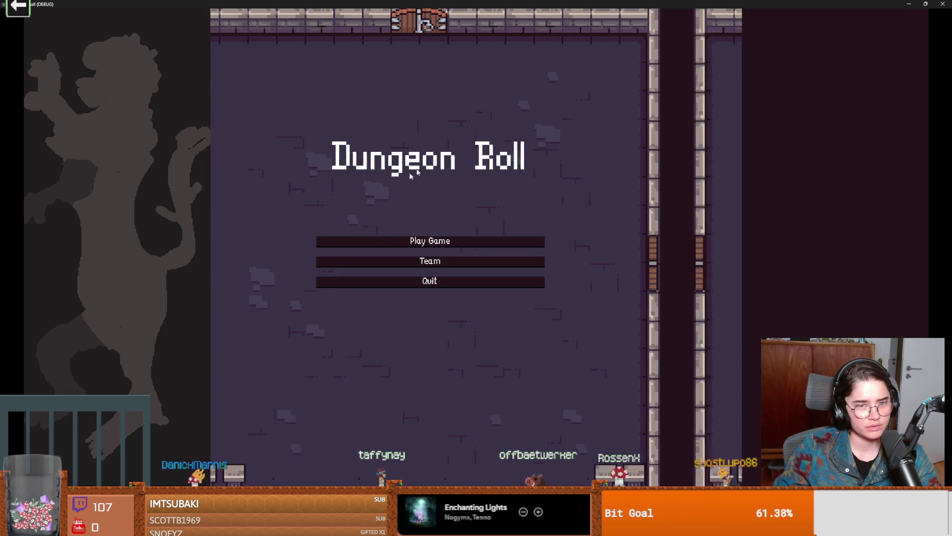
pyautogui.click(394, 228)
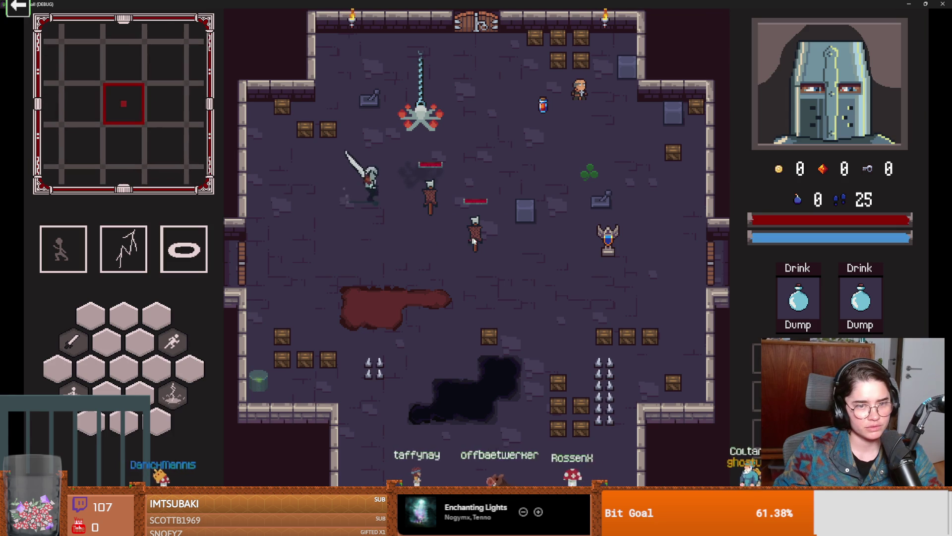
pyautogui.click(515, 230)
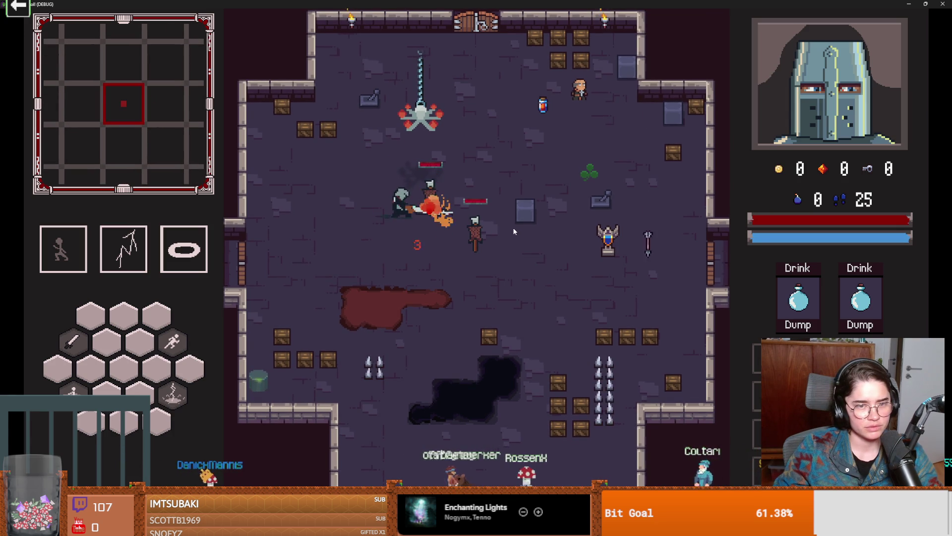
pyautogui.press('s')
pyautogui.press('a')
pyautogui.press('a')
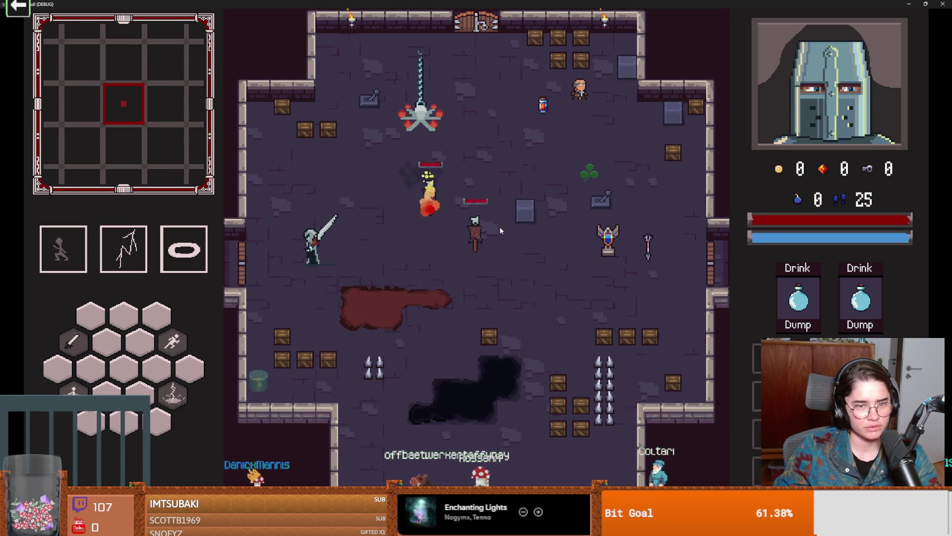
pyautogui.press('a')
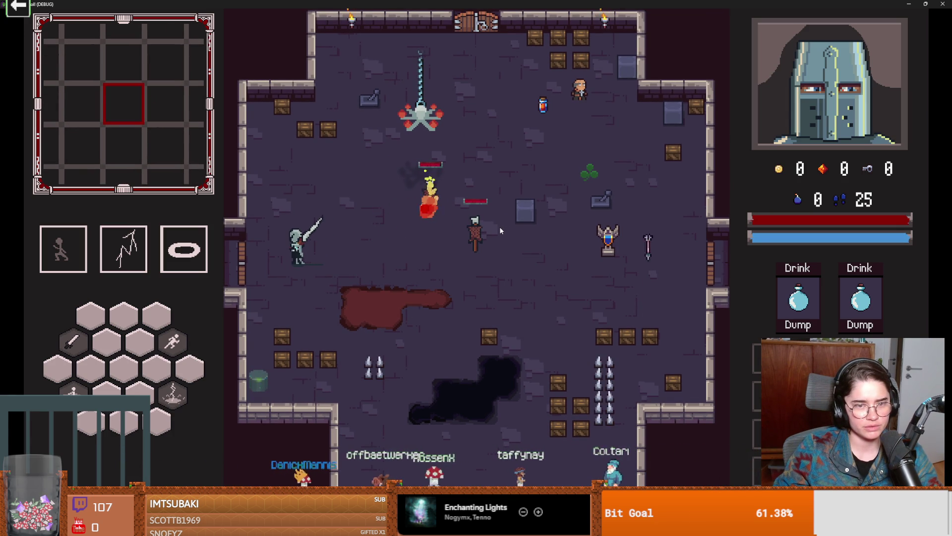
pyautogui.press('a')
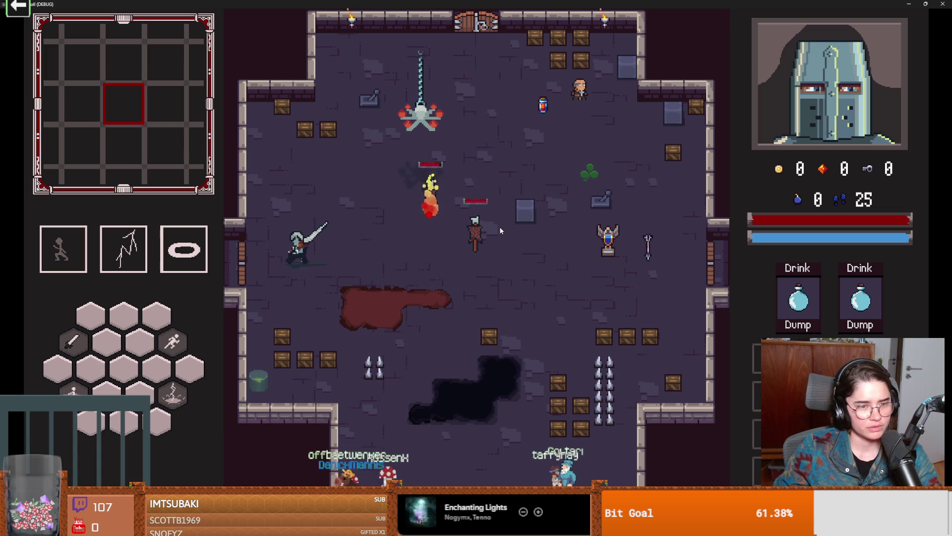
# - Reach the west wall, grant 100 of each resource with Q, strike the wall, then minimize the game
pyautogui.hotkey('alt', 'Tab')
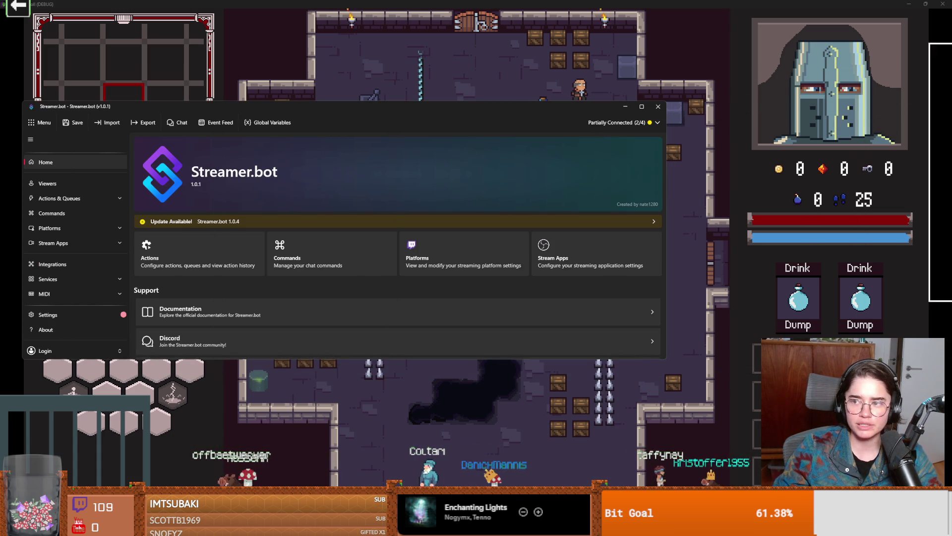
pyautogui.hotkey('alt', 'Tab')
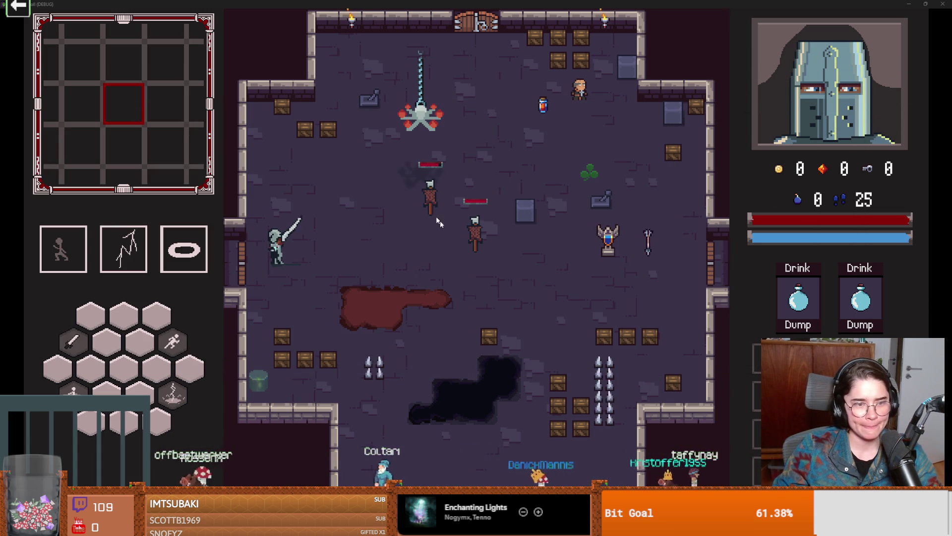
pyautogui.press('a')
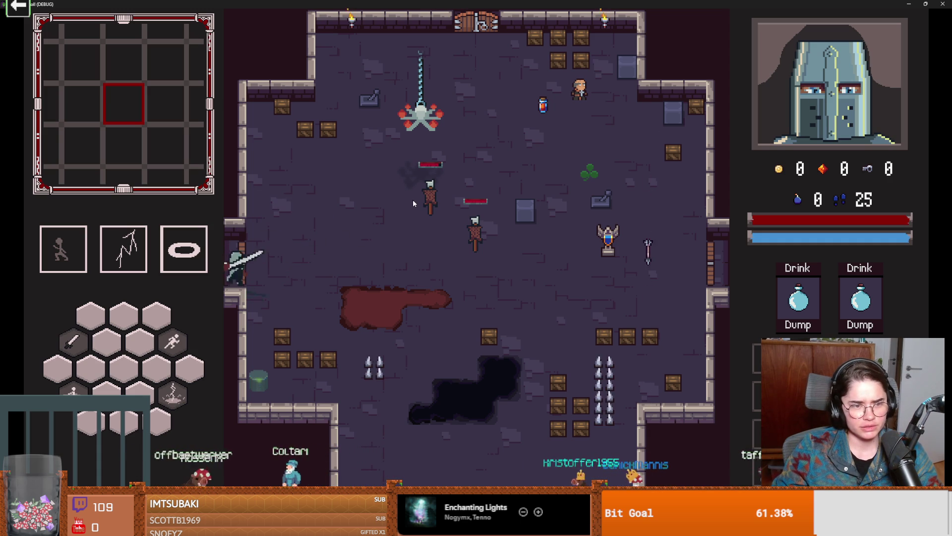
pyautogui.press('q')
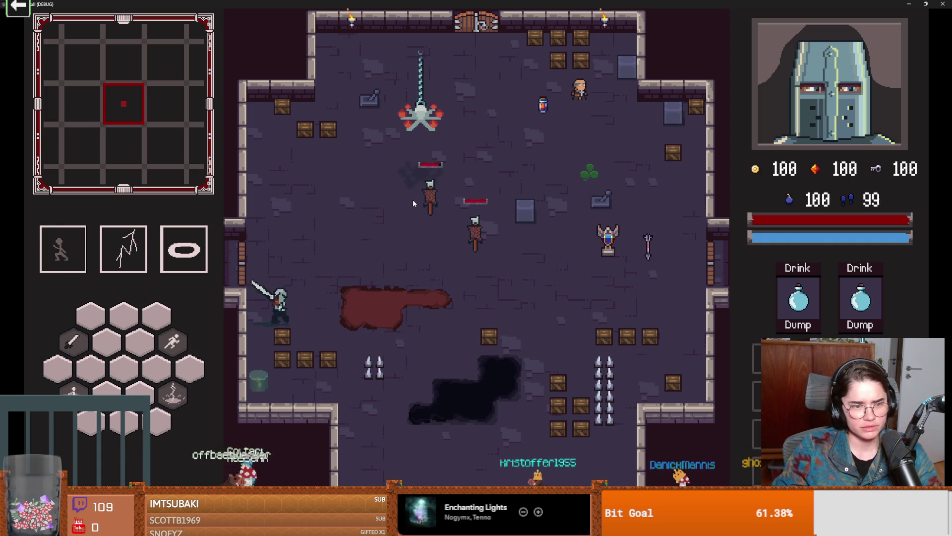
pyautogui.click(413, 200)
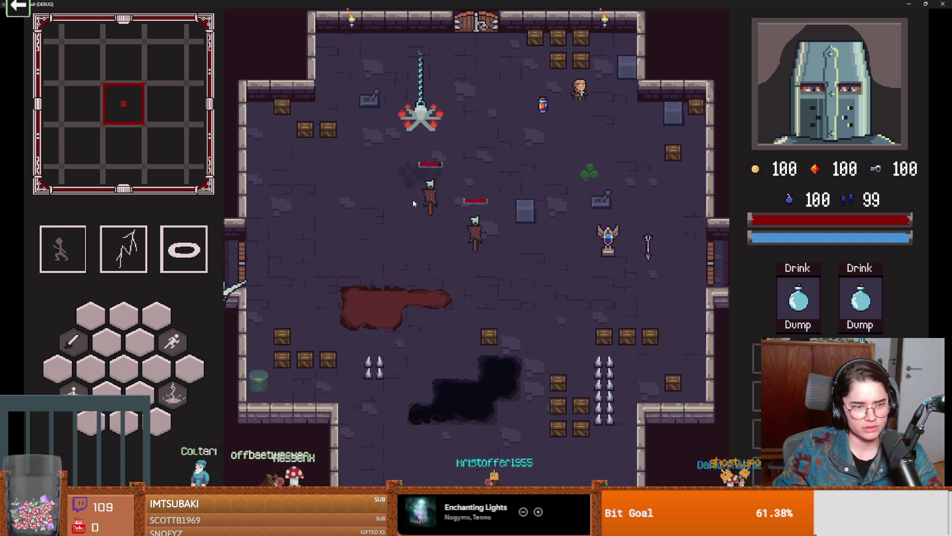
pyautogui.click(925, 4)
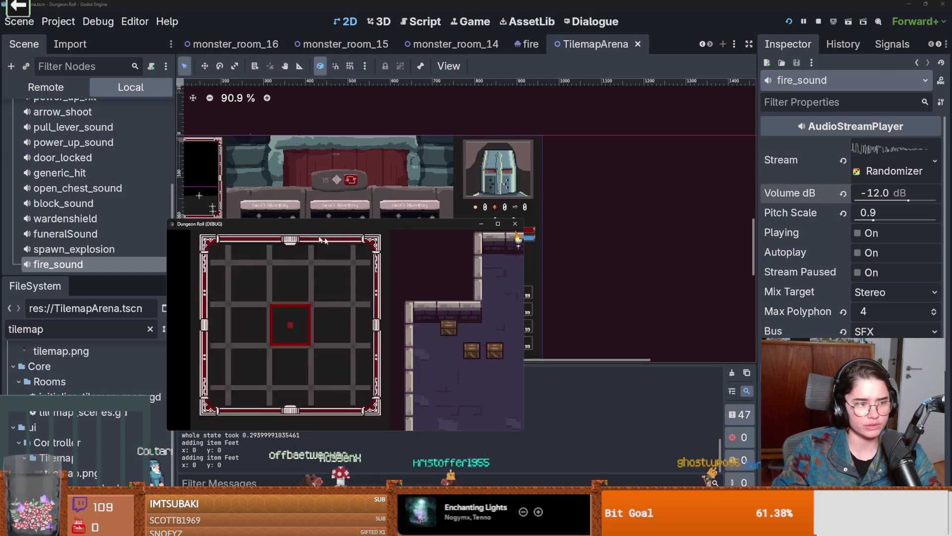
# - Close the game, filter the FileSystem for 'door', and open west_door.tscn
pyautogui.click(522, 222)
pyautogui.doubleClick(105, 331)
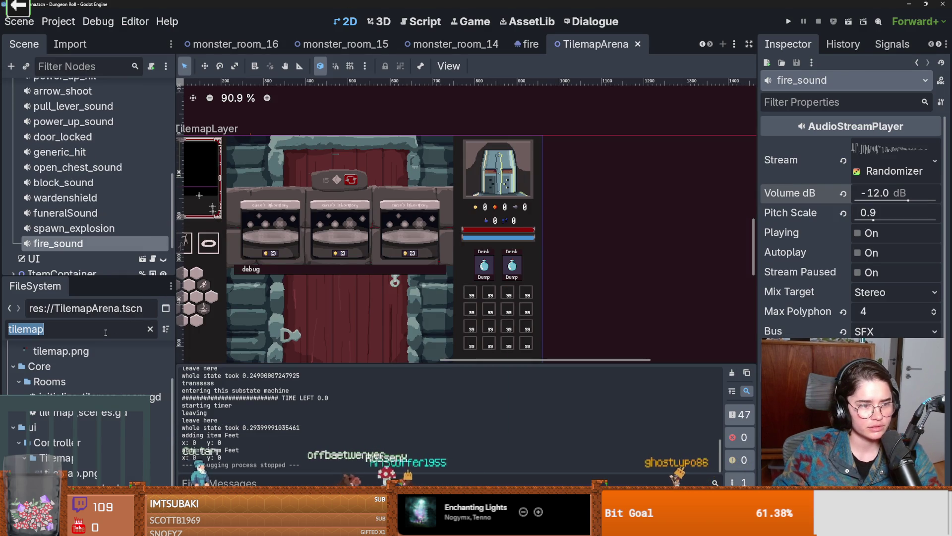
pyautogui.write('door')
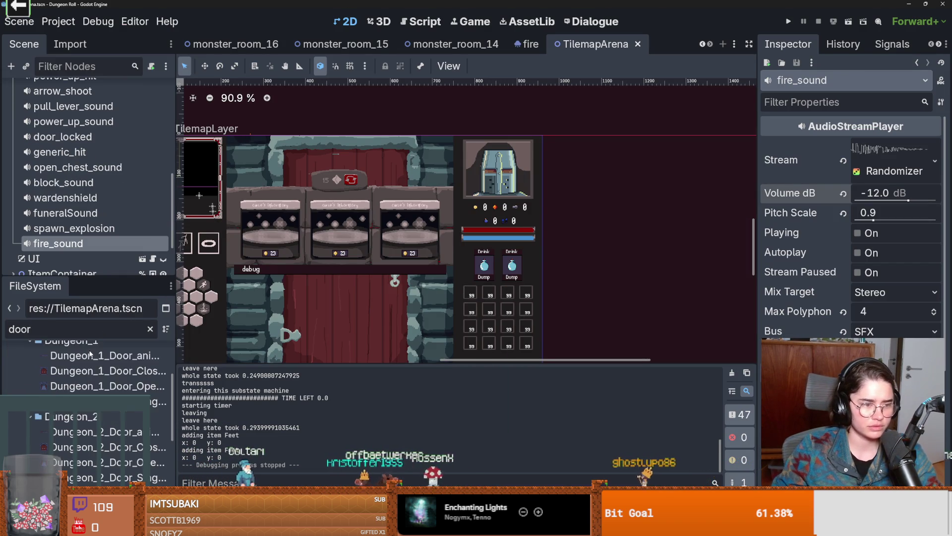
pyautogui.scroll(-5, 92, 422)
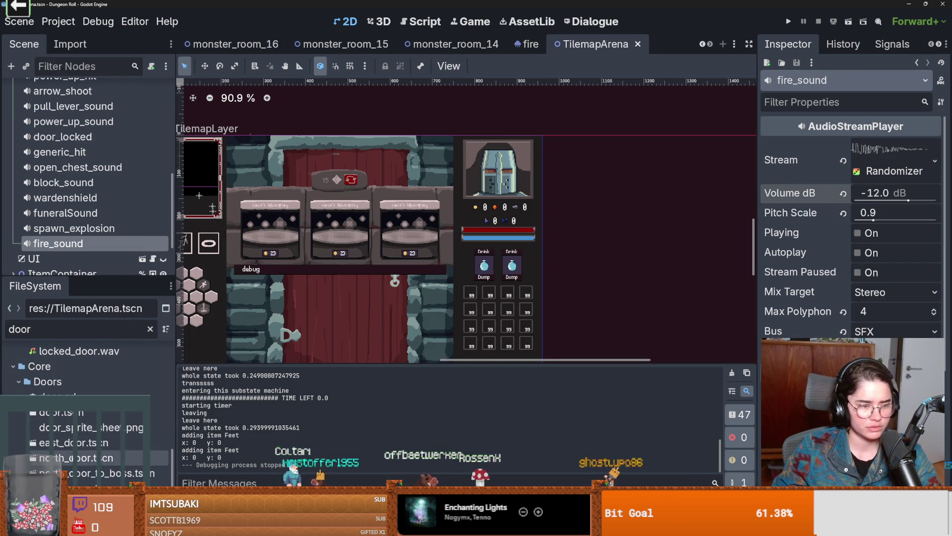
pyautogui.doubleClick(59, 488)
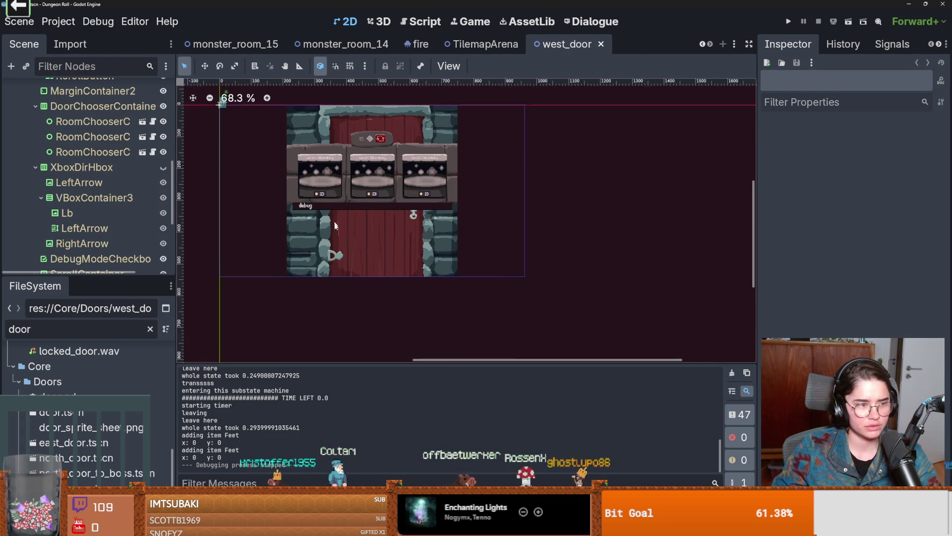
pyautogui.scroll(2, 348, 188)
pyautogui.scroll(8, 89, 218)
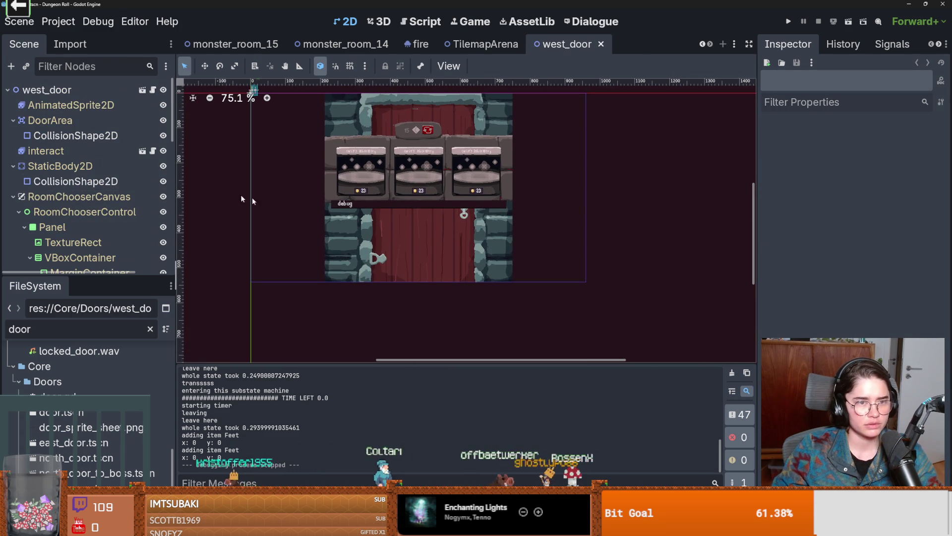
pyautogui.moveTo(252, 197); pyautogui.dragTo(358, 273)
pyautogui.scroll(-2, 355, 251)
pyautogui.scroll(15, 355, 247)
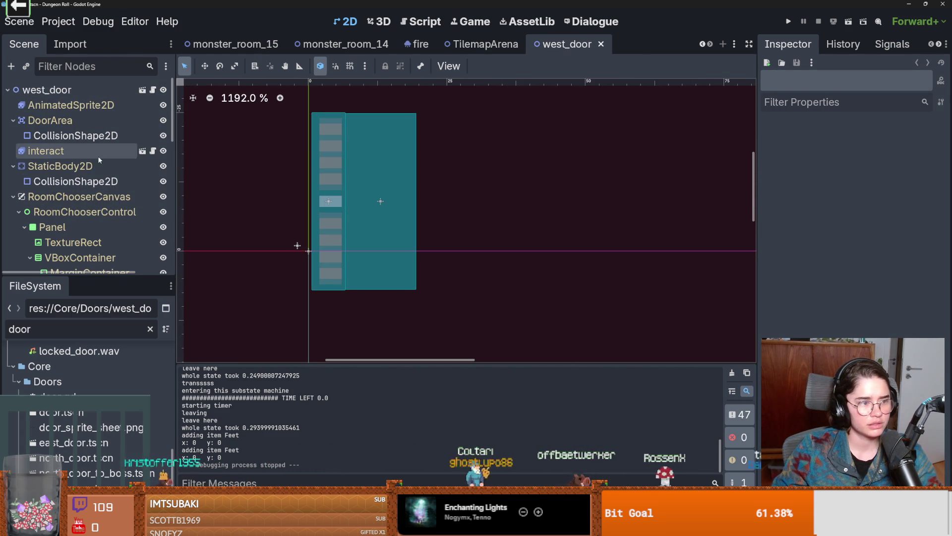
# - Stretch the west door's wall collision shape taller, save, and open south_door.tscn
pyautogui.click(71, 182)
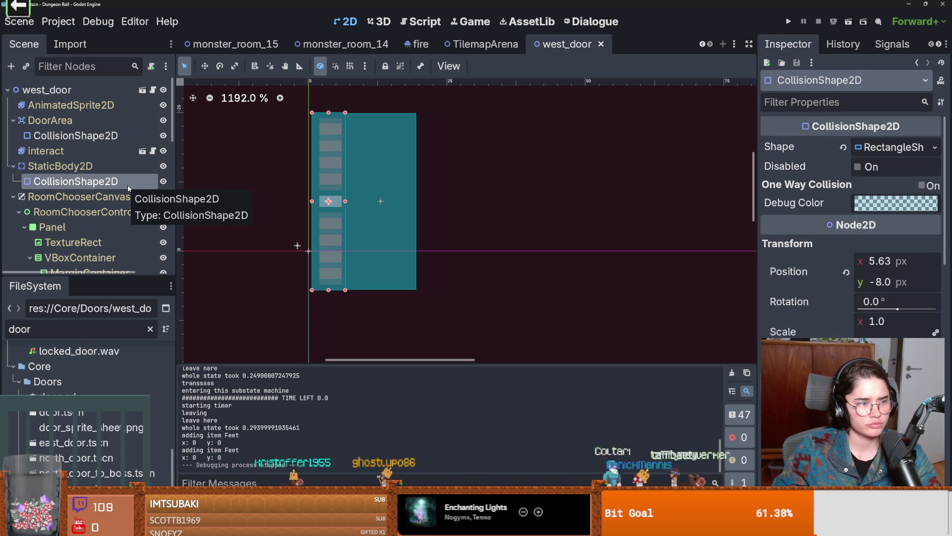
pyautogui.moveTo(328, 291); pyautogui.dragTo(327, 301)
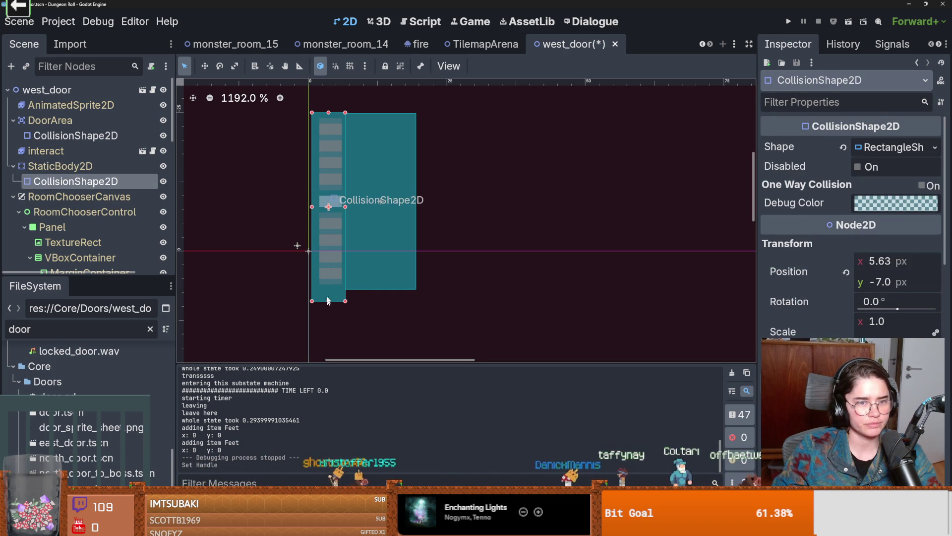
pyautogui.click(329, 104)
pyautogui.hotkey('ctrl', 's')
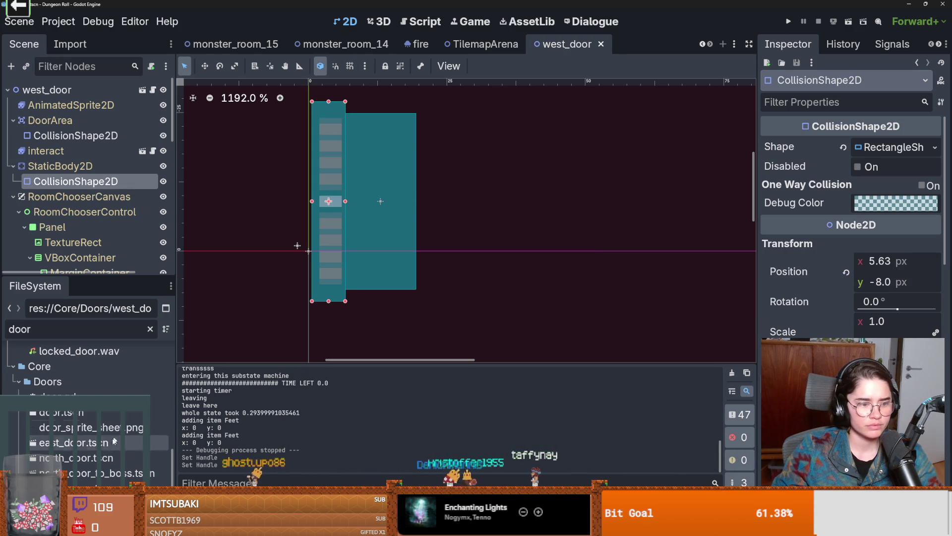
pyautogui.doubleClick(75, 488)
pyautogui.scroll(5, 329, 207)
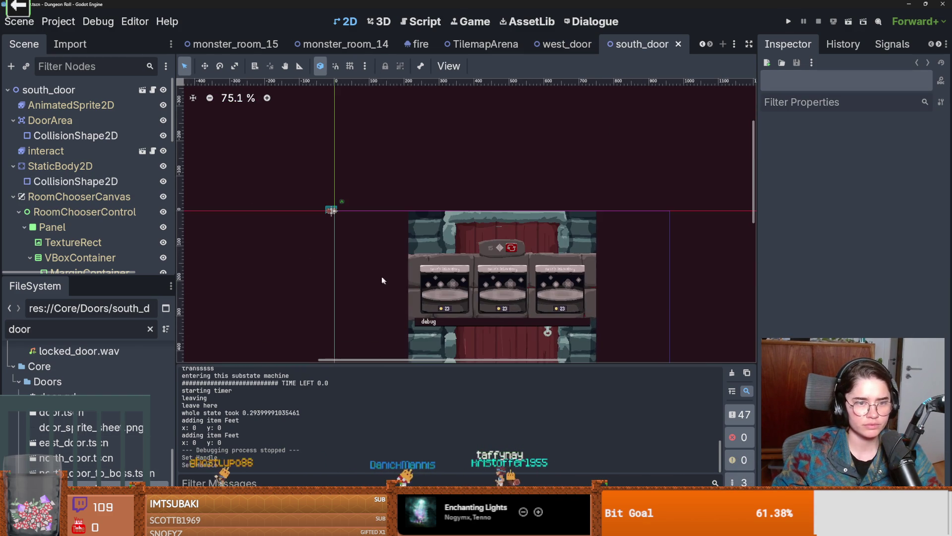
# - Move the south door's wall collision shape to x -8.0 px, save, and open north_door.tscn
pyautogui.scroll(6, 463, 204)
pyautogui.scroll(3, 500, 198)
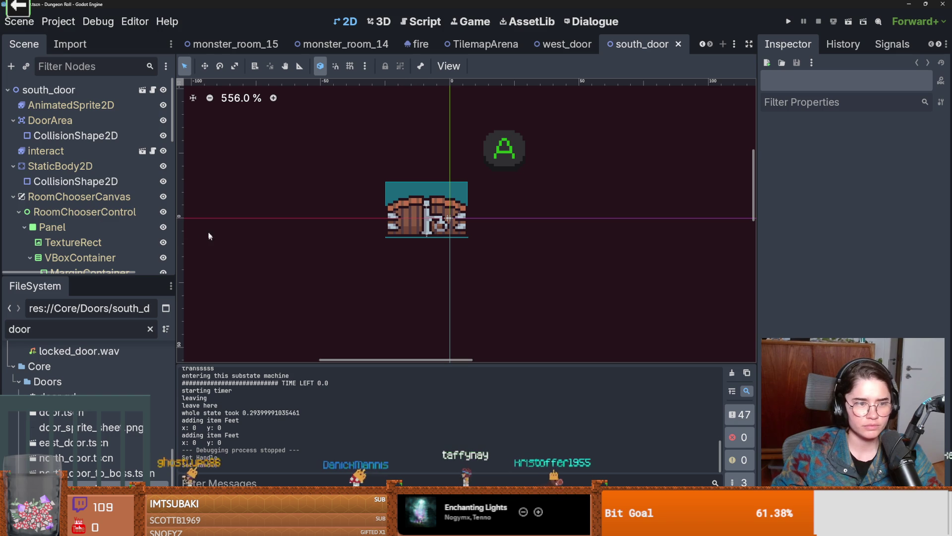
pyautogui.scroll(-10, 90, 223)
pyautogui.scroll(-3, 90, 247)
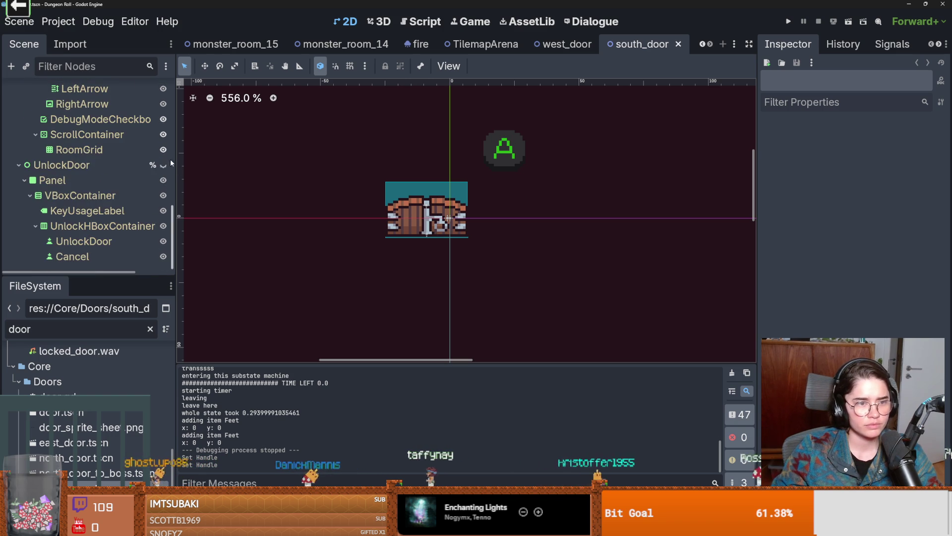
pyautogui.scroll(15, 50, 198)
pyautogui.click(13, 196)
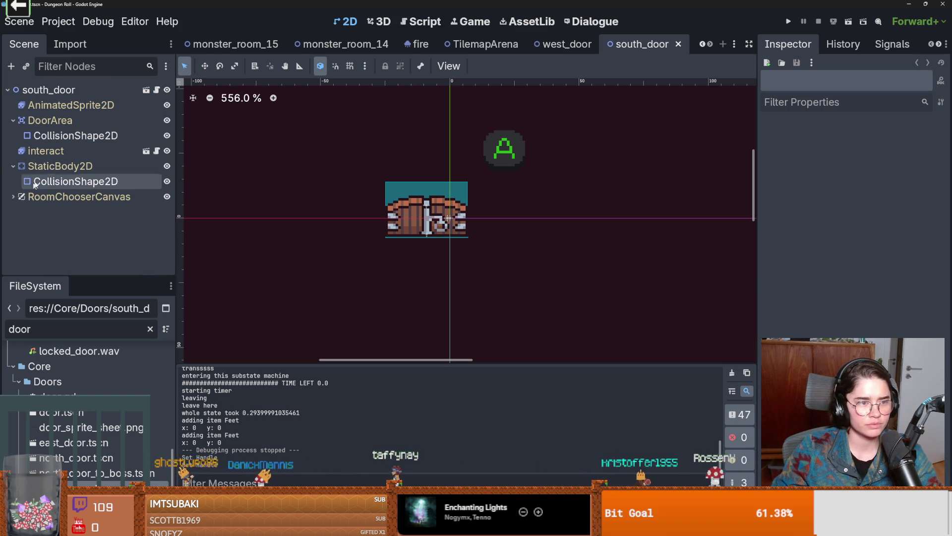
pyautogui.click(74, 181)
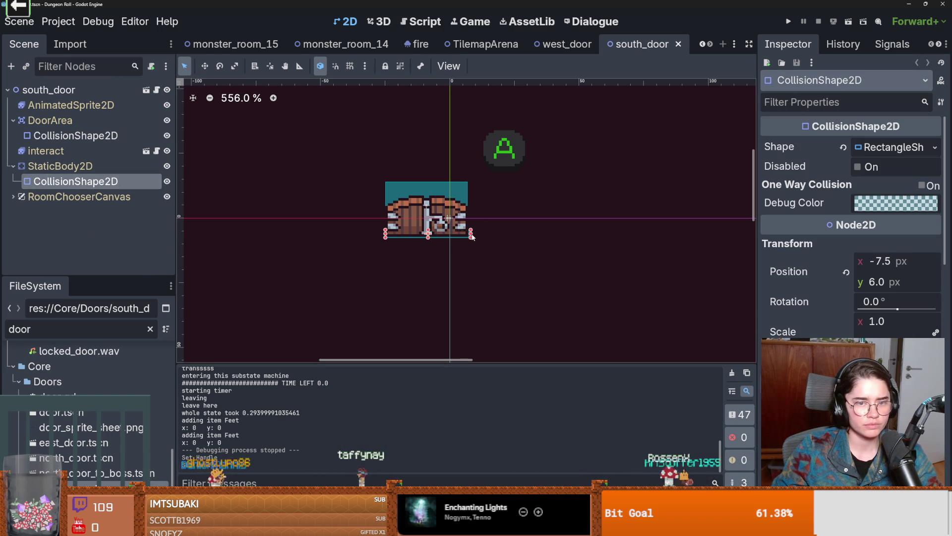
pyautogui.click(471, 235)
pyautogui.click(382, 235)
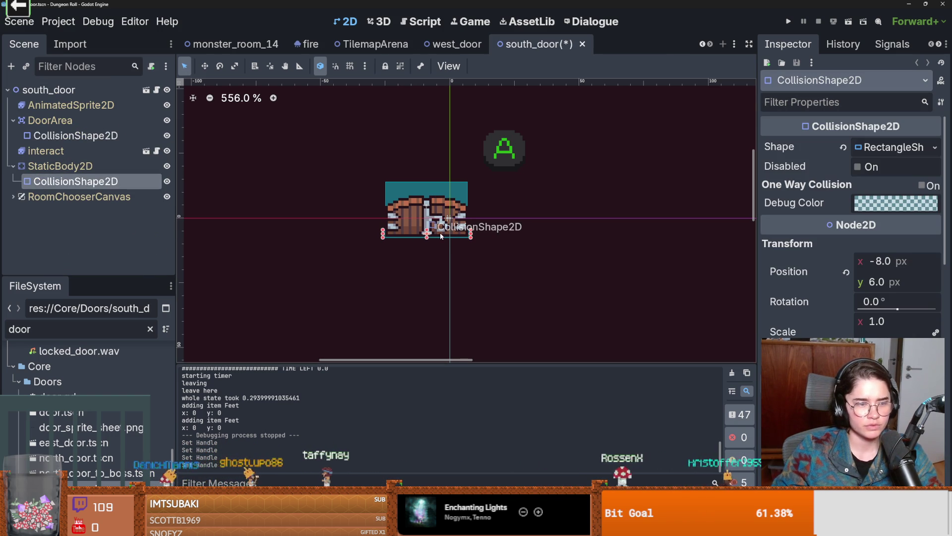
pyautogui.hotkey('ctrl', 's')
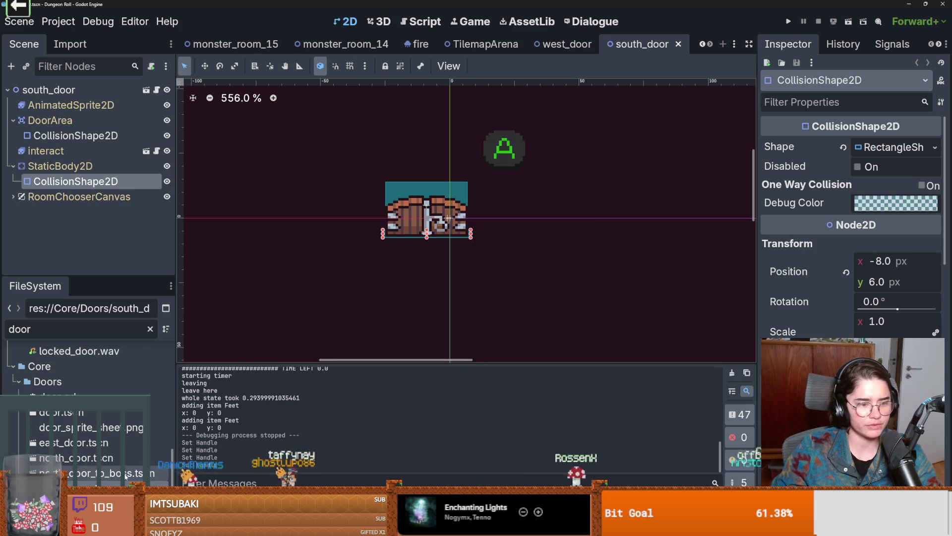
pyautogui.doubleClick(124, 457)
pyautogui.scroll(12, 308, 238)
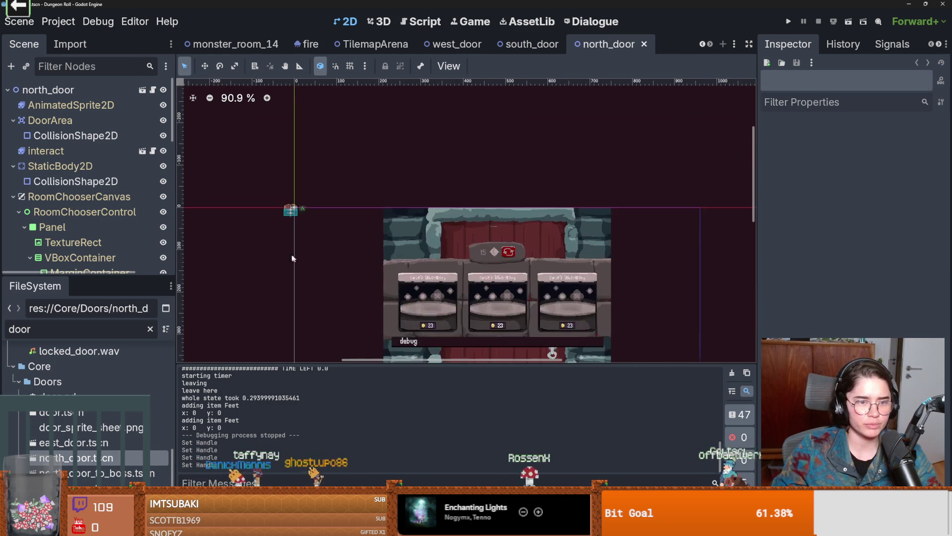
# - Widen the north door's wall collision rectangle slightly right, save, and open east_door.tscn
pyautogui.scroll(1, 320, 254)
pyautogui.click(320, 238)
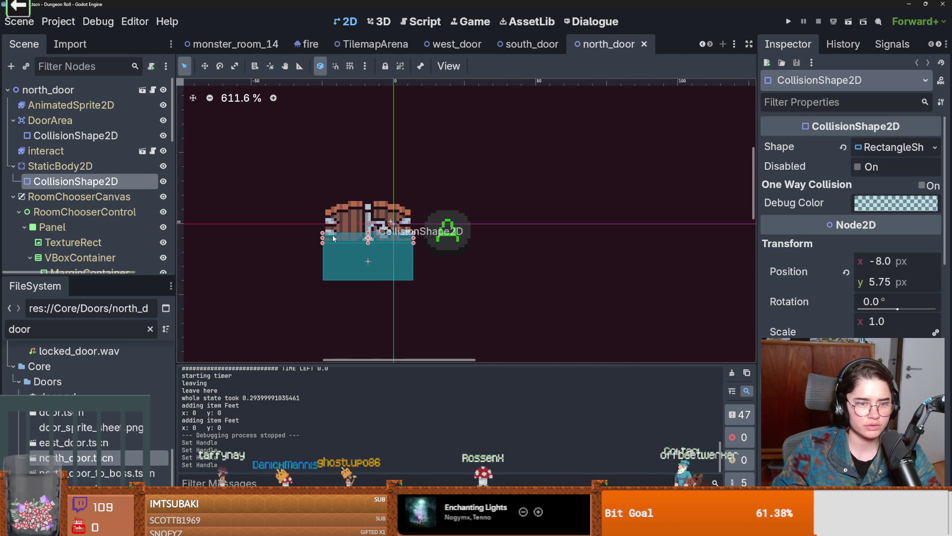
pyautogui.moveTo(415, 241); pyautogui.dragTo(420, 241)
pyautogui.hotkey('ctrl', 's')
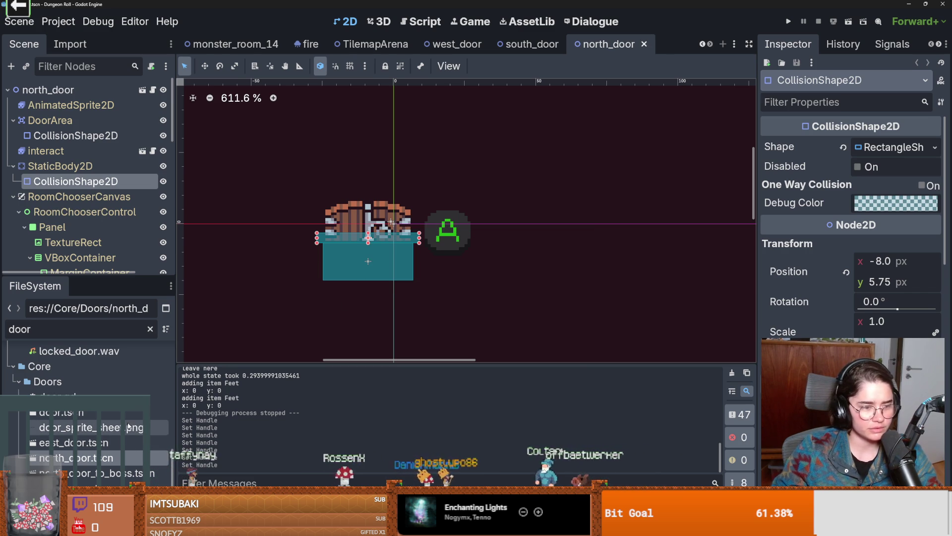
pyautogui.click(104, 443)
pyautogui.doubleClick(104, 443)
pyautogui.scroll(10, 317, 208)
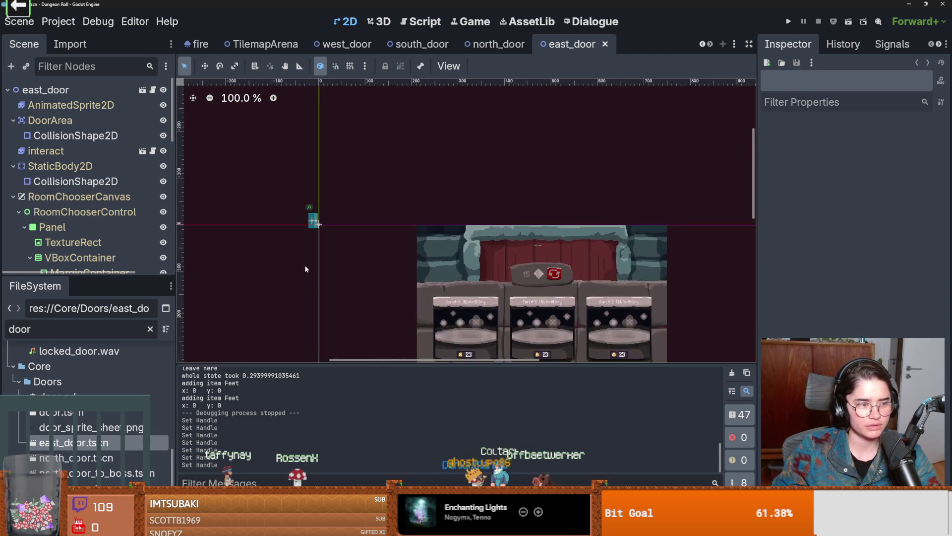
# - Extend the east door collision rectangle's top and bottom edges, save, and run the game with F5
pyautogui.scroll(5, 328, 208)
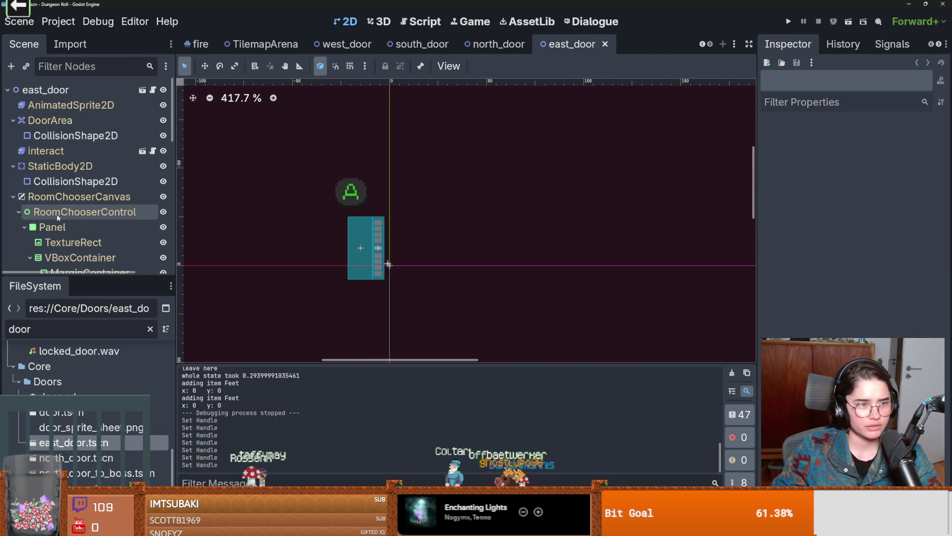
pyautogui.scroll(-10, 71, 241)
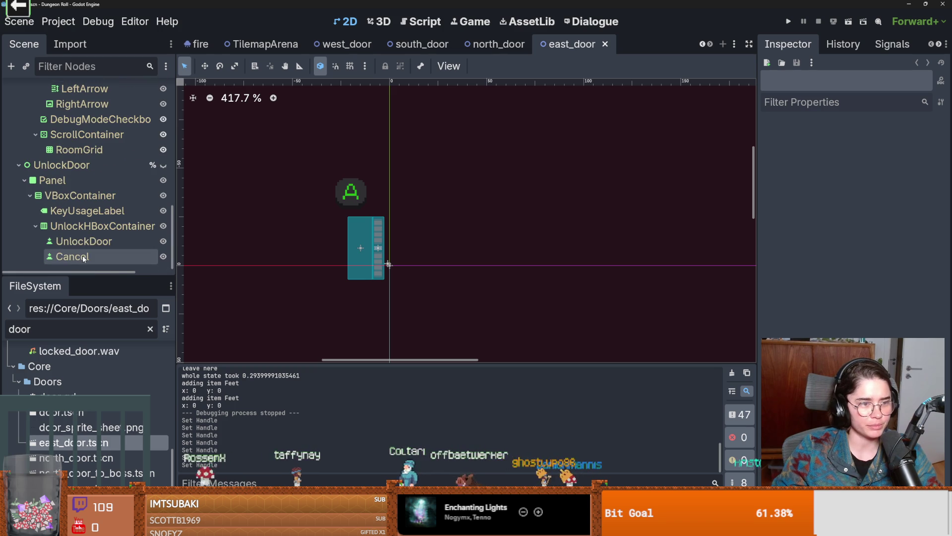
pyautogui.scroll(10, 84, 258)
pyautogui.click(13, 197)
pyautogui.click(74, 181)
pyautogui.scroll(1, 367, 218)
pyautogui.moveTo(384, 221); pyautogui.dragTo(385, 216)
pyautogui.moveTo(384, 300); pyautogui.dragTo(385, 302)
pyautogui.hotkey('ctrl', 's')
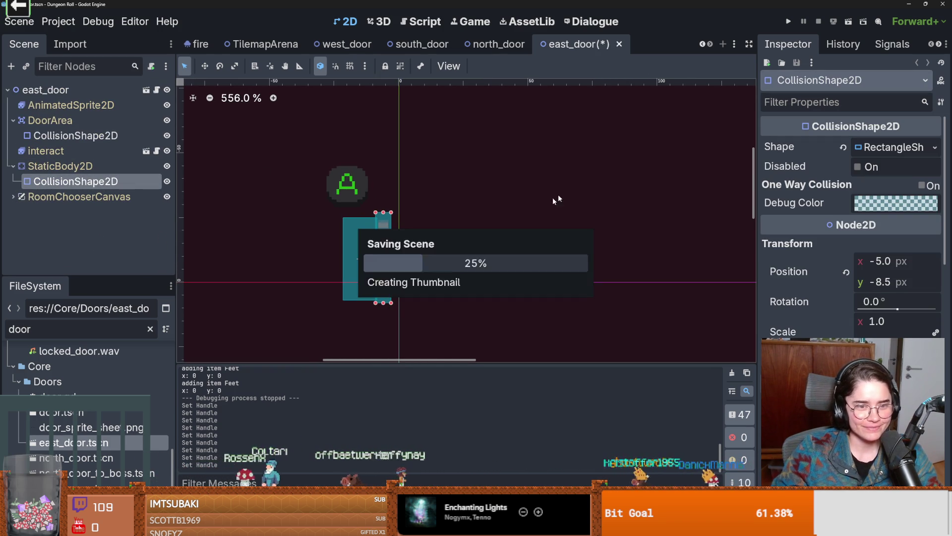
pyautogui.press('F5')
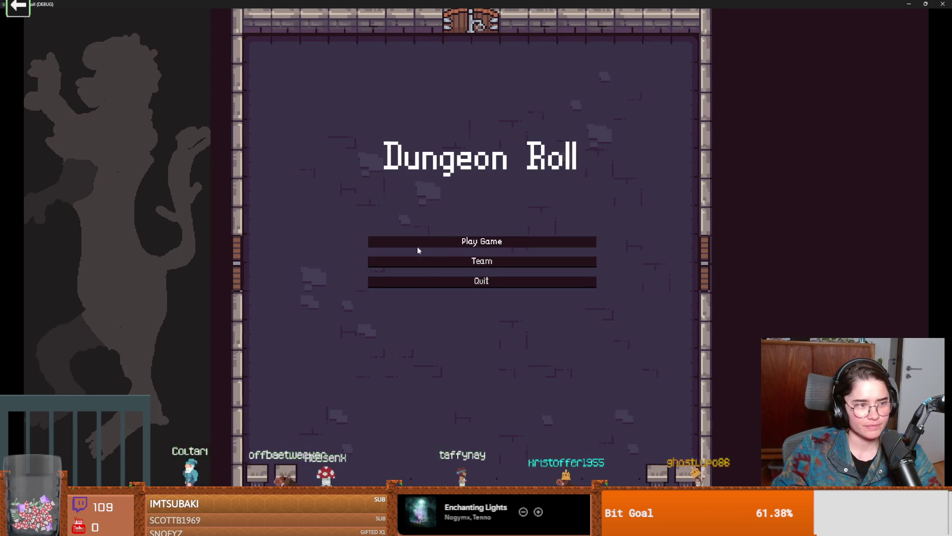
# - Start a new game as the Crusader and walk the knight around near the left door
pyautogui.click(417, 243)
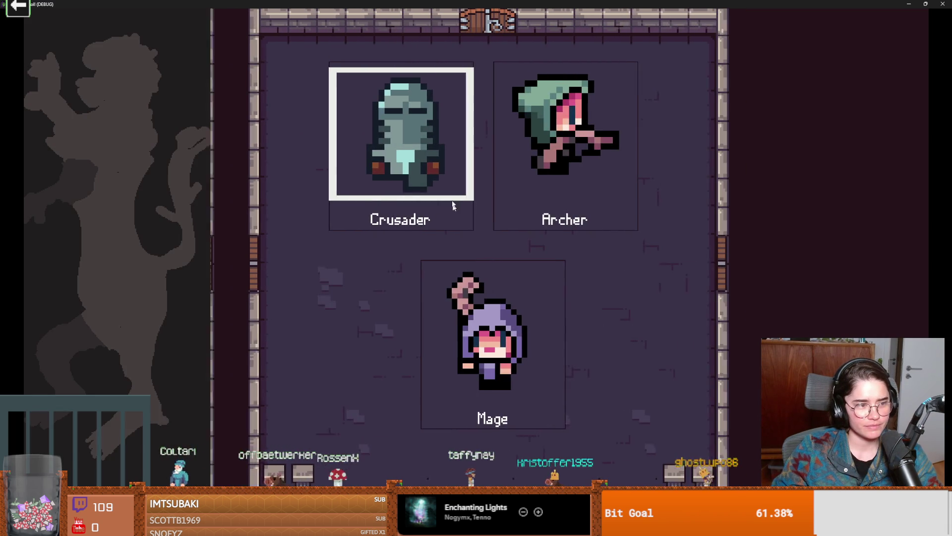
pyautogui.click(412, 181)
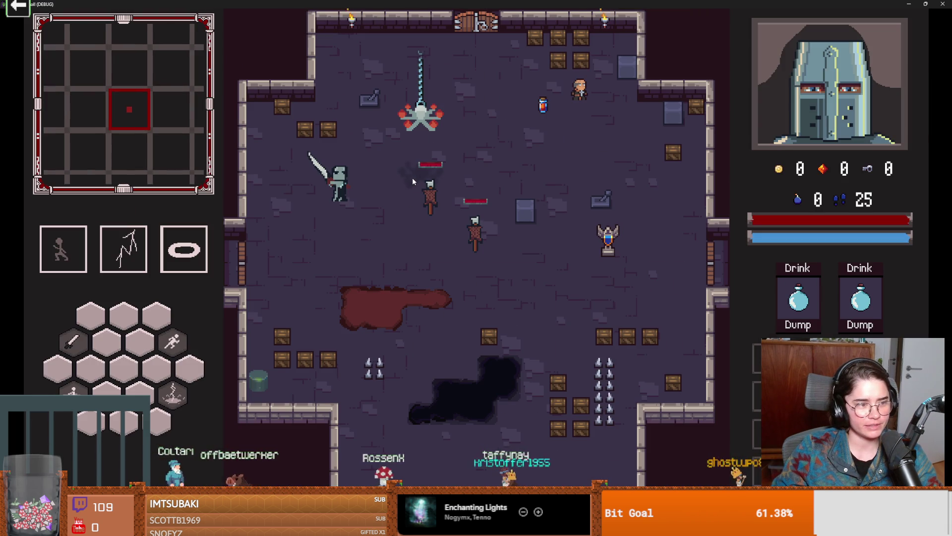
pyautogui.press('a')
pyautogui.press('s')
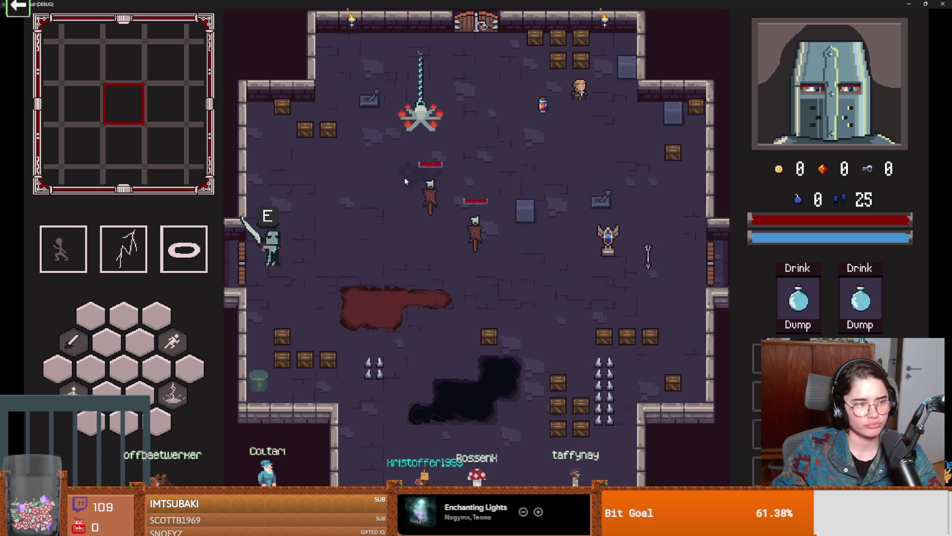
pyautogui.press('d')
pyautogui.press('w')
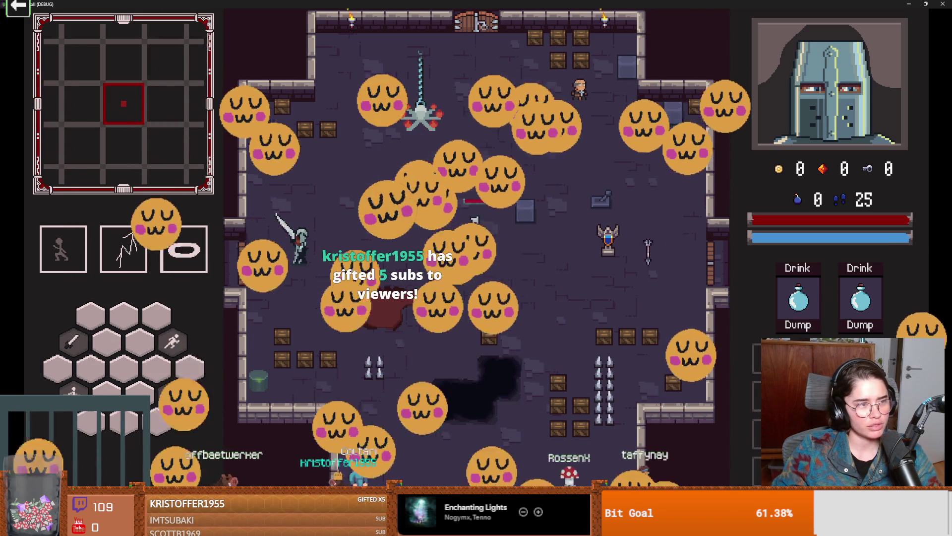
# - Walk the knight up against the left door, step away, then back into the doorway
pyautogui.press('a')
pyautogui.press('w')
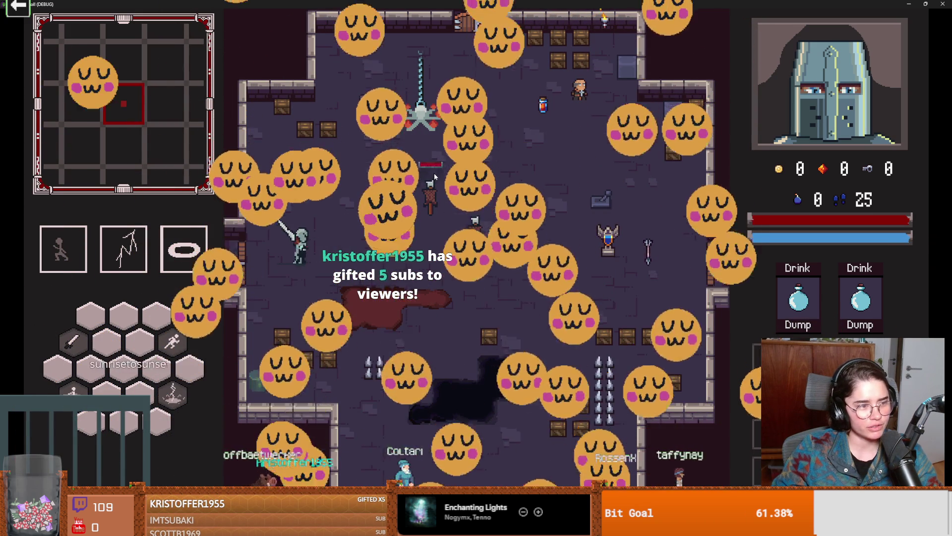
pyautogui.press('d')
pyautogui.press('s')
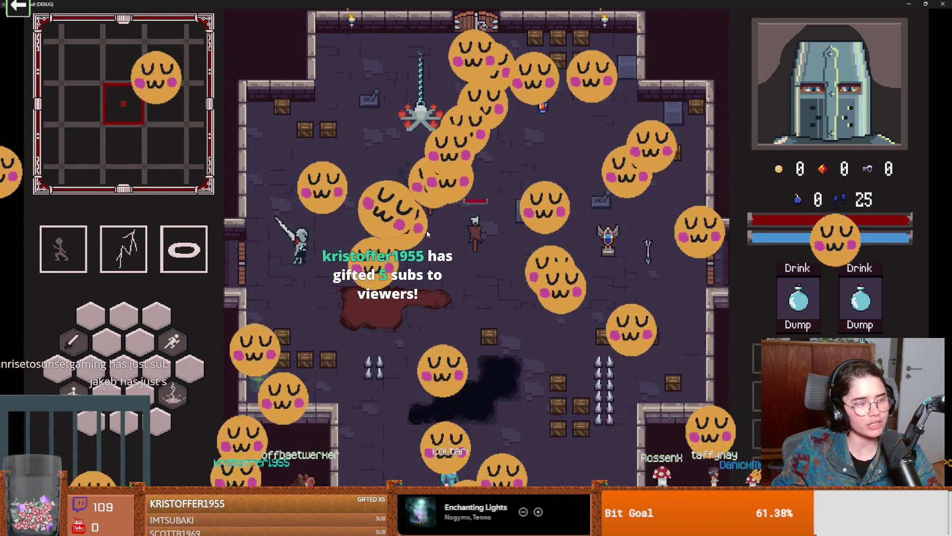
pyautogui.press('a')
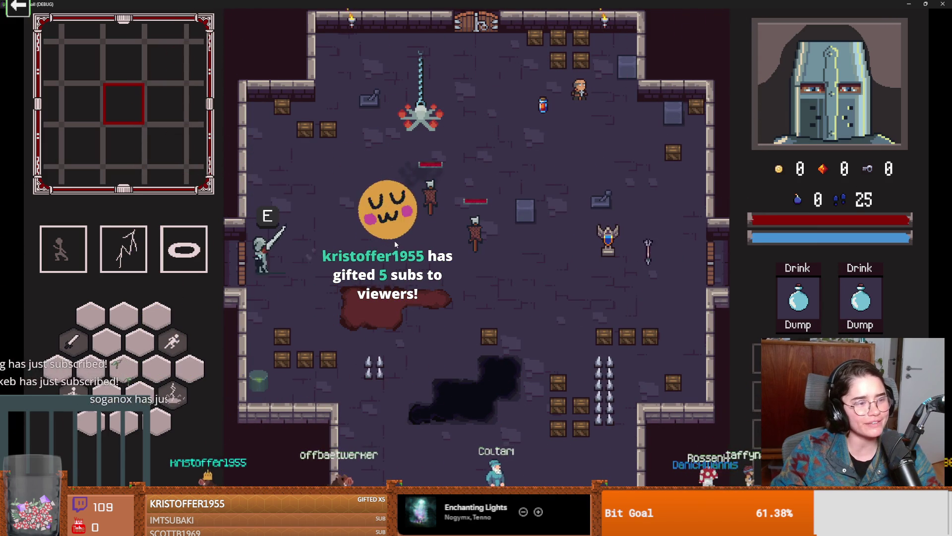
pyautogui.press('w')
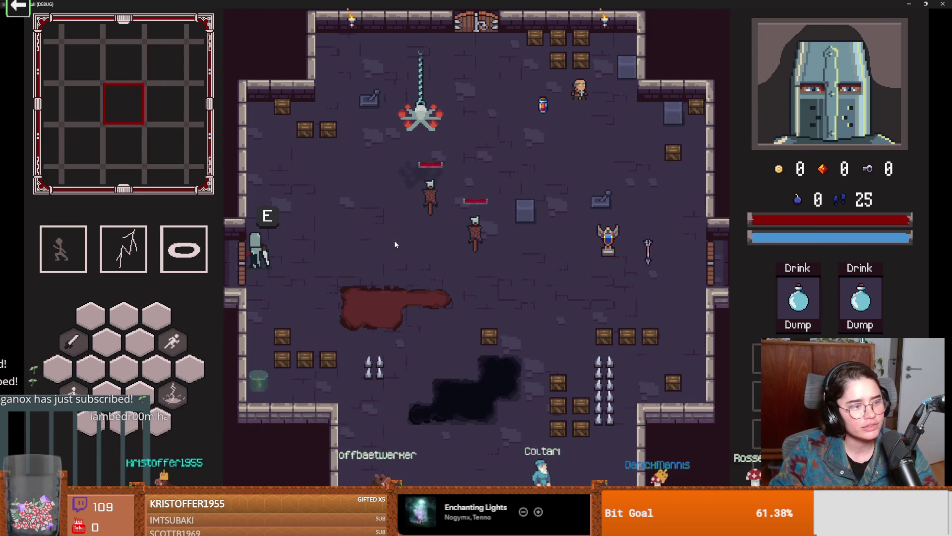
pyautogui.press('d')
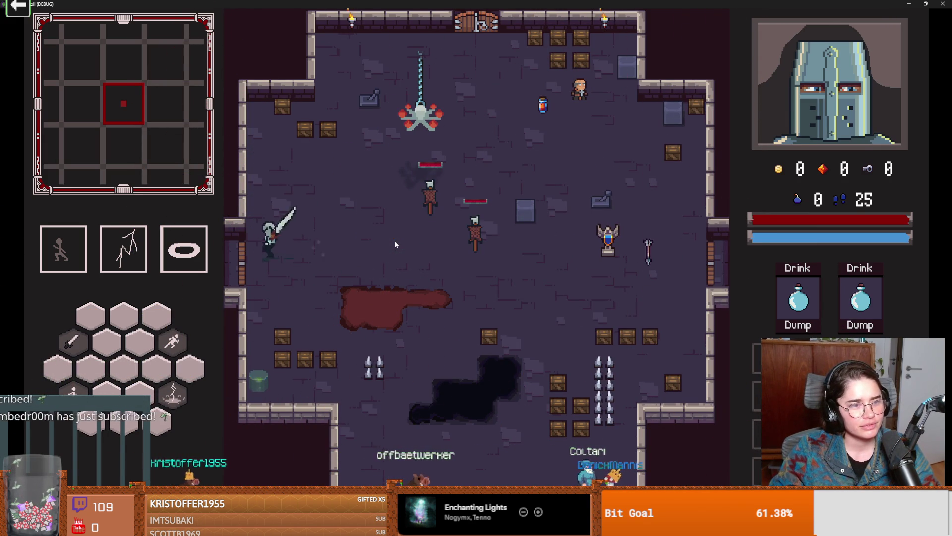
pyautogui.press('s')
pyautogui.press('a')
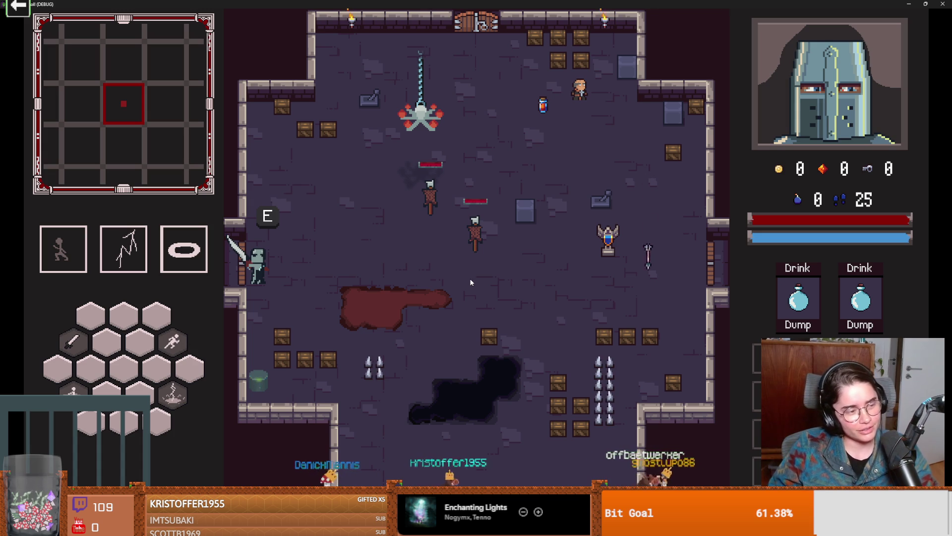
# - Attack a training dummy, walk out and back through the left doorway, then stop the game
pyautogui.press('w')
pyautogui.press('d')
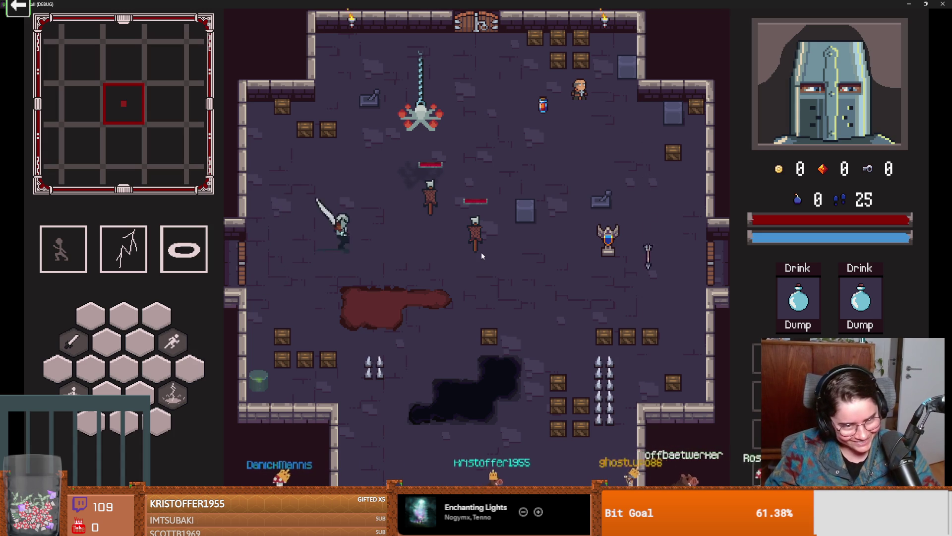
pyautogui.press('space')
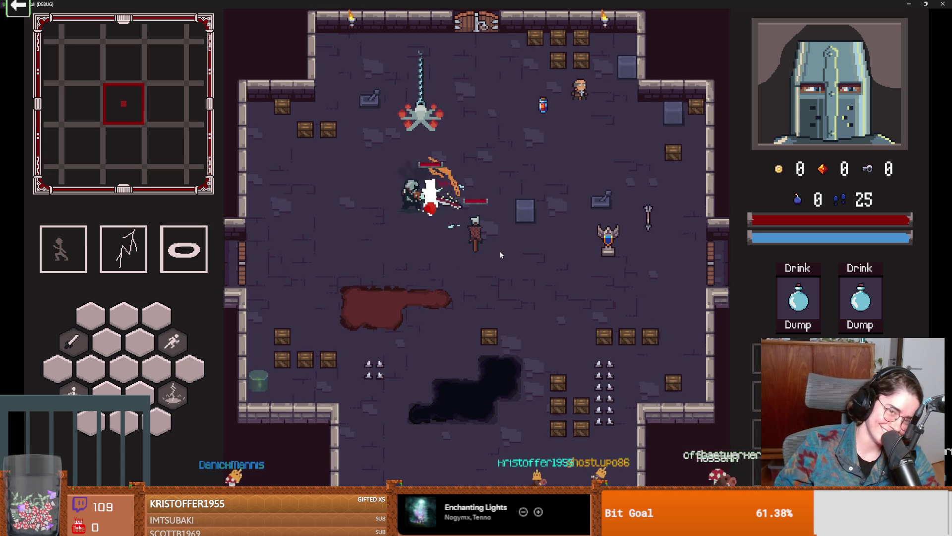
pyautogui.press('a')
pyautogui.press('s')
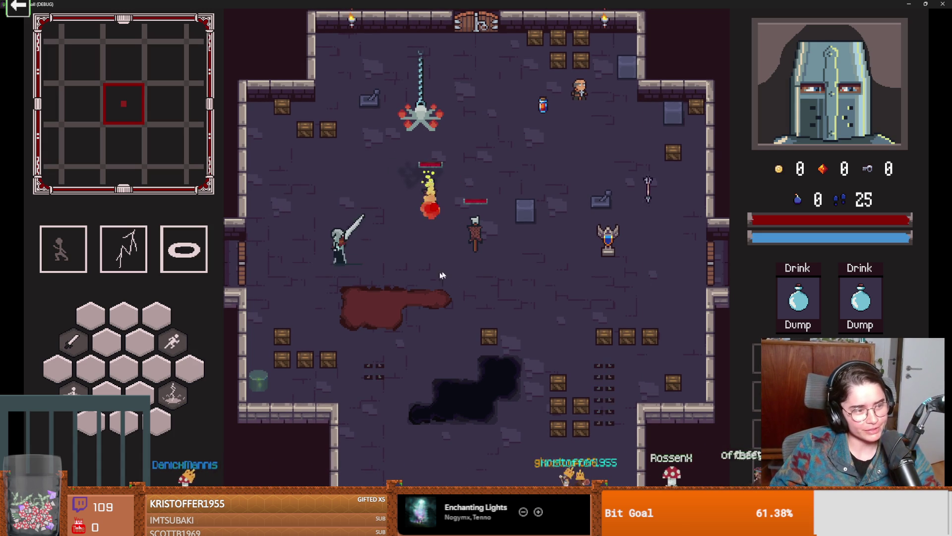
pyautogui.press('a')
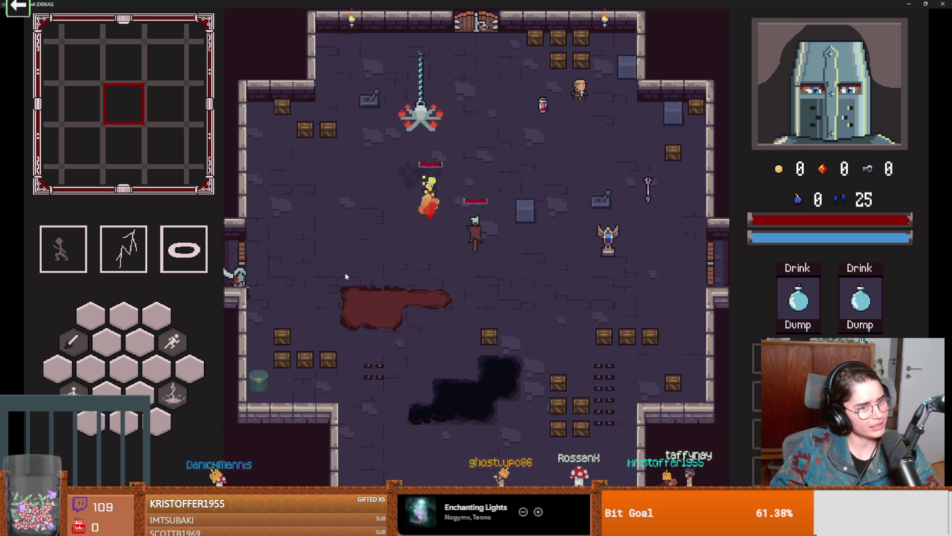
pyautogui.press('d')
pyautogui.press('a')
pyautogui.press('w')
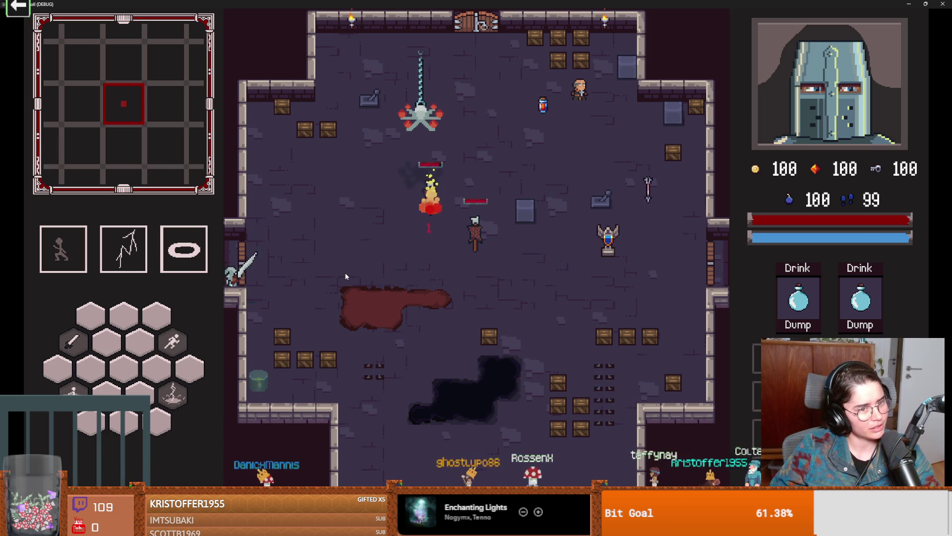
pyautogui.press('d')
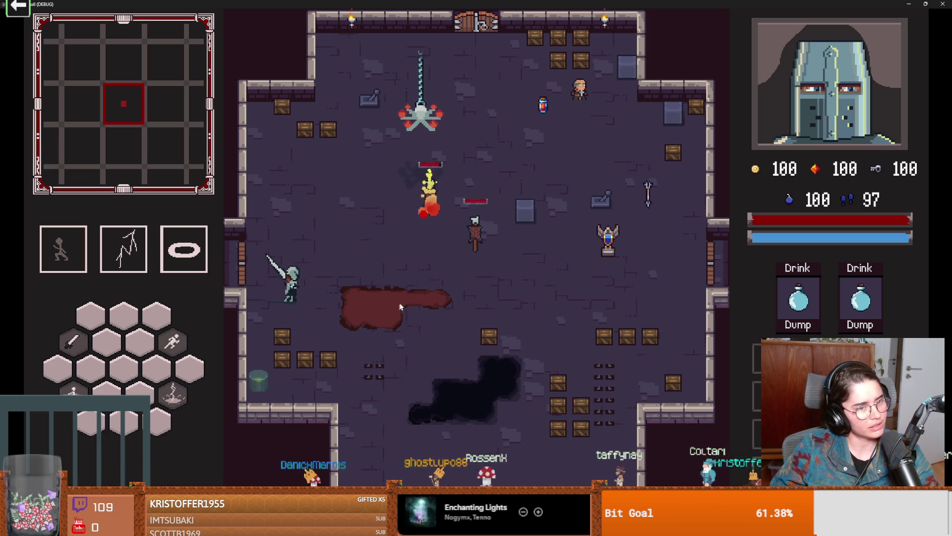
pyautogui.press('F8')
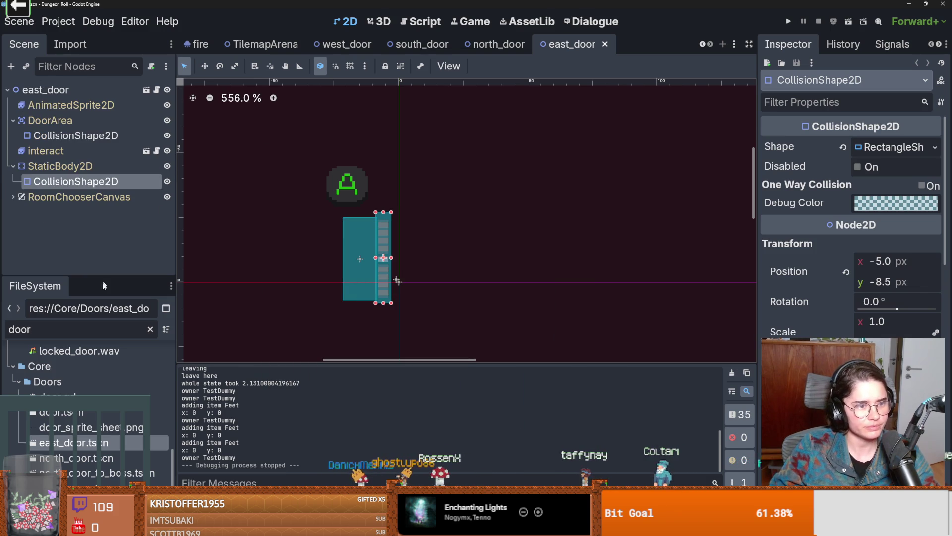
# - Clear the door filter from the file list and switch to the room scene
pyautogui.click(150, 329)
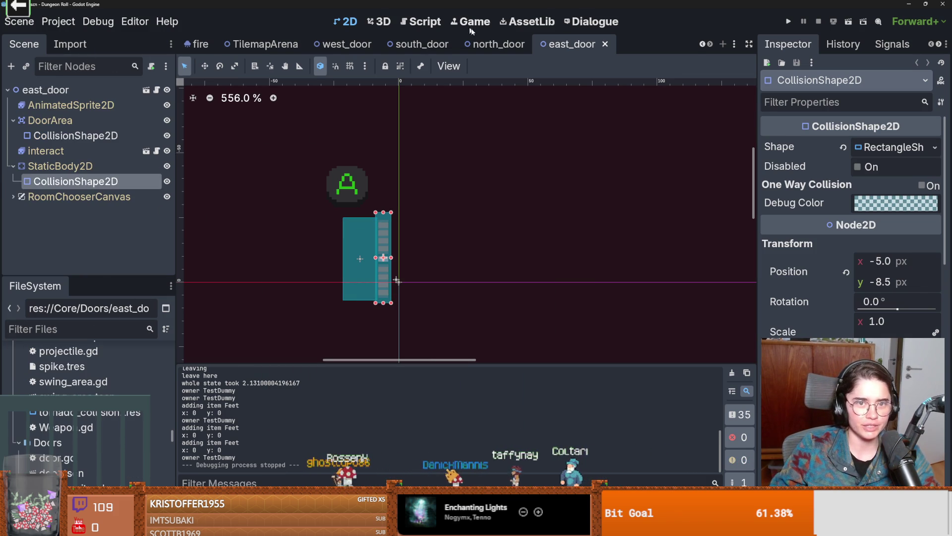
pyautogui.click(703, 44)
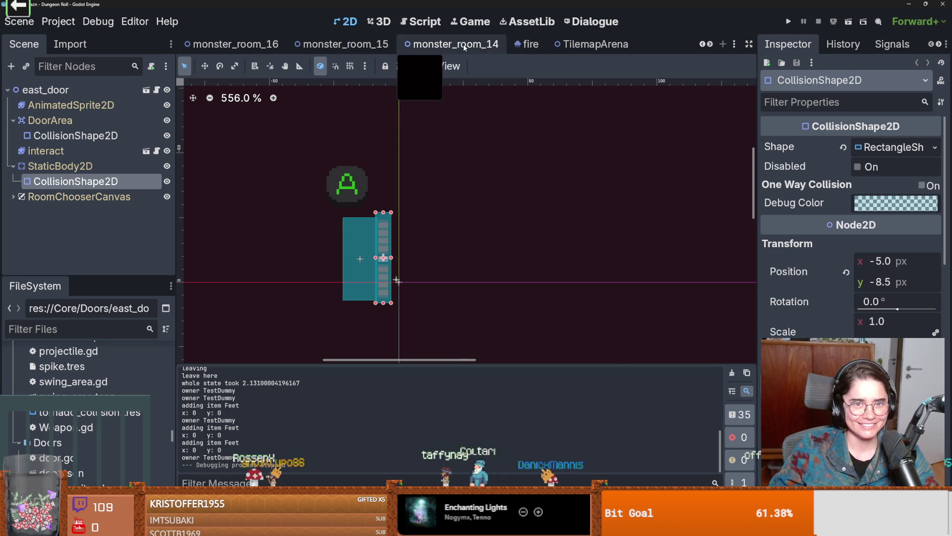
pyautogui.click(456, 44)
pyautogui.hotkey('ctrl', 'Tab')
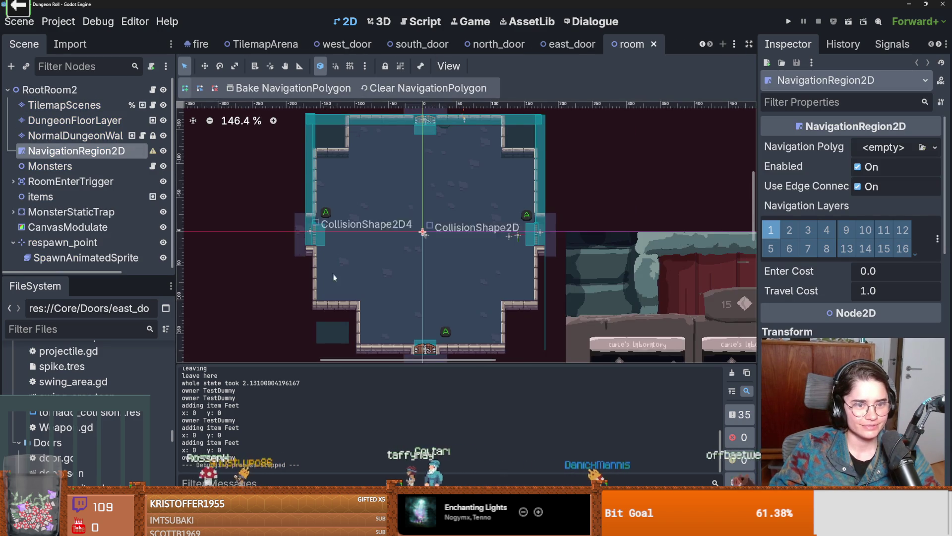
pyautogui.scroll(2, 333, 311)
# - Dismiss the polygon creation prompt and select the NormalDungeonWall tile layer
pyautogui.click(300, 228)
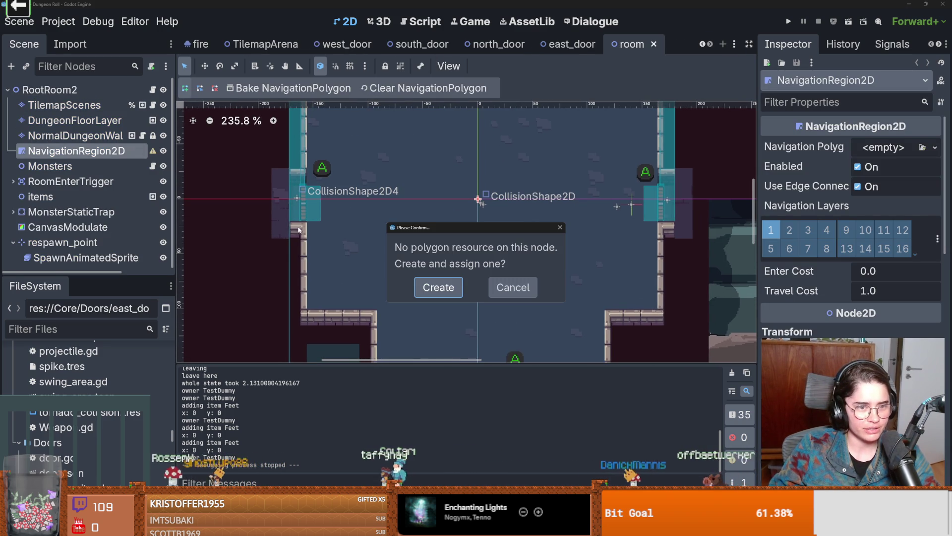
pyautogui.click(505, 283)
pyautogui.click(74, 121)
pyautogui.click(75, 136)
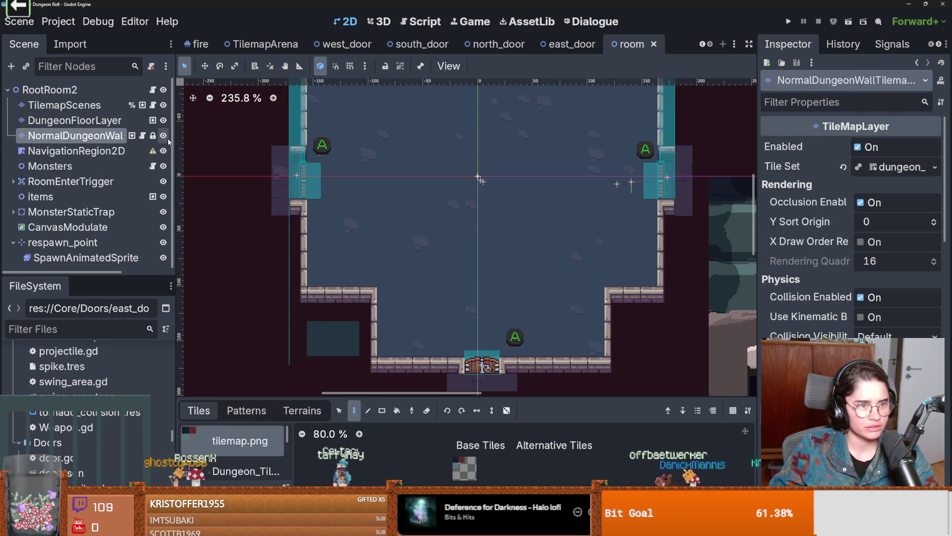
pyautogui.press('f')
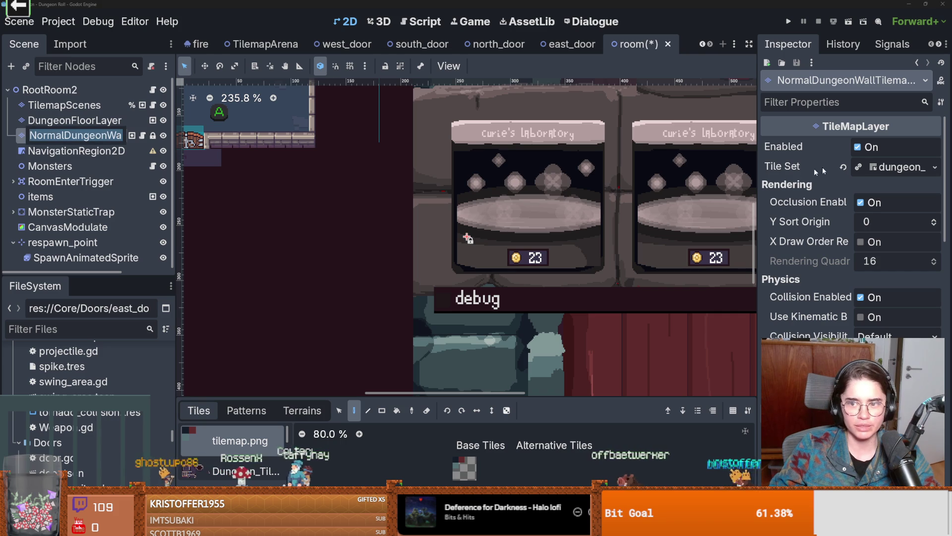
# - Open the wall layer's Tile Set and show the Dungeon tile atlas source with a larger room view
pyautogui.click(783, 166)
pyautogui.moveTo(507, 273); pyautogui.dragTo(515, 178)
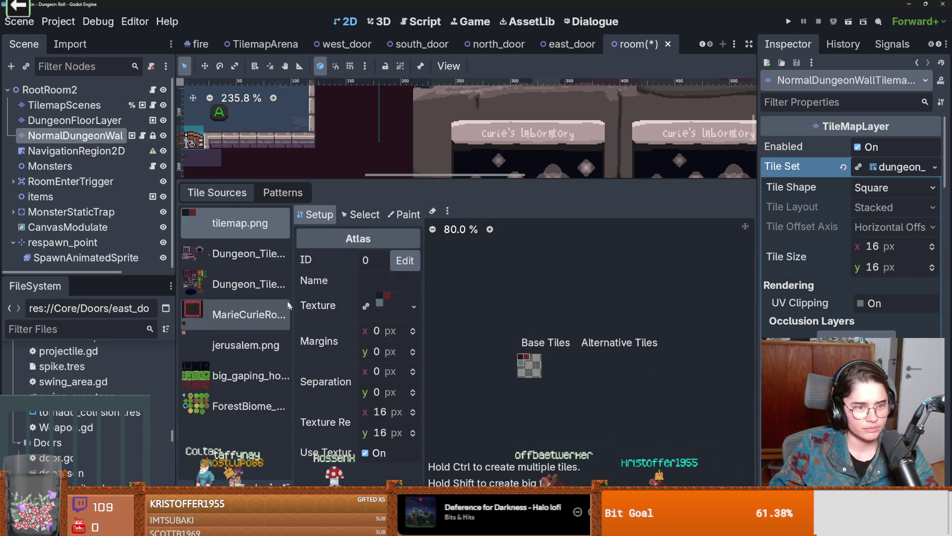
pyautogui.click(238, 253)
pyautogui.scroll(11, 597, 365)
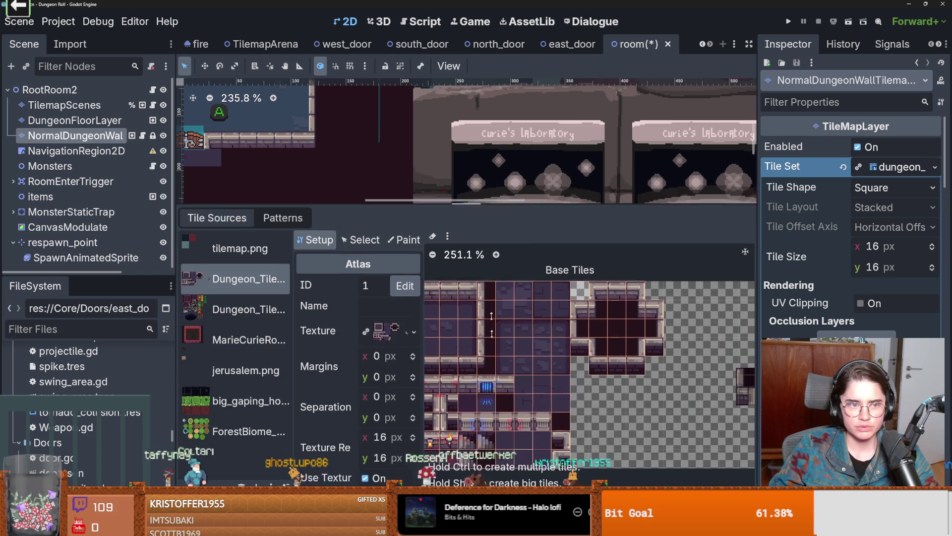
pyautogui.moveTo(495, 190); pyautogui.dragTo(494, 371)
pyautogui.scroll(3, 488, 231)
pyautogui.scroll(8, 488, 231)
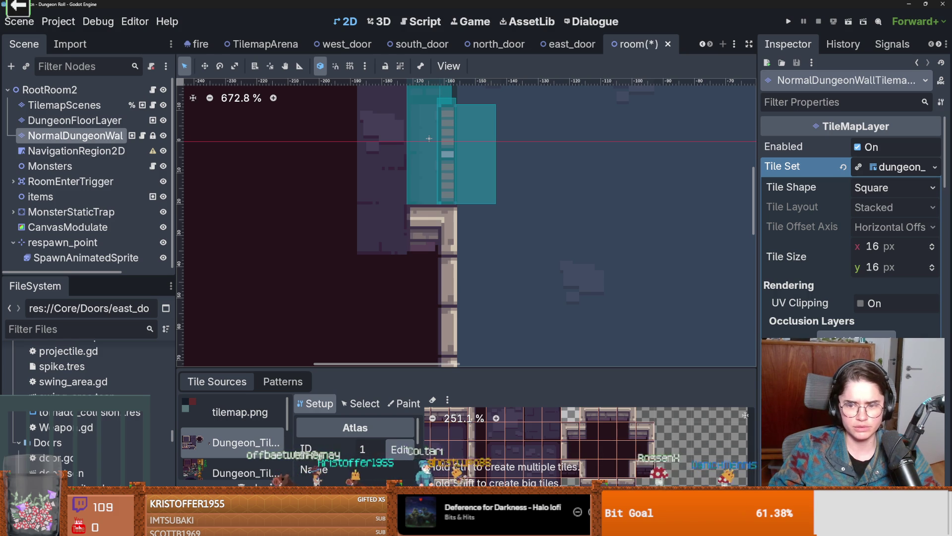
# - Set the TileSet panel to Paint Physics Layer 0 and save the room scene
pyautogui.click(402, 404)
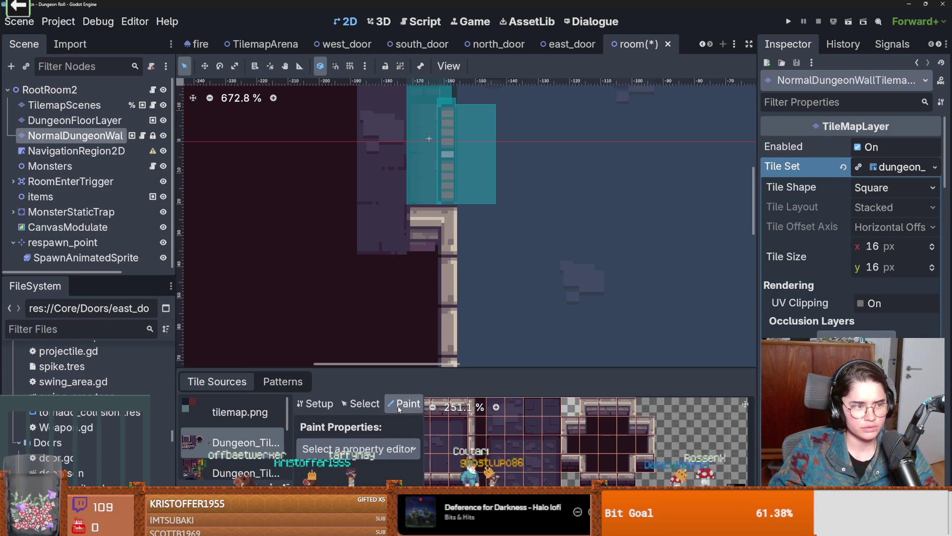
pyautogui.click(384, 442)
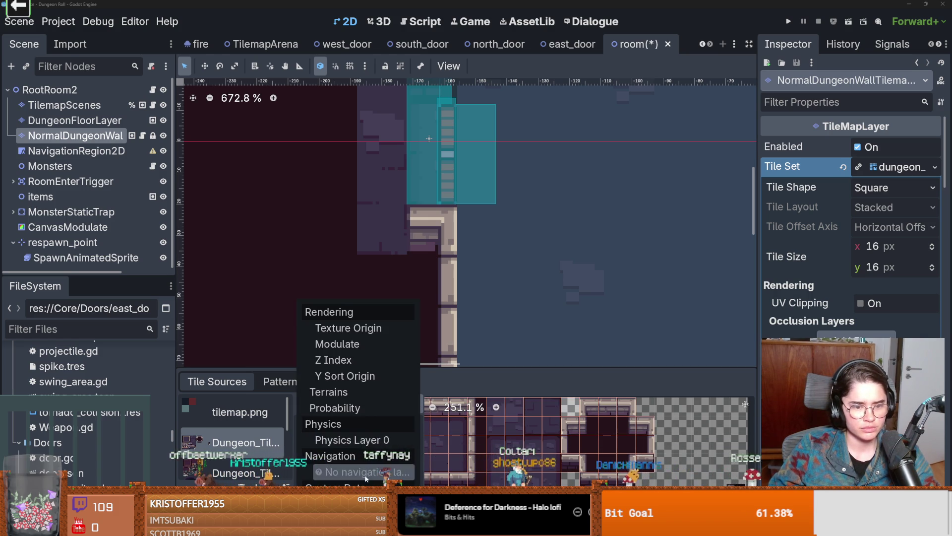
pyautogui.click(382, 441)
pyautogui.scroll(3, 682, 446)
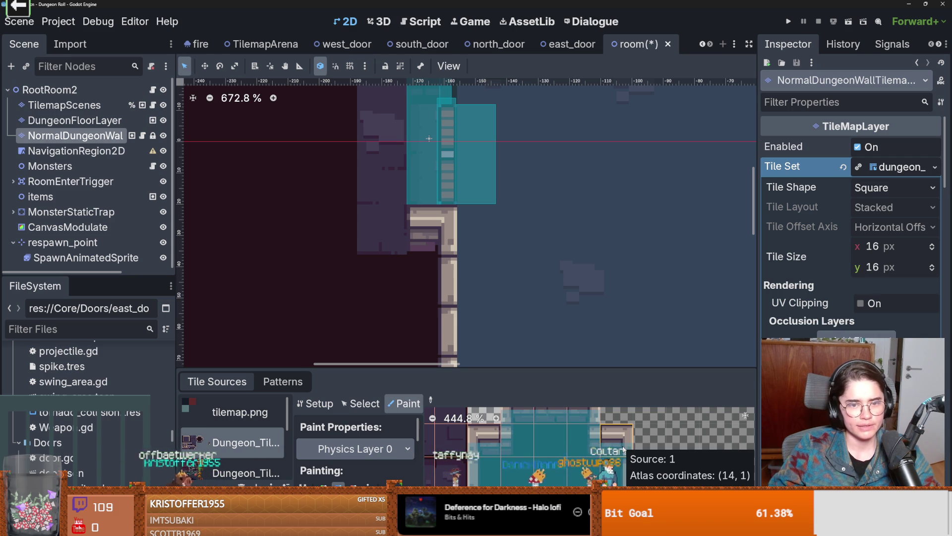
pyautogui.scroll(-1, 533, 453)
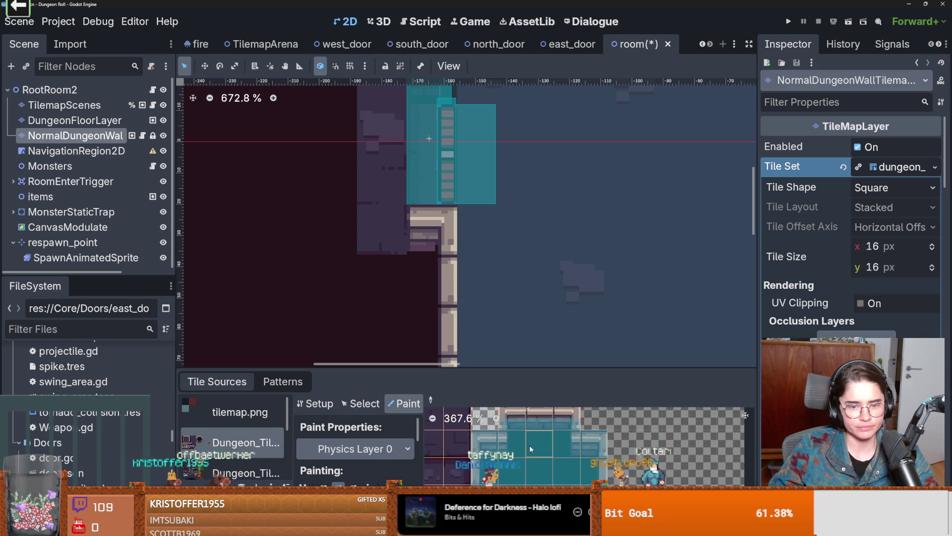
pyautogui.hotkey('ctrl', 's')
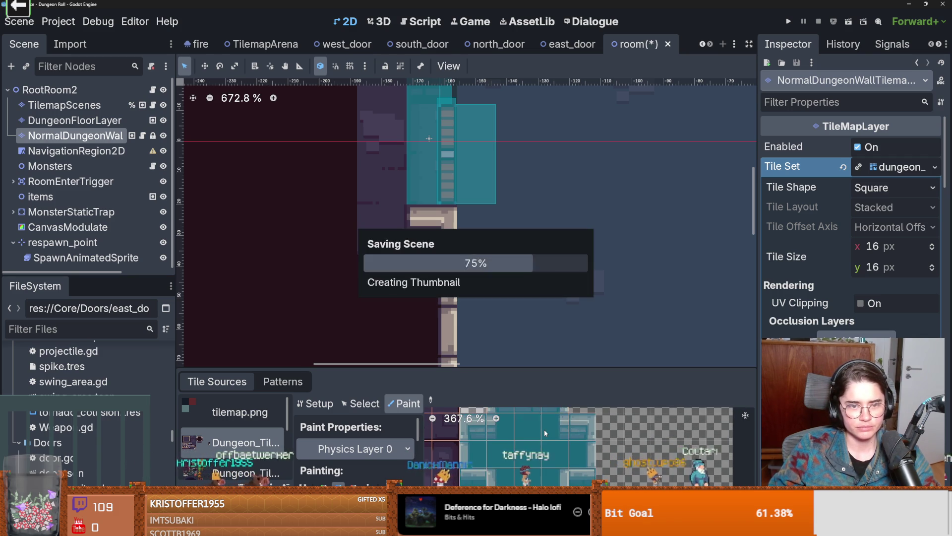
# - Zoom and pan along the room's top and door-side wall tiles, saving the scene again
pyautogui.scroll(-1, 544, 437)
pyautogui.scroll(-1, 604, 236)
pyautogui.scroll(3, 604, 236)
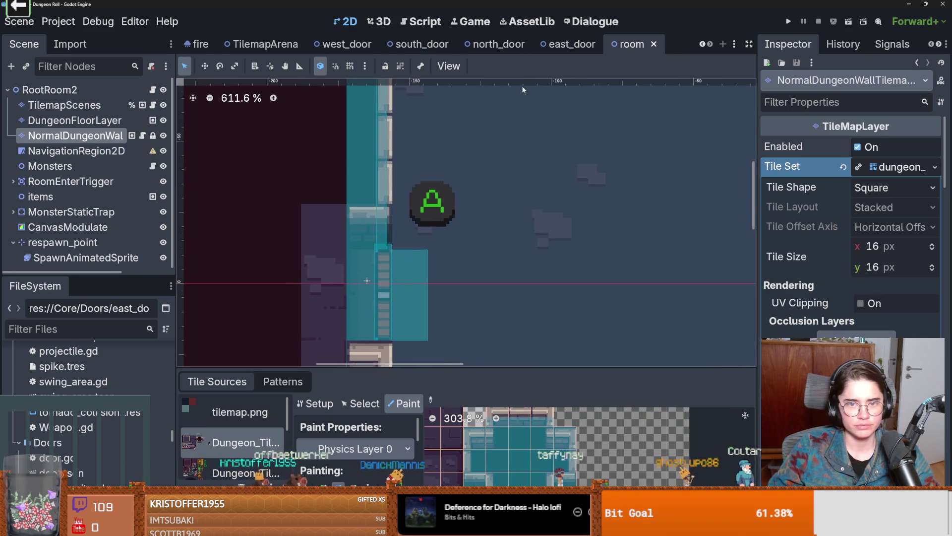
pyautogui.scroll(-13, 561, 138)
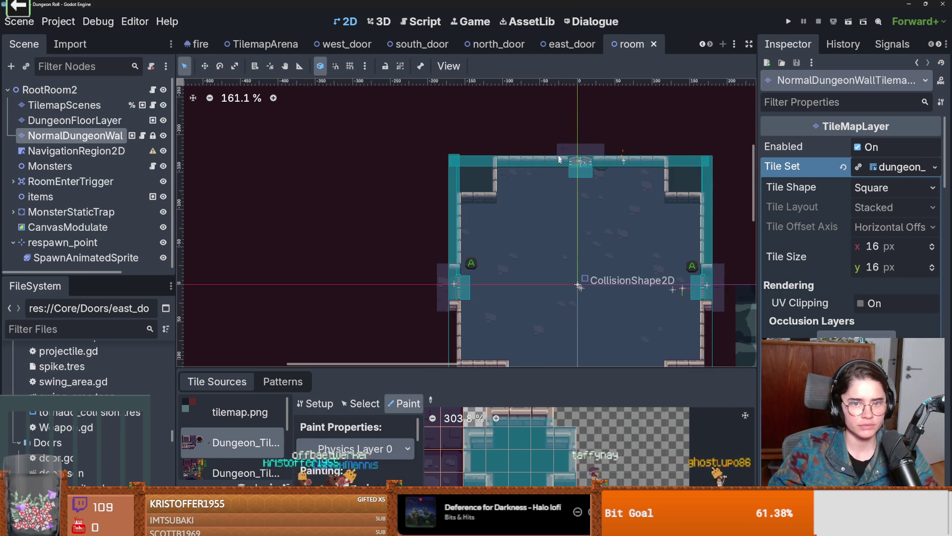
pyautogui.scroll(2, 549, 195)
pyautogui.scroll(1, 499, 204)
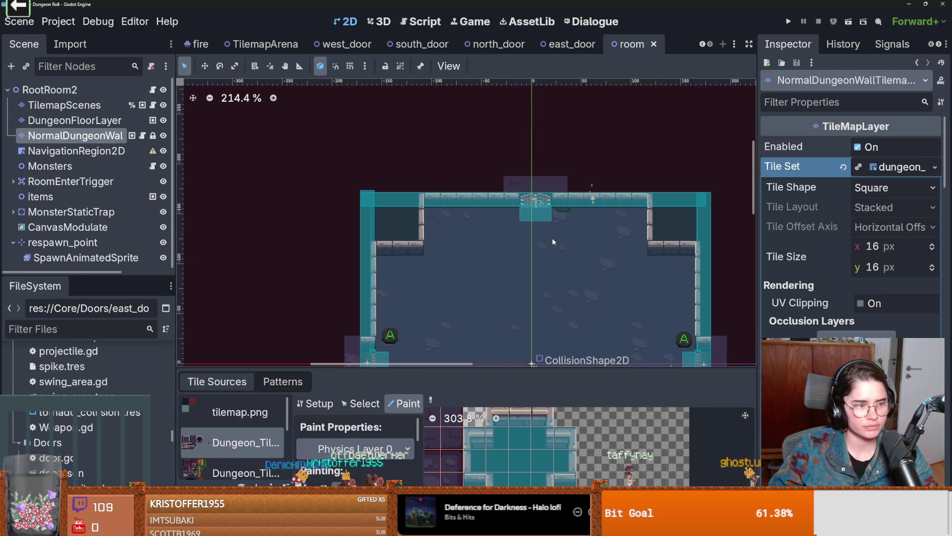
pyautogui.scroll(1, 552, 237)
pyautogui.moveTo(588, 254)
pyautogui.mouseDown()
pyautogui.moveTo(600, 273)
pyautogui.moveTo(579, 266)
pyautogui.mouseUp()
pyautogui.scroll(1, 578, 266)
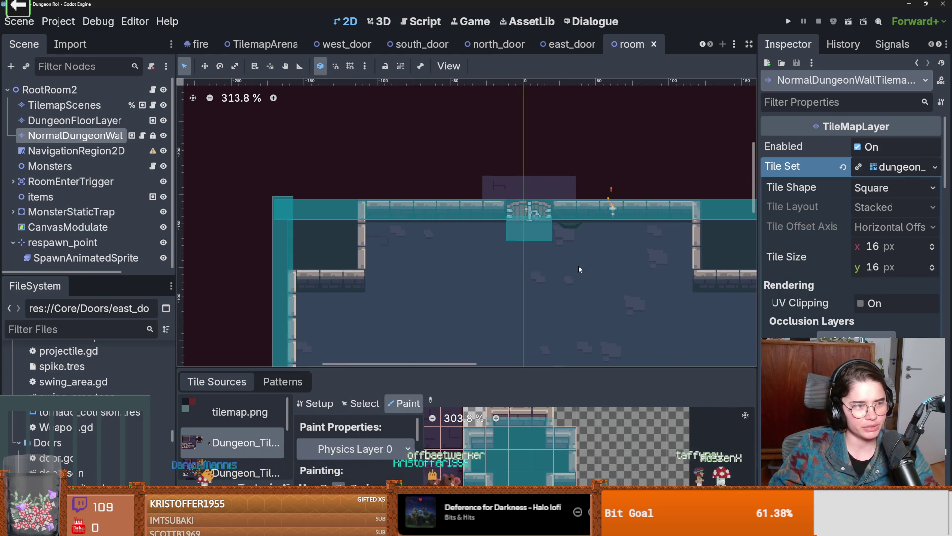
pyautogui.scroll(2, 578, 263)
pyautogui.scroll(-1, 578, 263)
pyautogui.moveTo(516, 263); pyautogui.dragTo(601, 268)
pyautogui.scroll(3, 601, 269)
pyautogui.scroll(-3, 537, 260)
pyautogui.hotkey('ctrl', 's')
pyautogui.scroll(-3, 599, 261)
pyautogui.scroll(4, 523, 209)
pyautogui.scroll(-10, 522, 248)
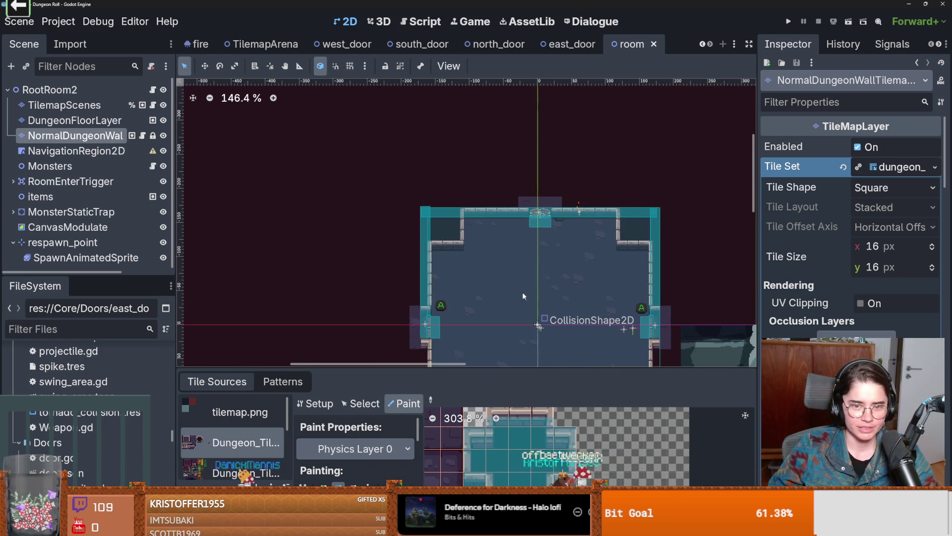
pyautogui.scroll(1, 524, 293)
pyautogui.scroll(1, 528, 208)
pyautogui.scroll(-1, 537, 284)
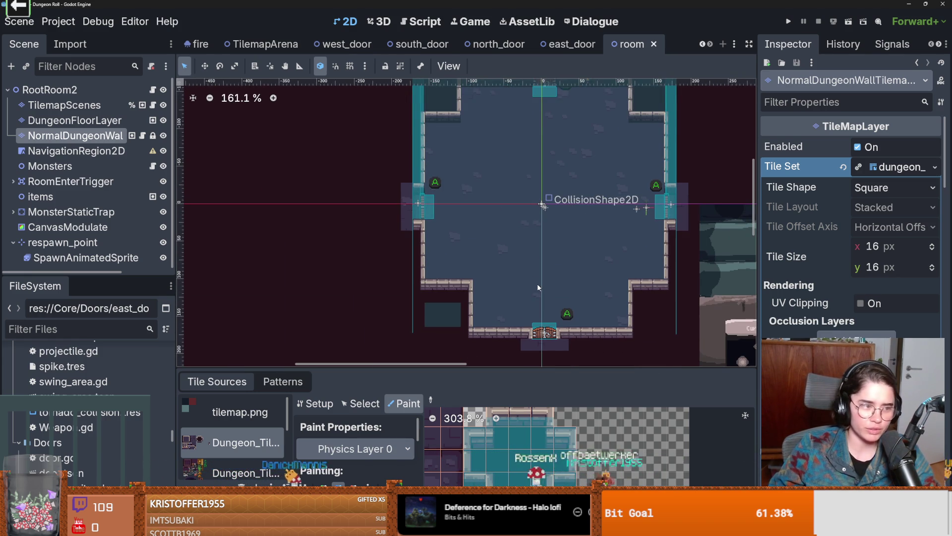
pyautogui.scroll(1, 526, 277)
pyautogui.scroll(2, 522, 273)
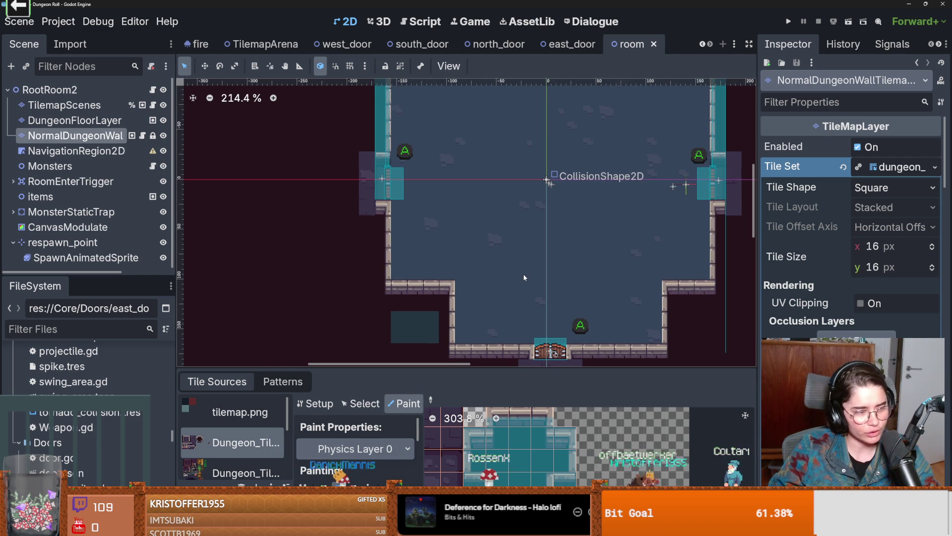
pyautogui.scroll(2, 549, 441)
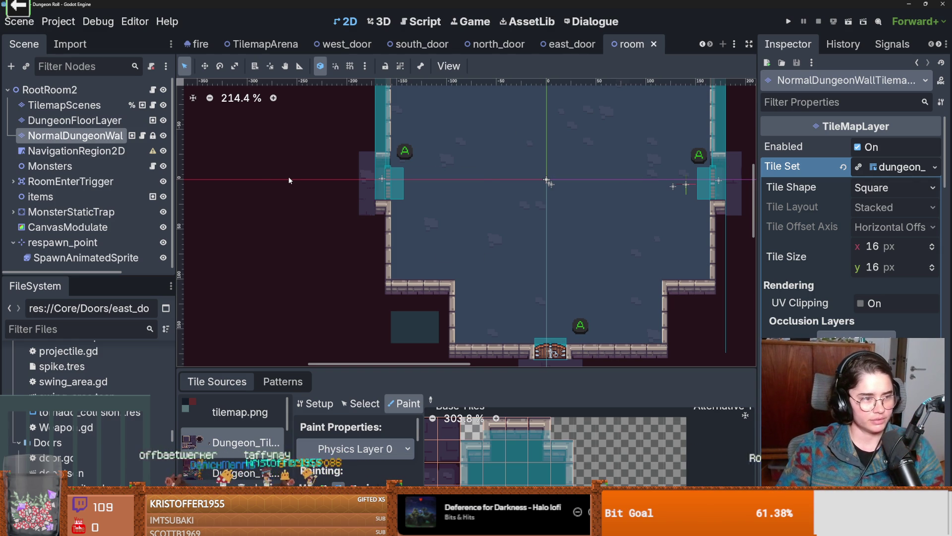
pyautogui.scroll(-2, 435, 259)
pyautogui.hotkey('ctrl', 's')
pyautogui.scroll(-1, 397, 273)
pyautogui.scroll(1, 397, 272)
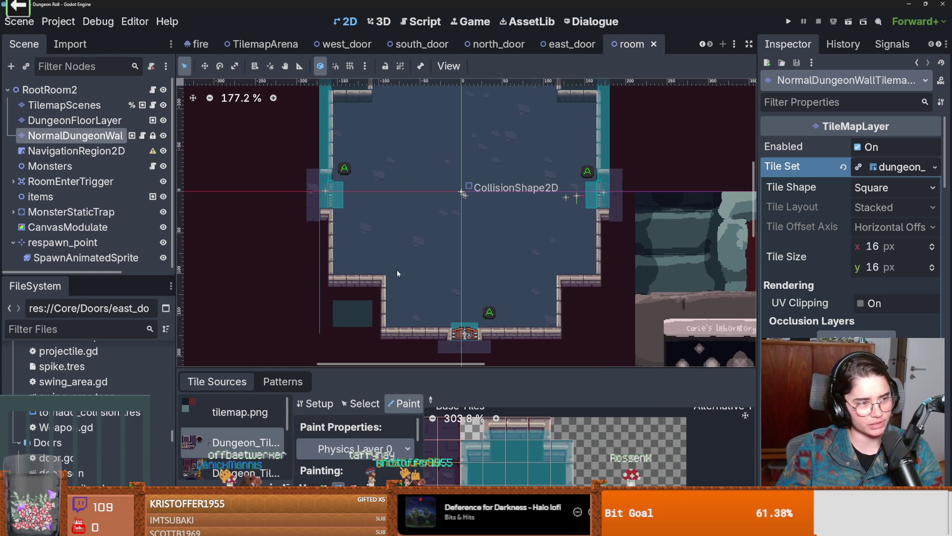
pyautogui.scroll(-1, 396, 270)
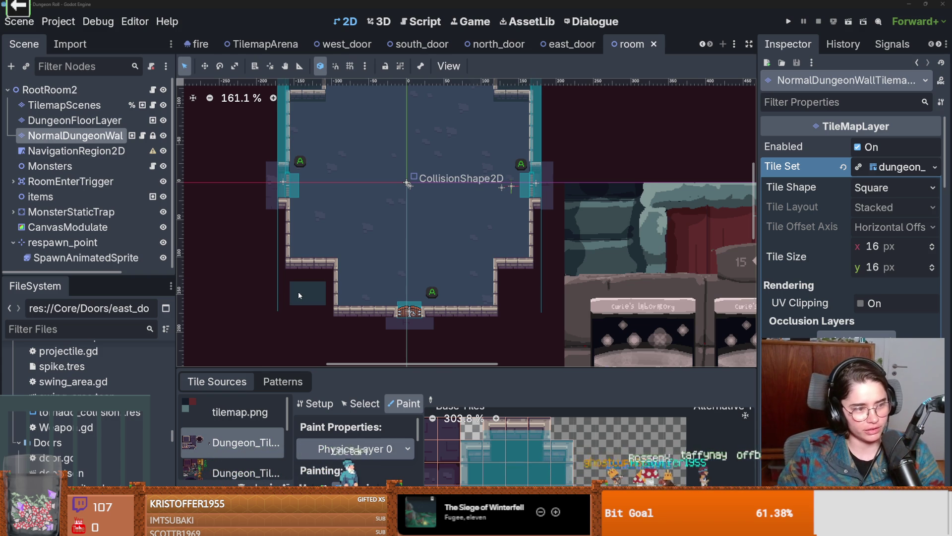
# - Give the scene tree more height, collapse the respawn_point branch, and save the room
pyautogui.scroll(-2, 299, 291)
pyautogui.hotkey('ctrl', 's')
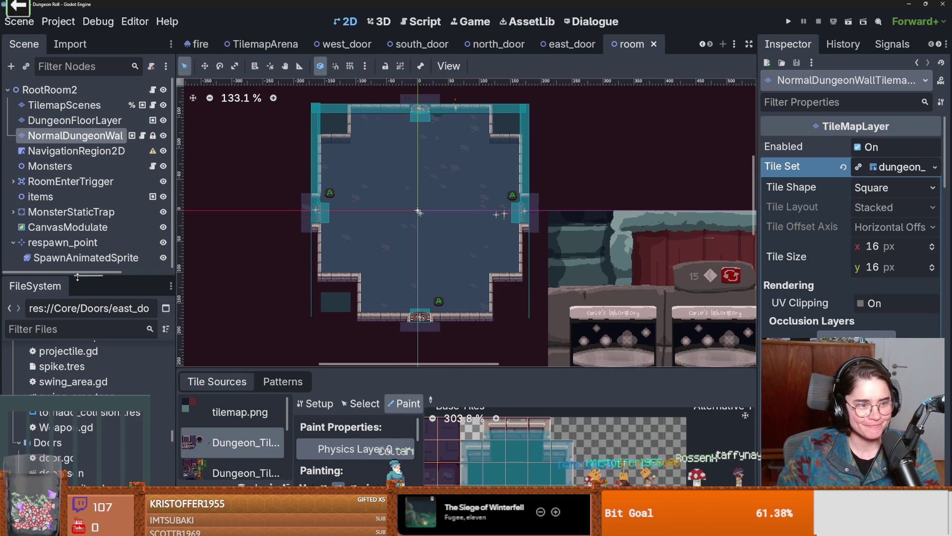
pyautogui.moveTo(81, 276); pyautogui.dragTo(79, 411)
pyautogui.click(13, 242)
pyautogui.hotkey('ctrl', 's')
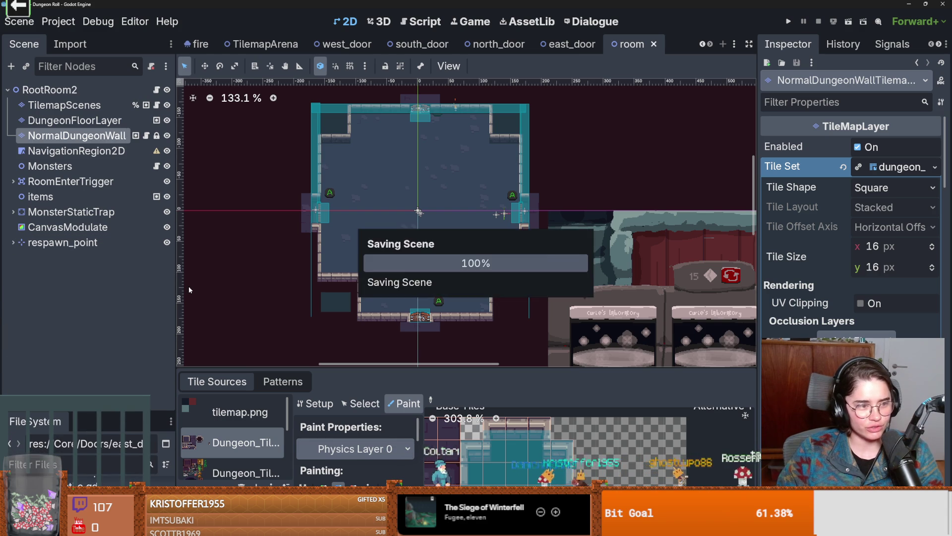
# - Dismiss a canvas node menu, pan the room view right, save, and close the east_door scene
pyautogui.scroll(2, 452, 260)
pyautogui.rightClick(451, 262)
pyautogui.press('Escape')
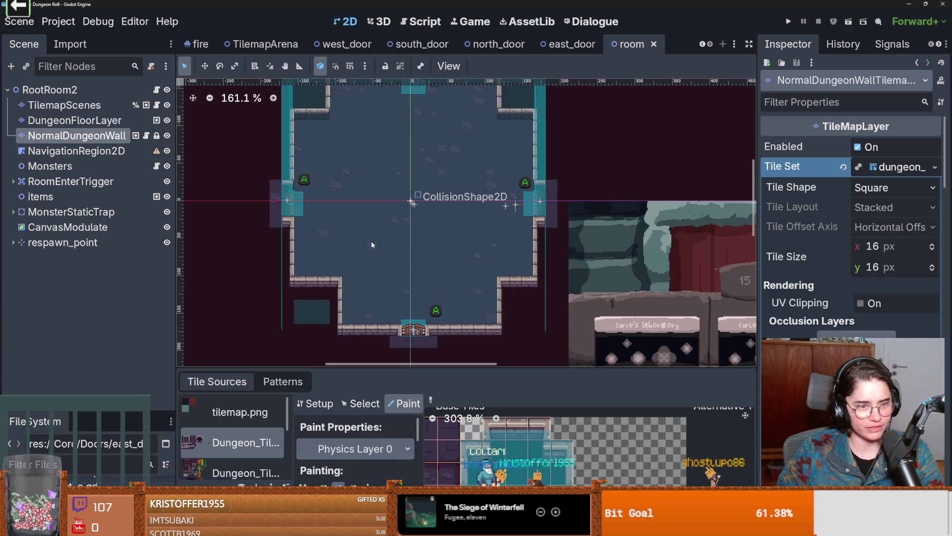
pyautogui.moveTo(371, 240); pyautogui.dragTo(420, 239)
pyautogui.hotkey('ctrl', 's')
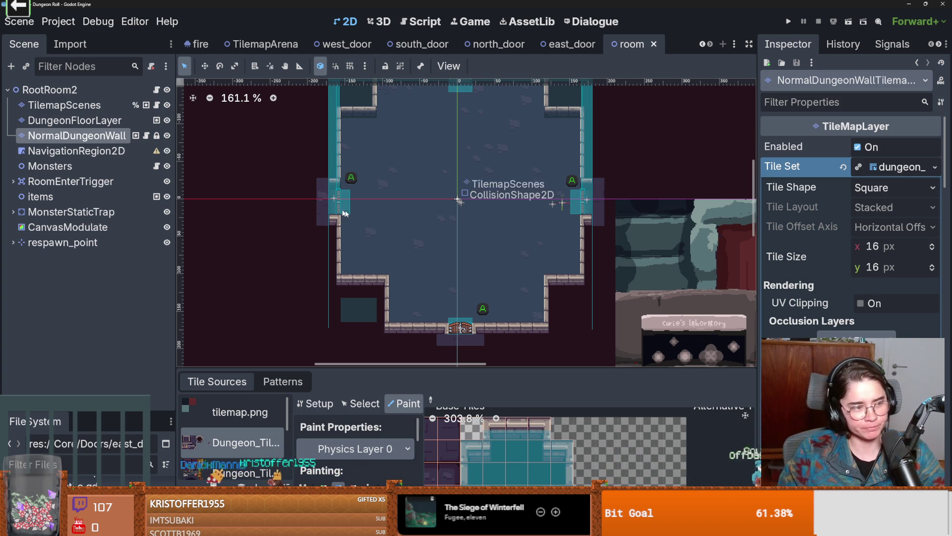
pyautogui.hotkey('ctrl', 's')
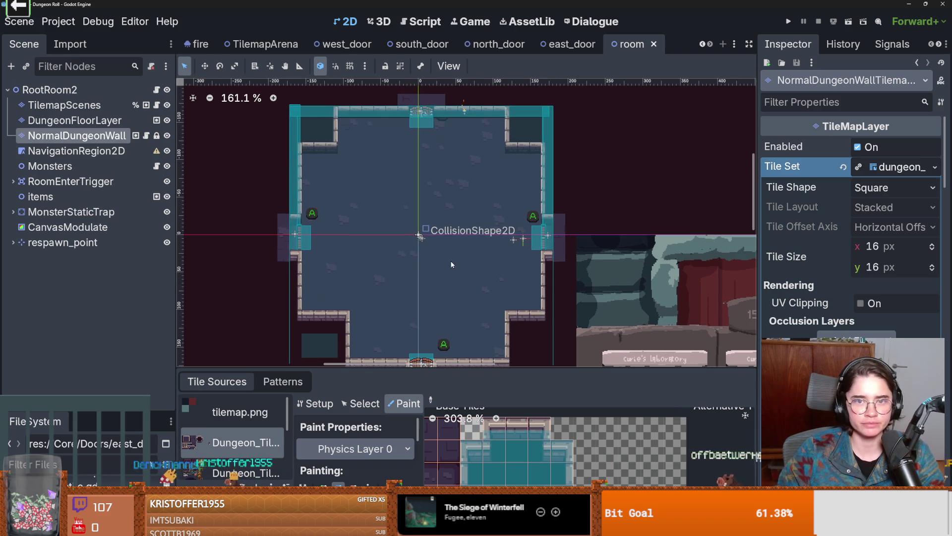
pyautogui.click(570, 45)
# - Close the remaining north, south and west door scenes and save the TilemapArena scene
pyautogui.middleClick(565, 46)
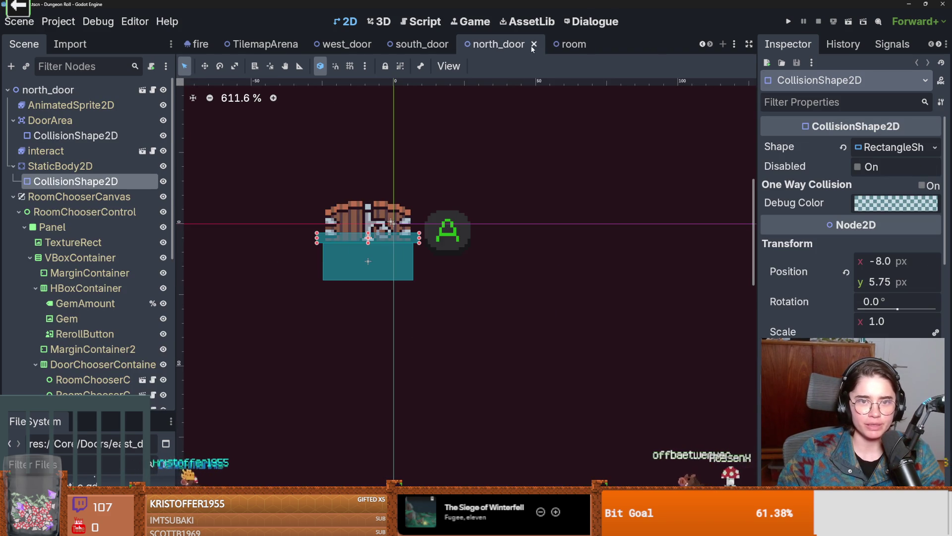
pyautogui.middleClick(509, 47)
pyautogui.middleClick(509, 47)
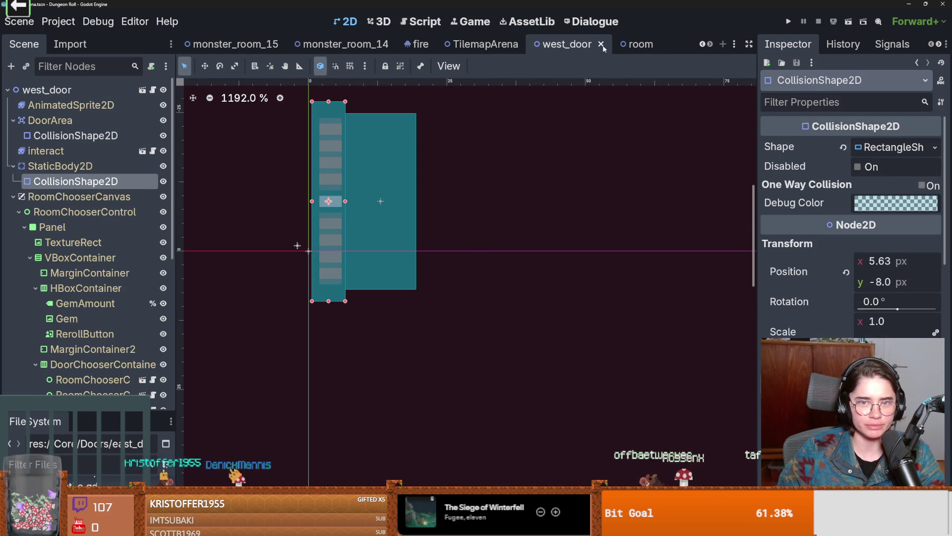
pyautogui.click(601, 45)
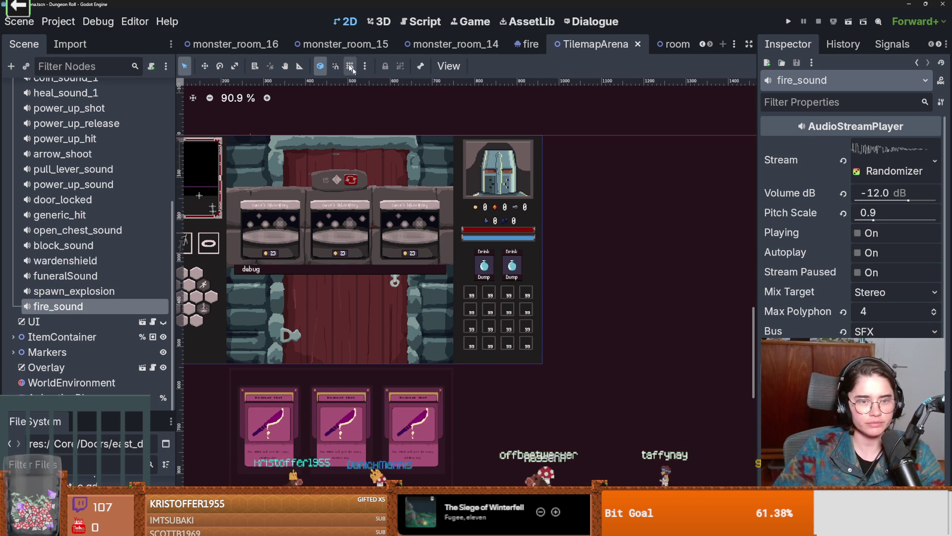
pyautogui.hotkey('ctrl', 's')
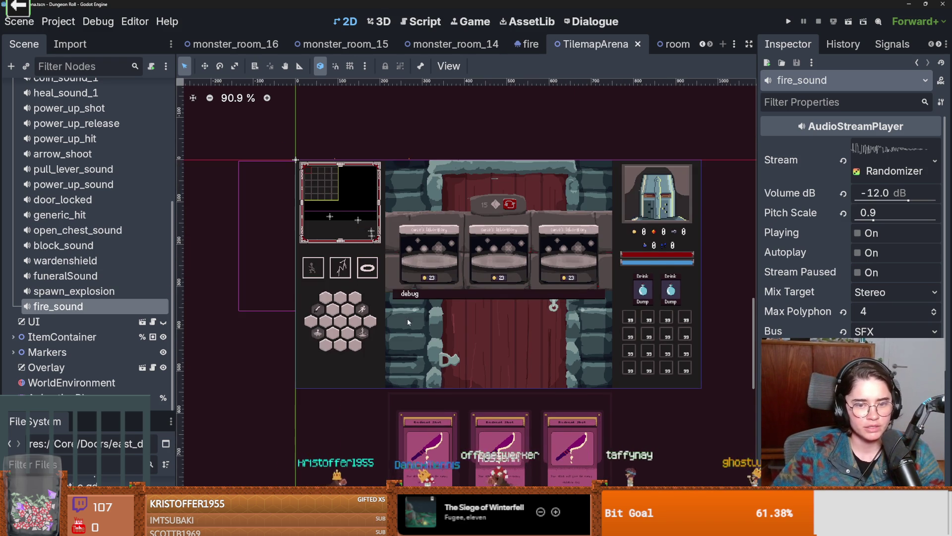
# - Collapse the SoundBus branch in the TilemapArena tree and save the scene
pyautogui.scroll(2, 408, 322)
pyautogui.scroll(5, 90, 223)
pyautogui.click(13, 166)
pyautogui.hotkey('ctrl', 's')
pyautogui.scroll(5, 401, 339)
pyautogui.scroll(-6, 459, 335)
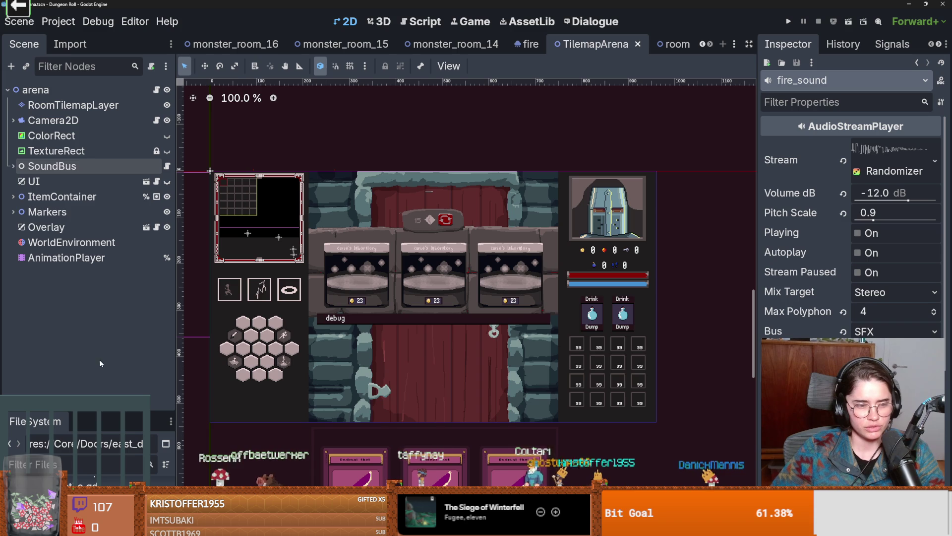
# - Enlarge the FileSystem file list and run the Dungeon Roll project
pyautogui.moveTo(91, 412); pyautogui.dragTo(106, 292)
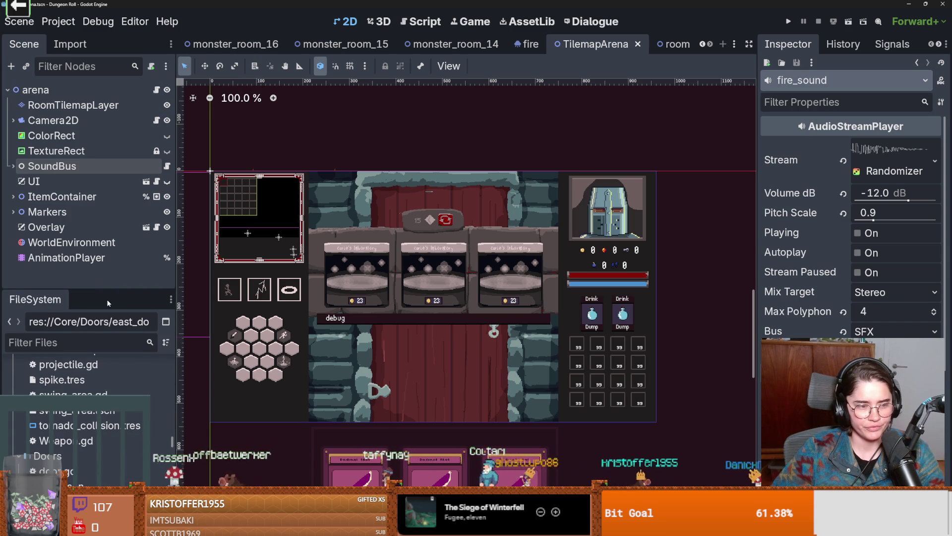
pyautogui.scroll(15, 78, 394)
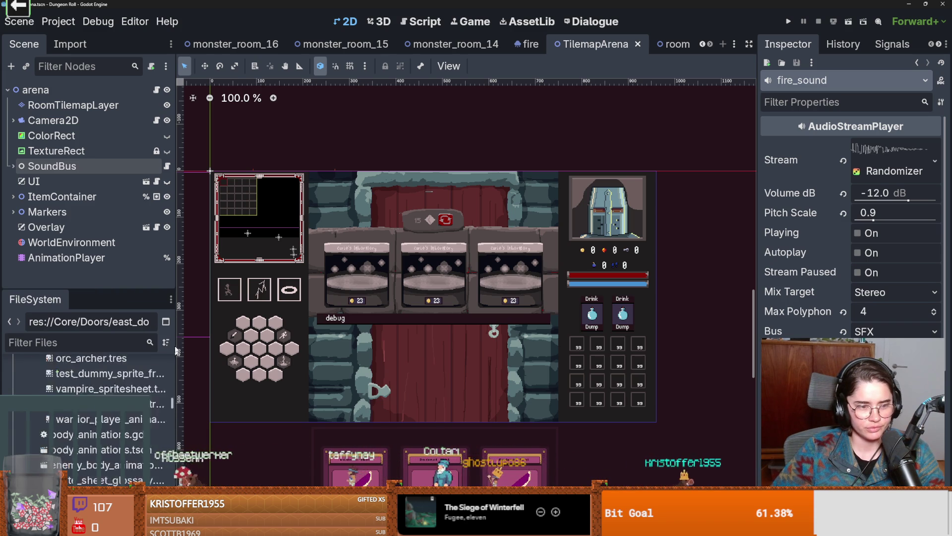
pyautogui.click(797, 22)
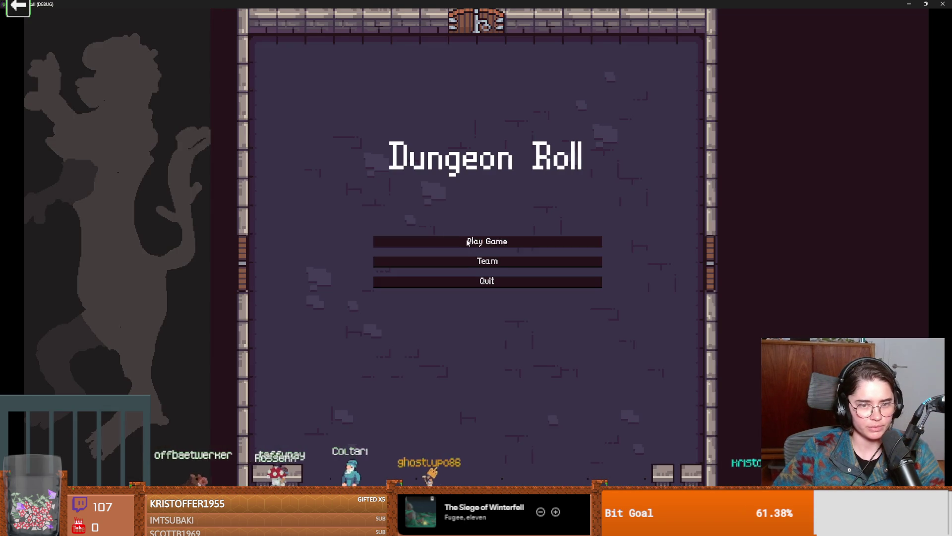
# - Start the dungeon as the Crusader and walk through the west door into the next room
pyautogui.click(486, 242)
pyautogui.click(412, 230)
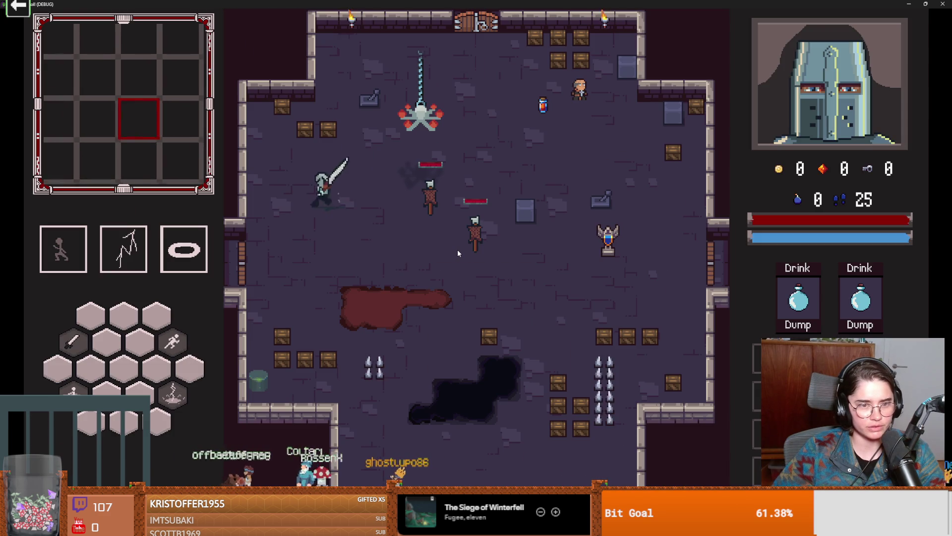
pyautogui.press('a')
pyautogui.press('a')
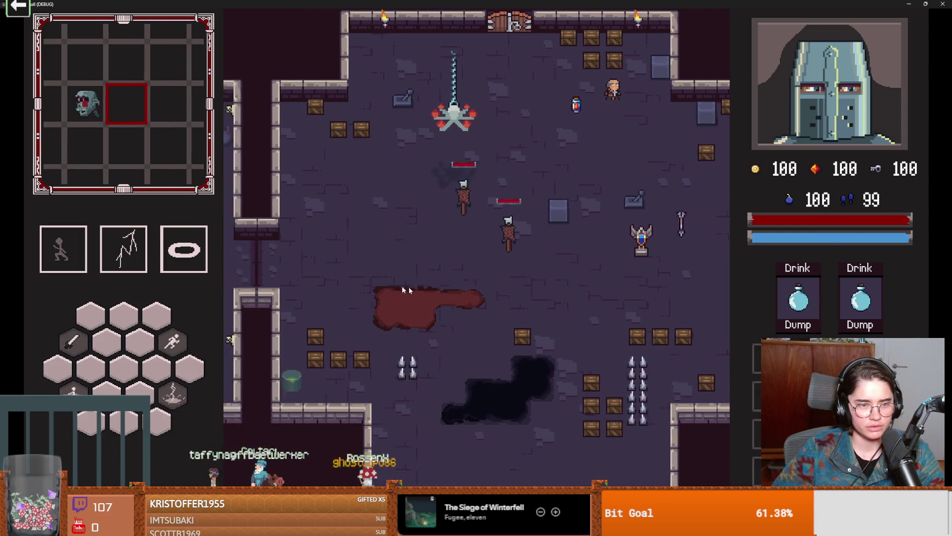
pyautogui.press('s')
pyautogui.press('w')
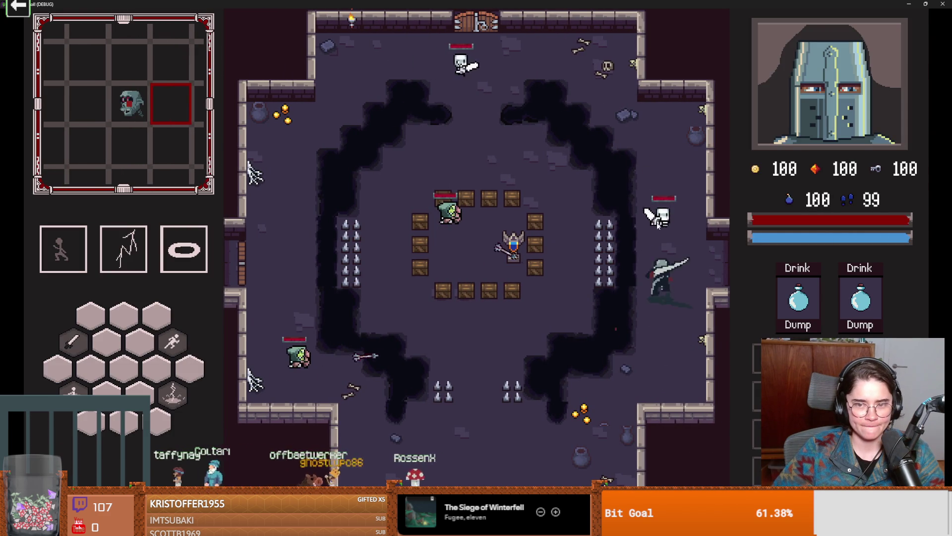
pyautogui.press('s')
pyautogui.press('s')
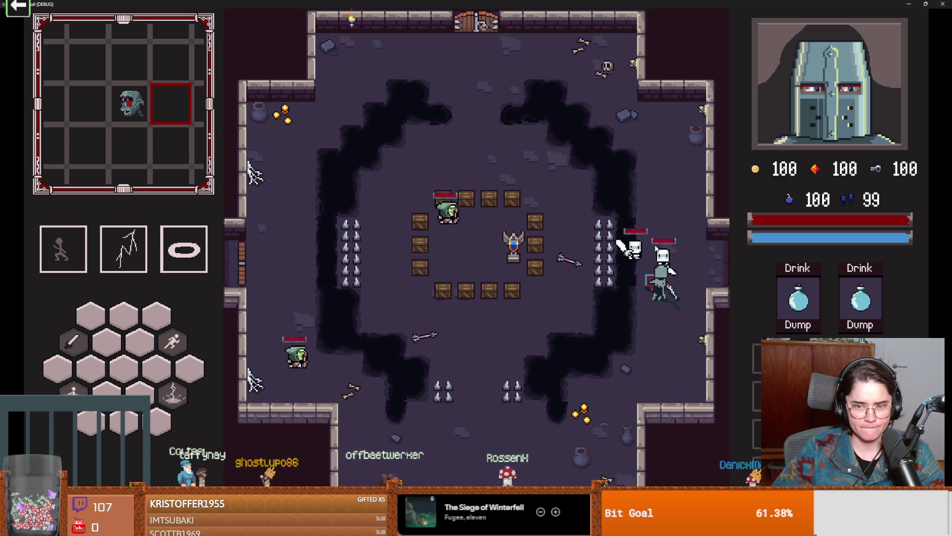
pyautogui.press('space')
# - Dodge and fight skeletons along the bottom of the room, casting the lightning skill
pyautogui.press('s')
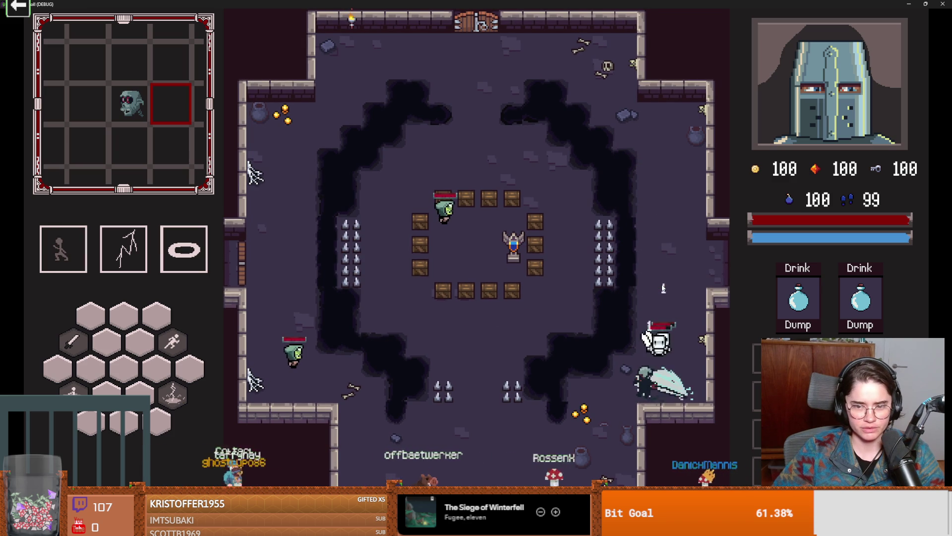
pyautogui.press('s')
pyautogui.press('space')
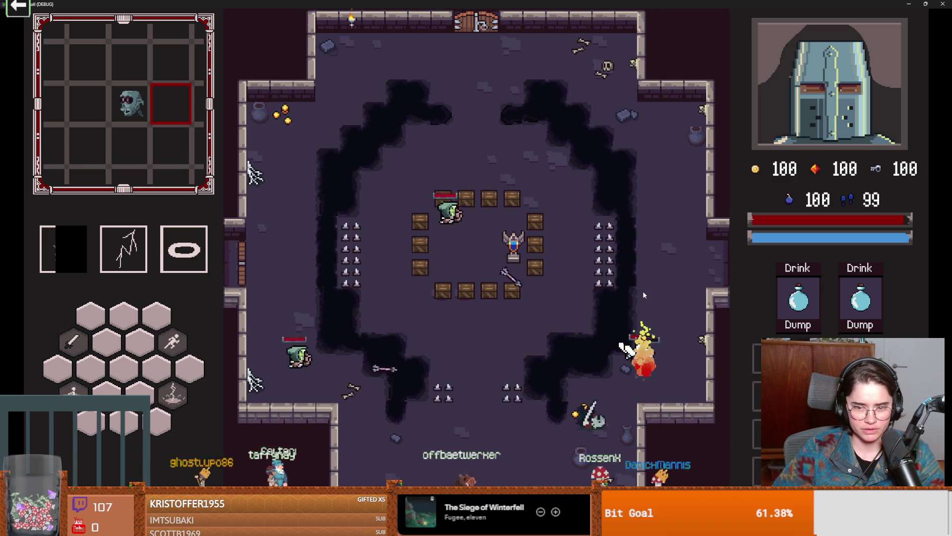
pyautogui.press('space')
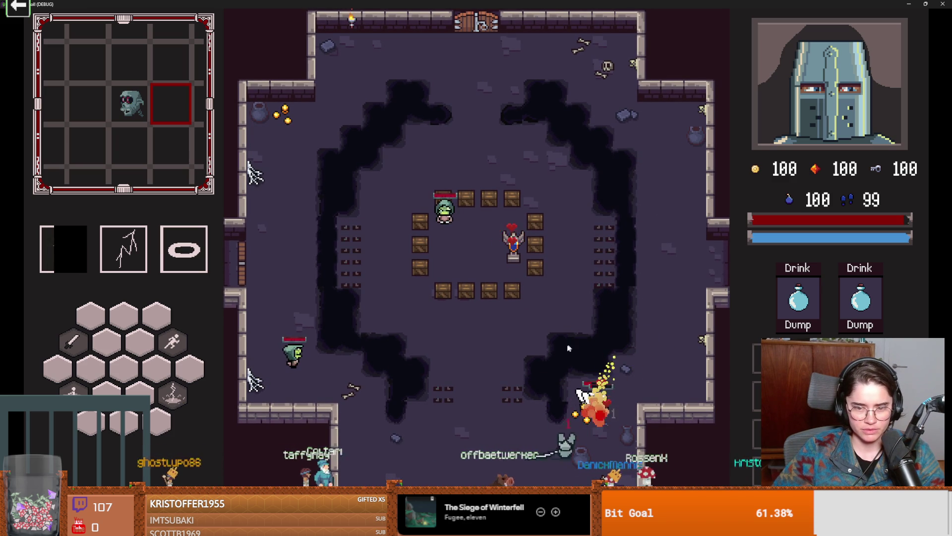
pyautogui.press('a')
pyautogui.press('space')
pyautogui.press('a')
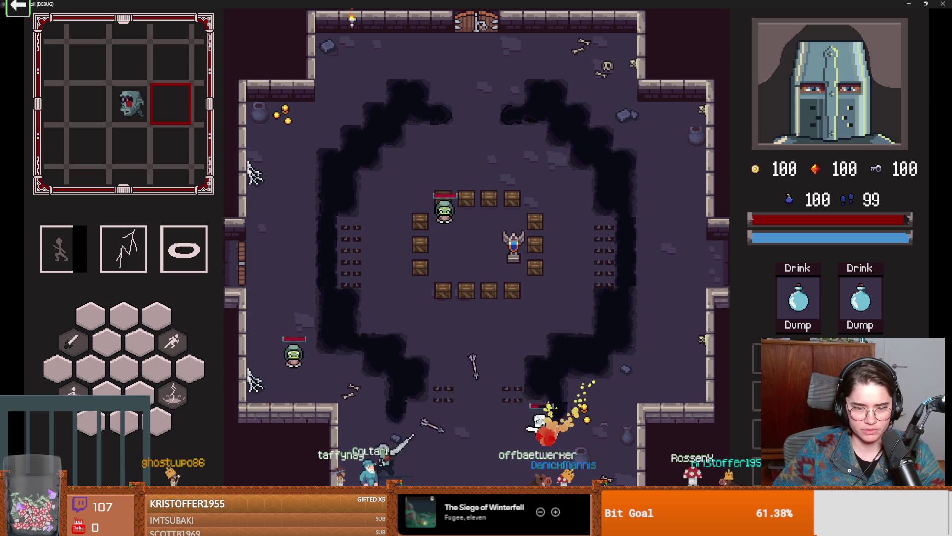
pyautogui.press('q')
pyautogui.press('space')
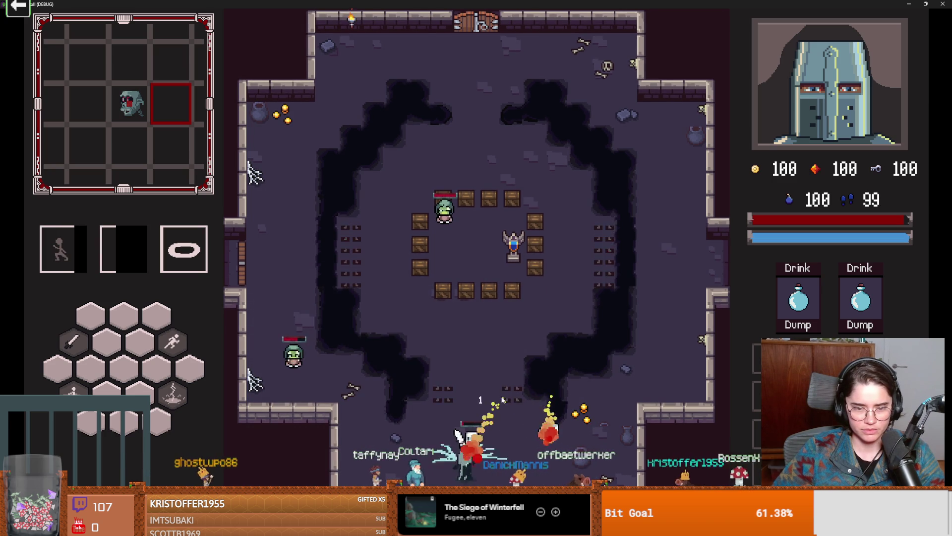
pyautogui.press('s')
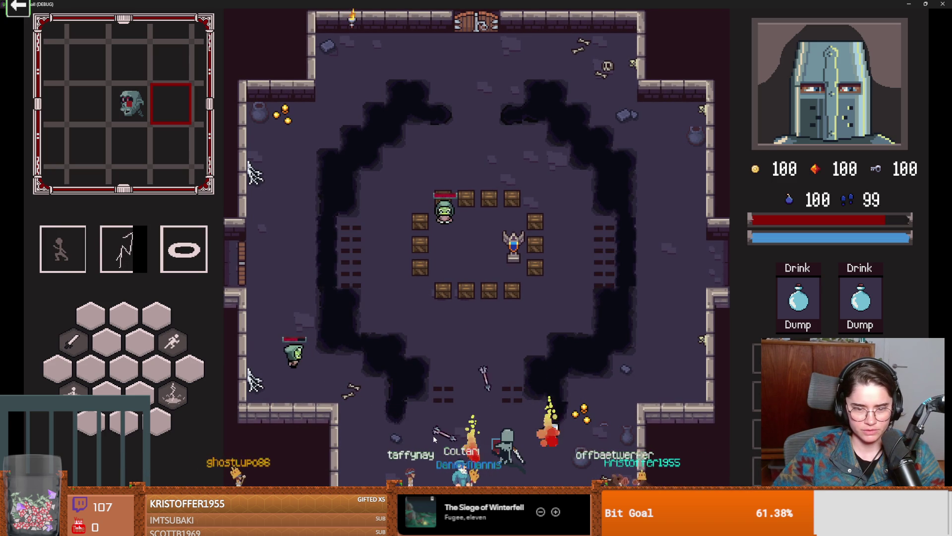
pyautogui.press('w')
pyautogui.press('space')
pyautogui.press('w')
pyautogui.press('d')
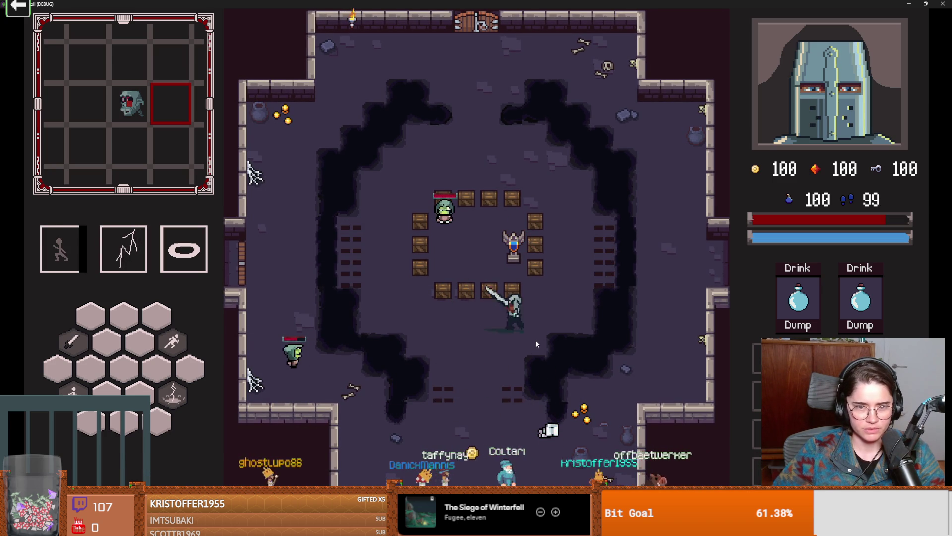
# - Slash enemies, smash the crates, collect the potion, arrow and coin, and attack the goblin
pyautogui.click(475, 308)
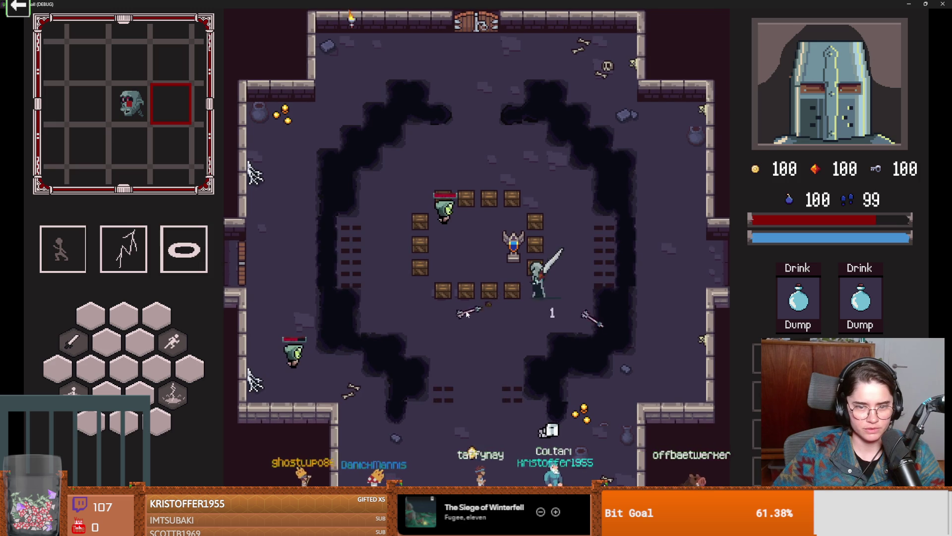
pyautogui.press('a')
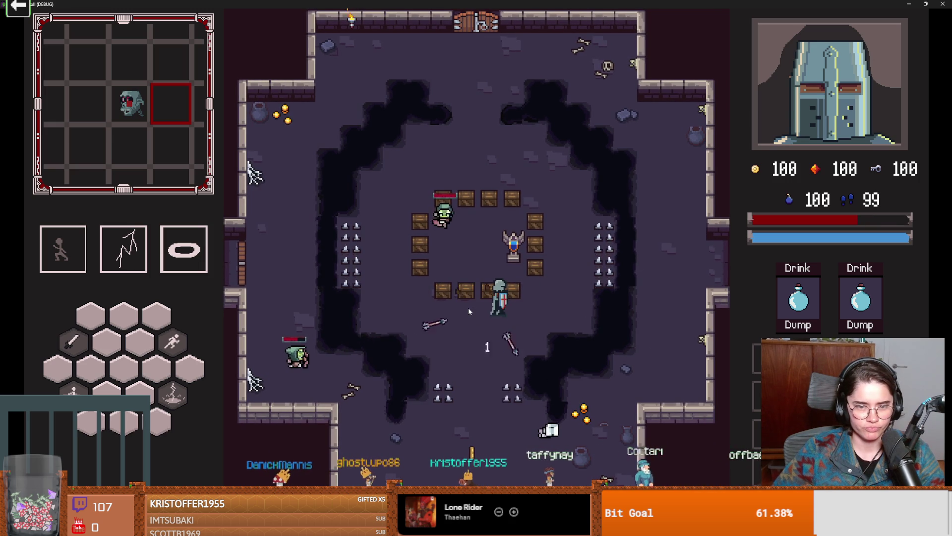
pyautogui.click(467, 309)
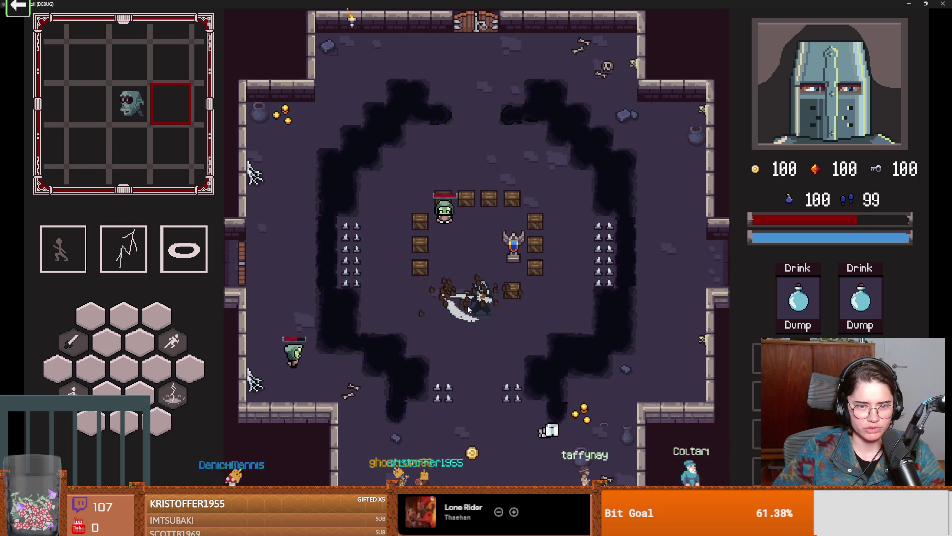
pyautogui.press('d')
pyautogui.press('w')
pyautogui.click(525, 292)
pyautogui.click(496, 272)
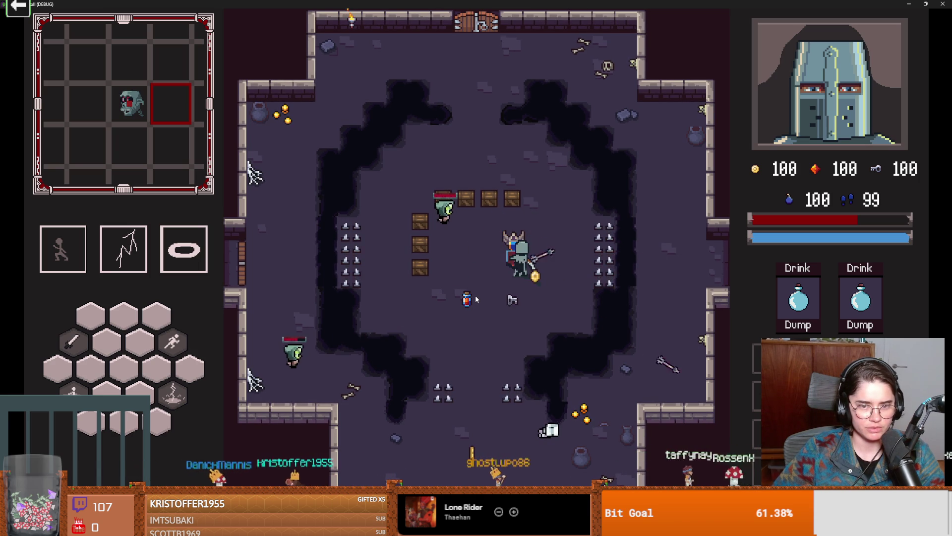
pyautogui.press('s')
pyautogui.press('a')
pyautogui.press('d')
pyautogui.press('w')
pyautogui.press('a')
pyautogui.click(410, 274)
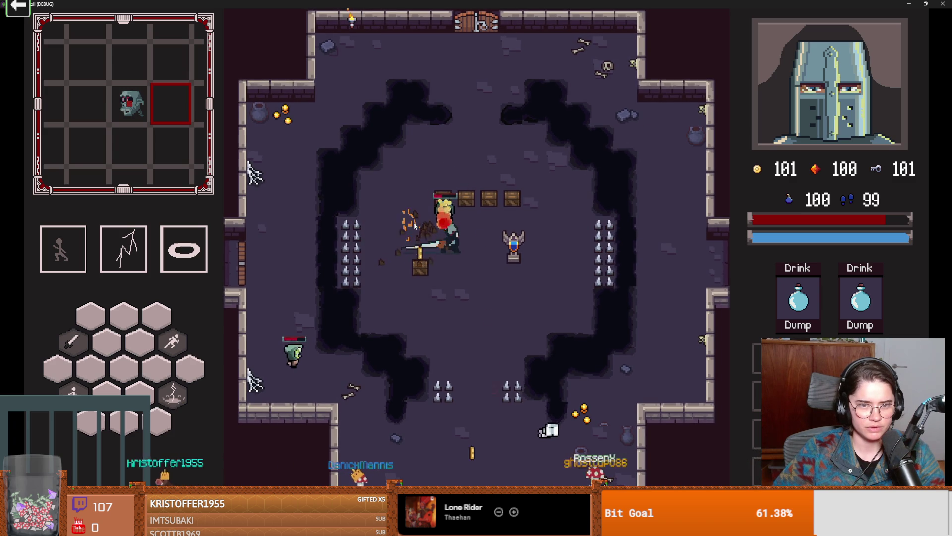
# - Exit fullscreen, close the debug game window, and save back in the editor
pyautogui.press('F11')
pyautogui.click(662, 156)
pyautogui.hotkey('ctrl', 's')
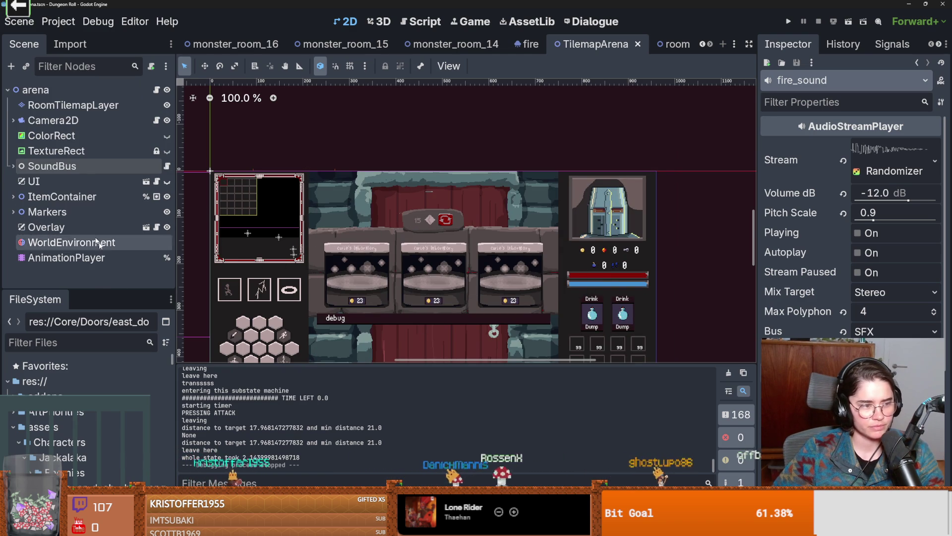
# - Save the TilemapArena scene and drag the Scene/FileSystem splitter down to enlarge the scene tree
pyautogui.moveTo(102, 290); pyautogui.dragTo(103, 293)
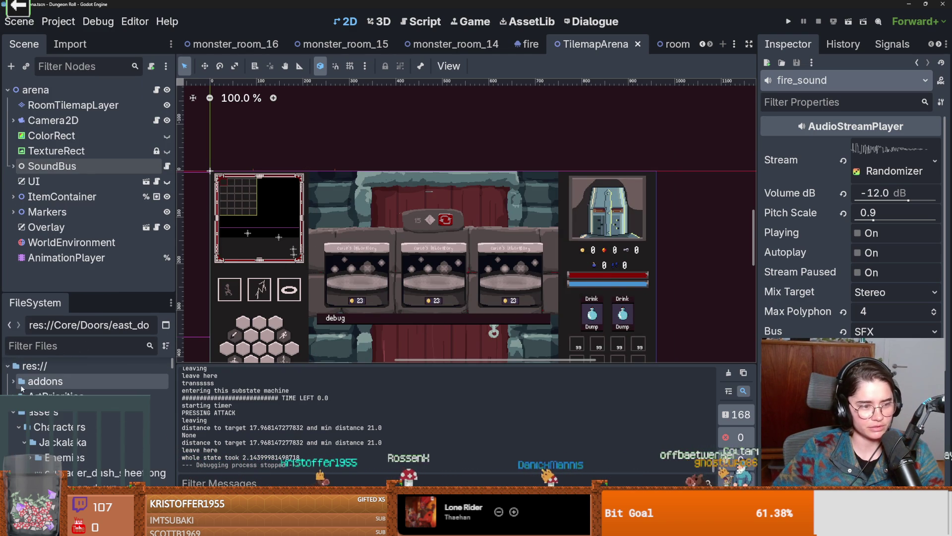
pyautogui.hotkey('ctrl', 's')
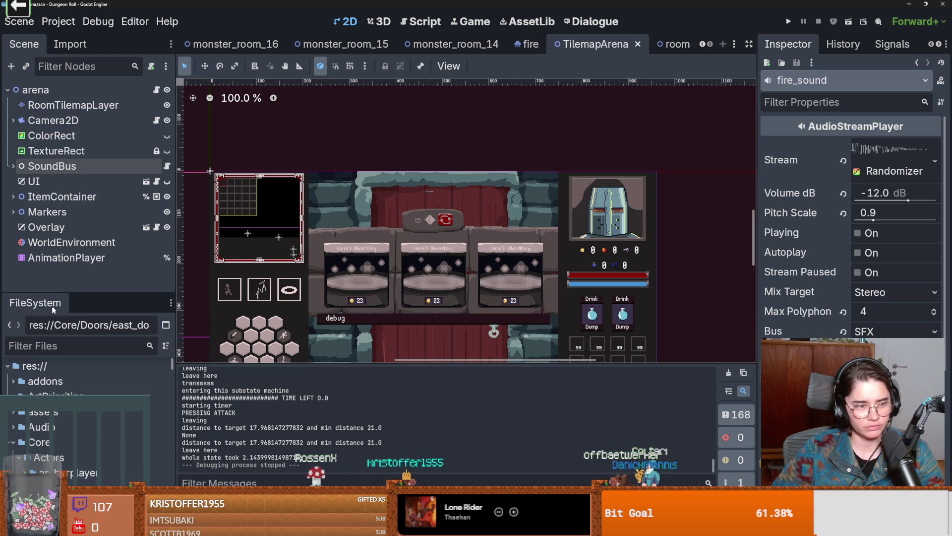
pyautogui.moveTo(69, 293); pyautogui.dragTo(72, 323)
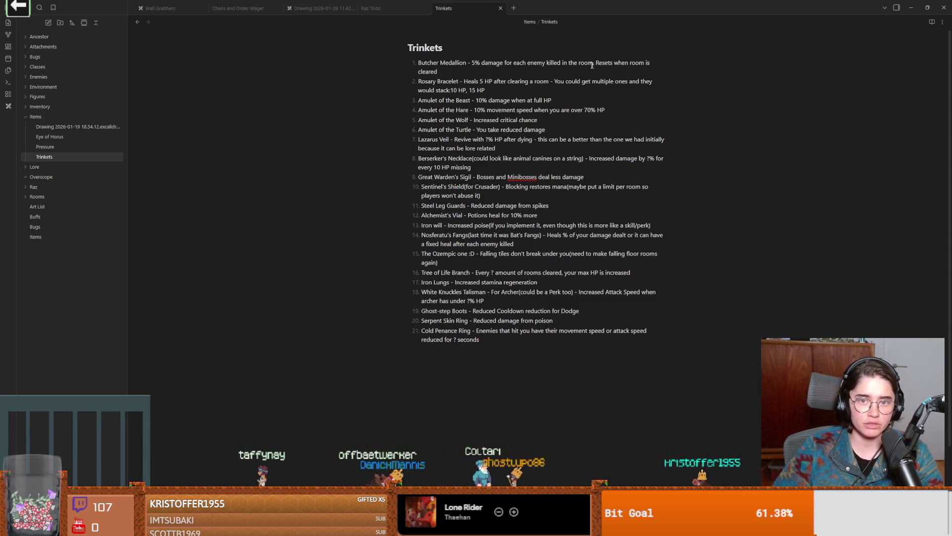
# - Select the Butcher Medallion's effect description in item 1 of the Trinkets note
pyautogui.moveTo(438, 71); pyautogui.dragTo(455, 62)
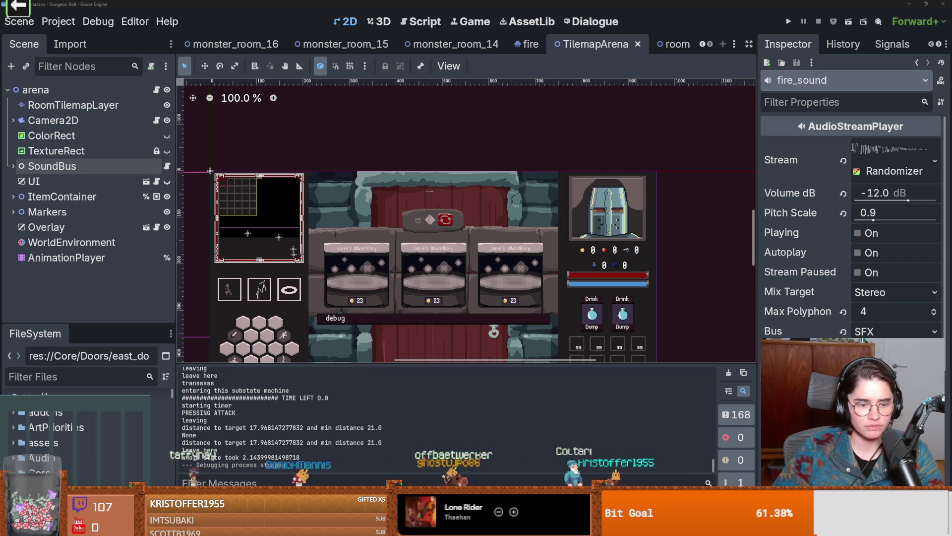
# - Open the res:// project root folder in the system file manager
pyautogui.rightClick(50, 395)
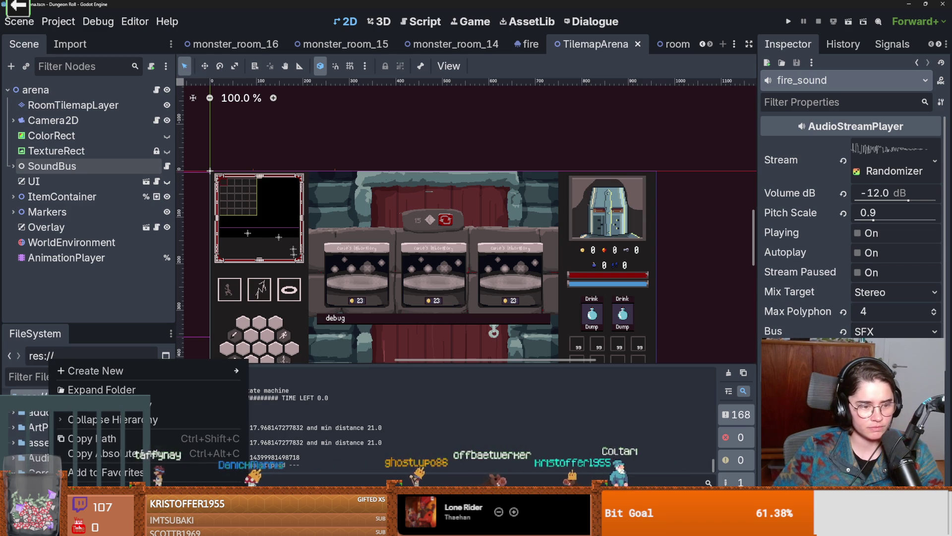
pyautogui.press('Escape')
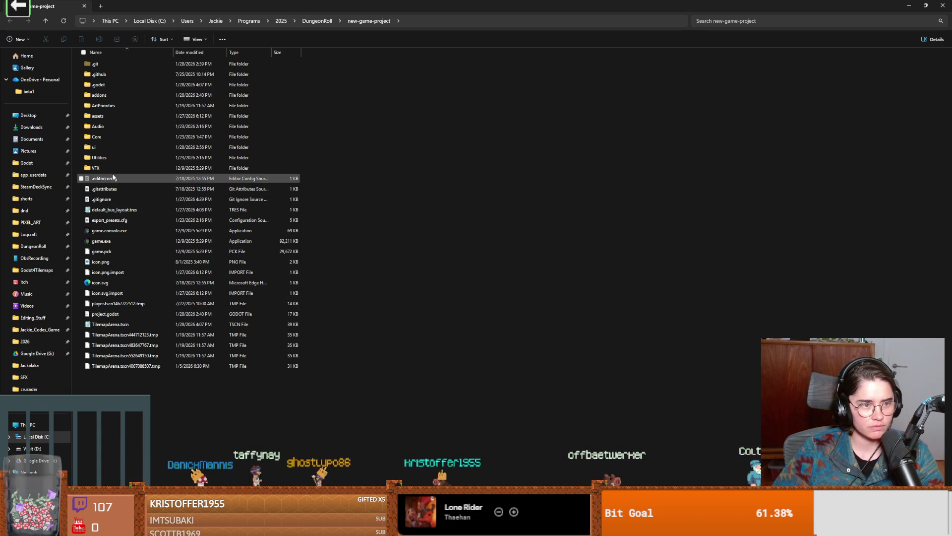
# - Navigate into the Core/Items/Trinket folder
pyautogui.doubleClick(102, 137)
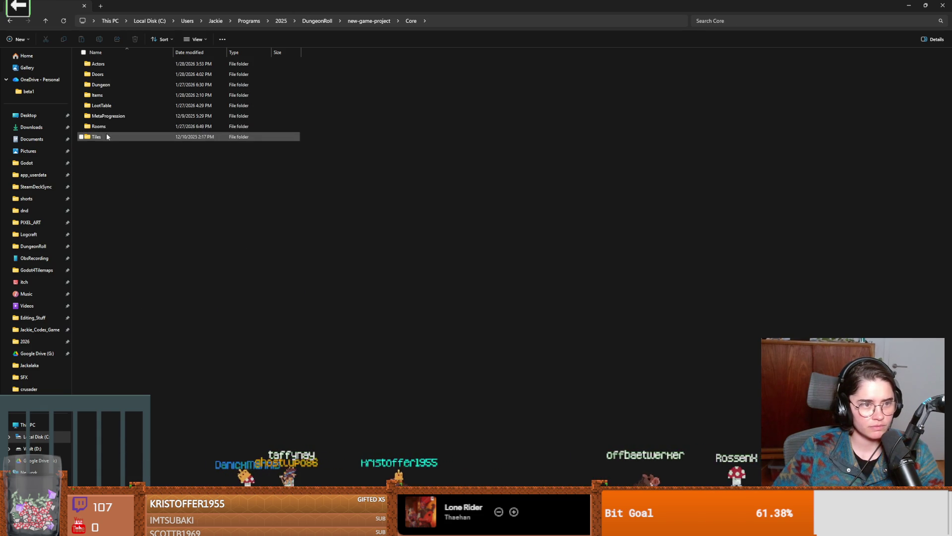
pyautogui.doubleClick(111, 93)
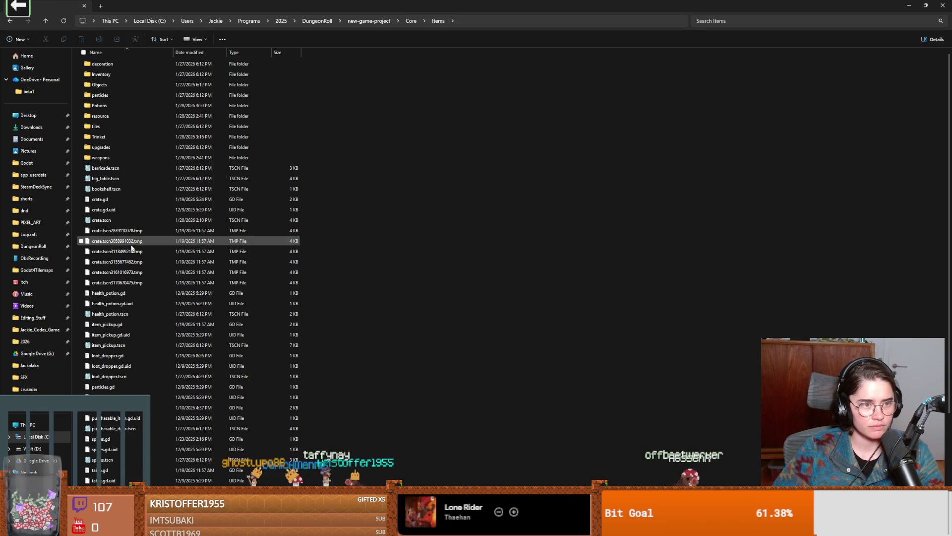
pyautogui.scroll(-4, 151, 262)
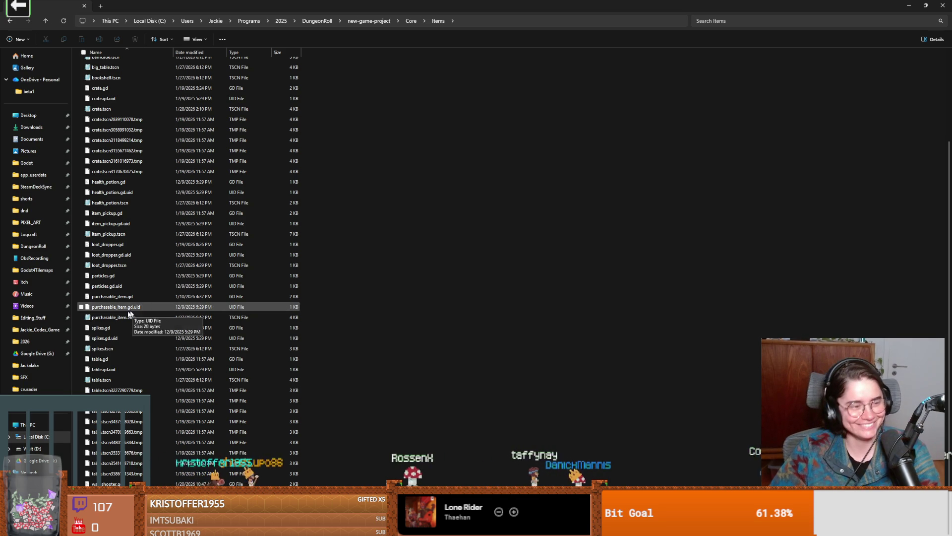
pyautogui.scroll(4, 94, 336)
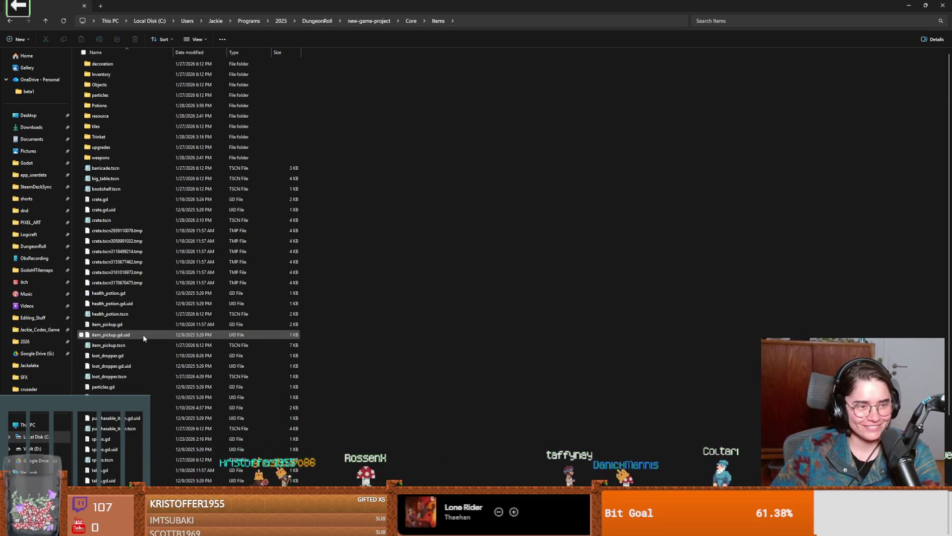
pyautogui.doubleClick(122, 134)
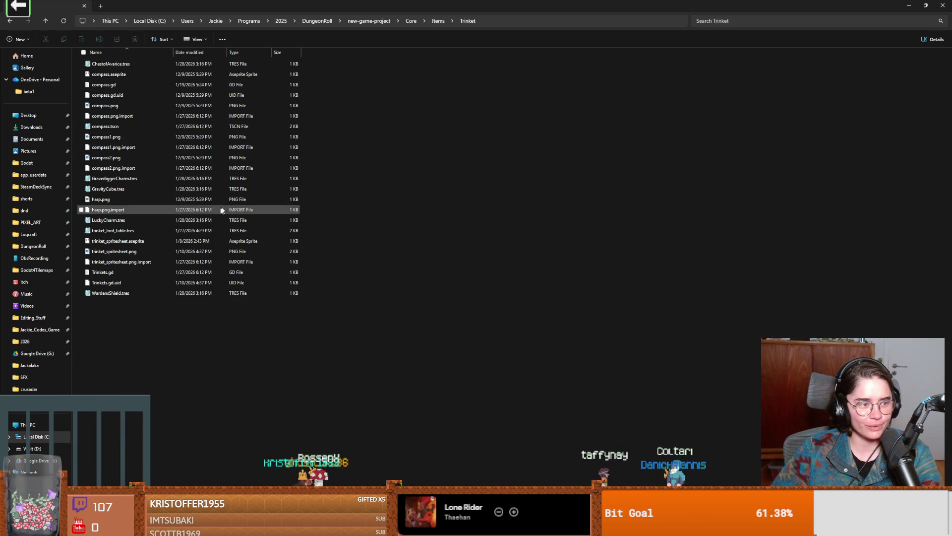
# - Preview trinket_spritesheet.png, then open it in Aseprite
pyautogui.click(138, 251)
pyautogui.doubleClick(138, 251)
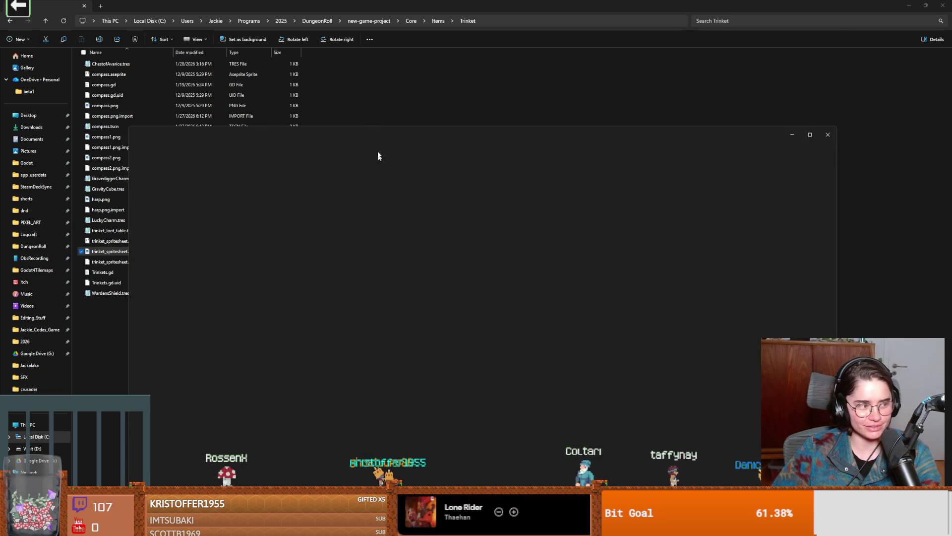
pyautogui.click(828, 135)
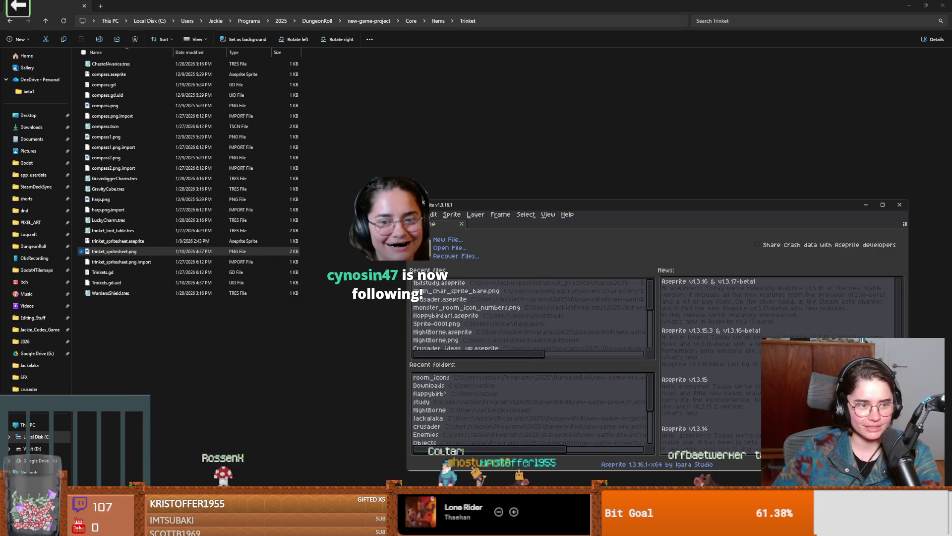
pyautogui.click(114, 251)
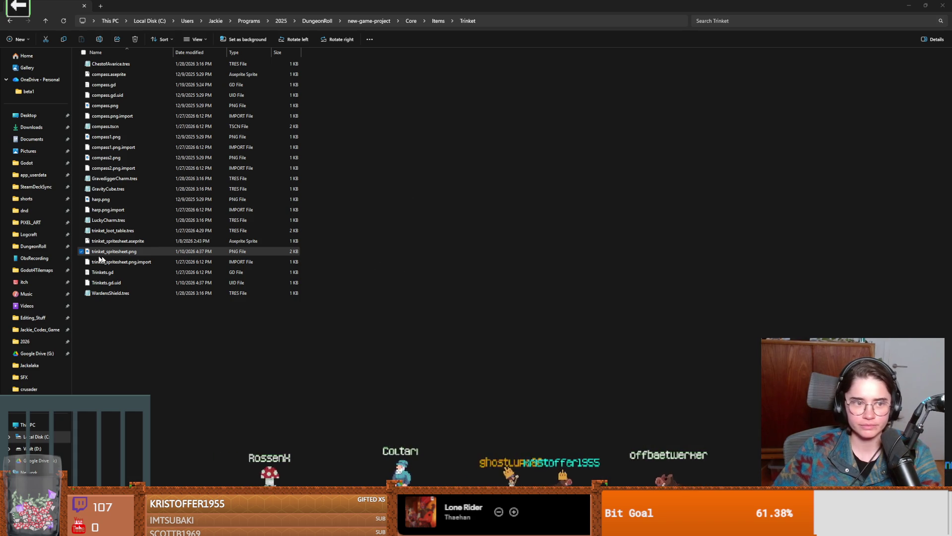
pyautogui.doubleClick(115, 251)
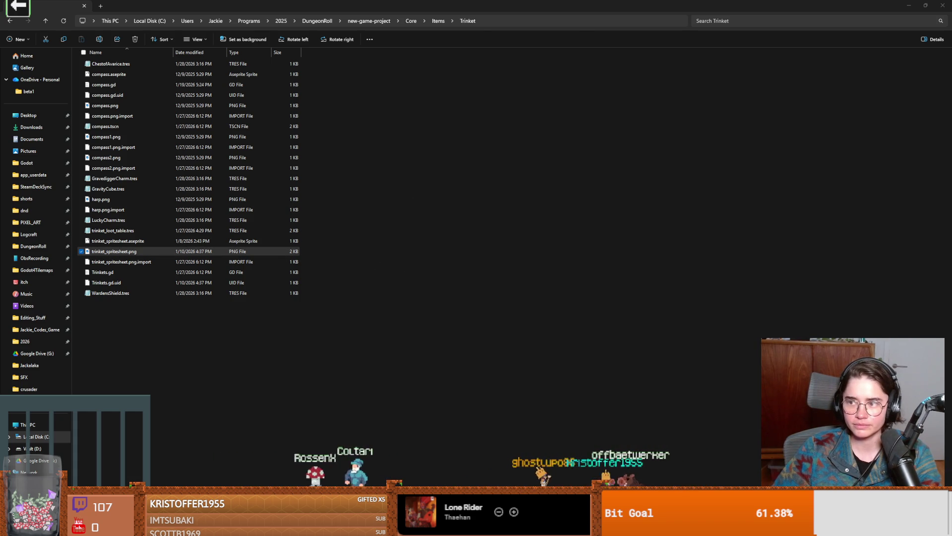
pyautogui.scroll(6, 394, 191)
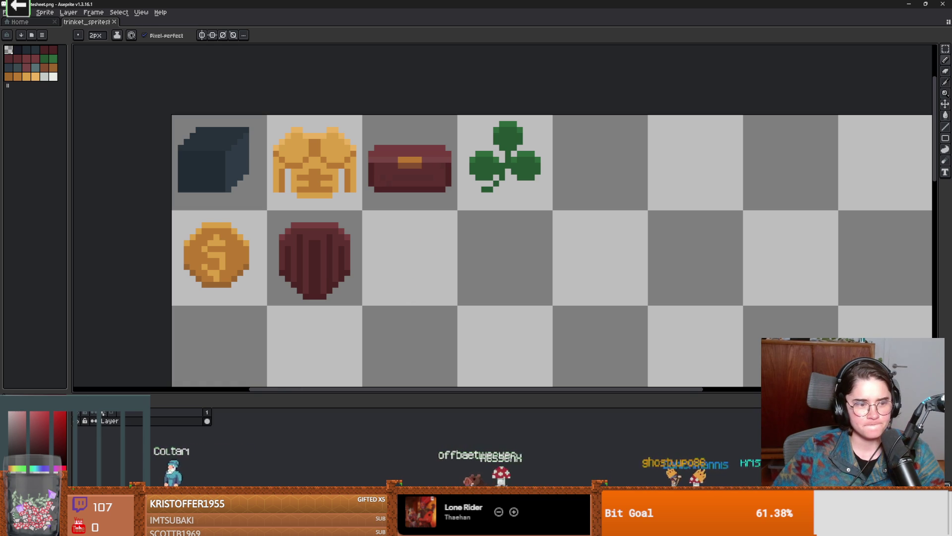
# - Pick the dark navy colour and set the eraser to 5 px
pyautogui.keyDown('alt'); pyautogui.click(246, 174); pyautogui.keyUp('alt')
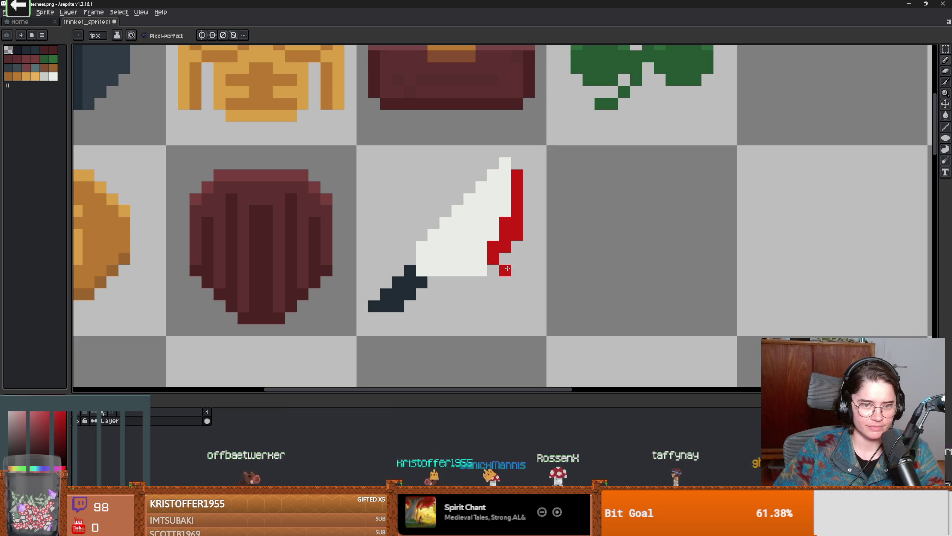
pyautogui.scroll(-1, 511, 311)
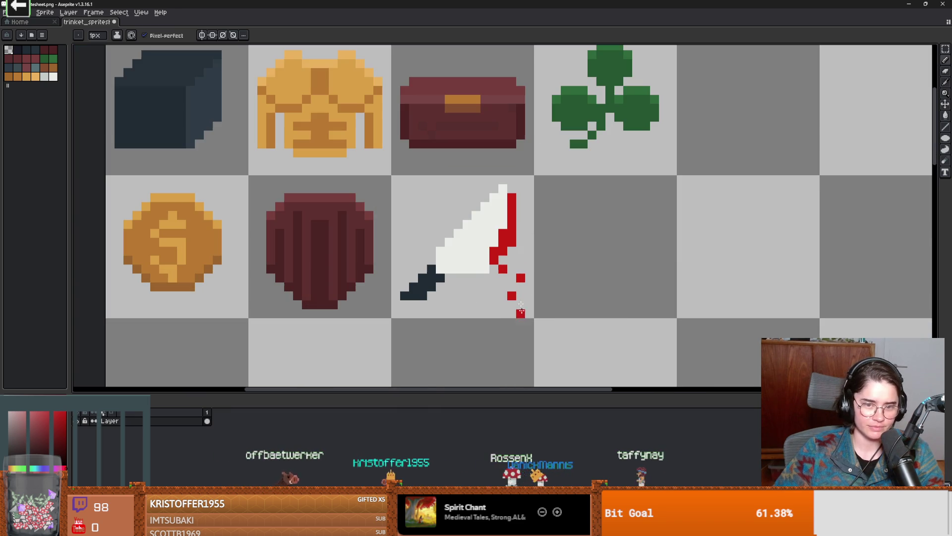
pyautogui.press('e')
pyautogui.press('-')
pyautogui.press('-')
pyautogui.press('-')
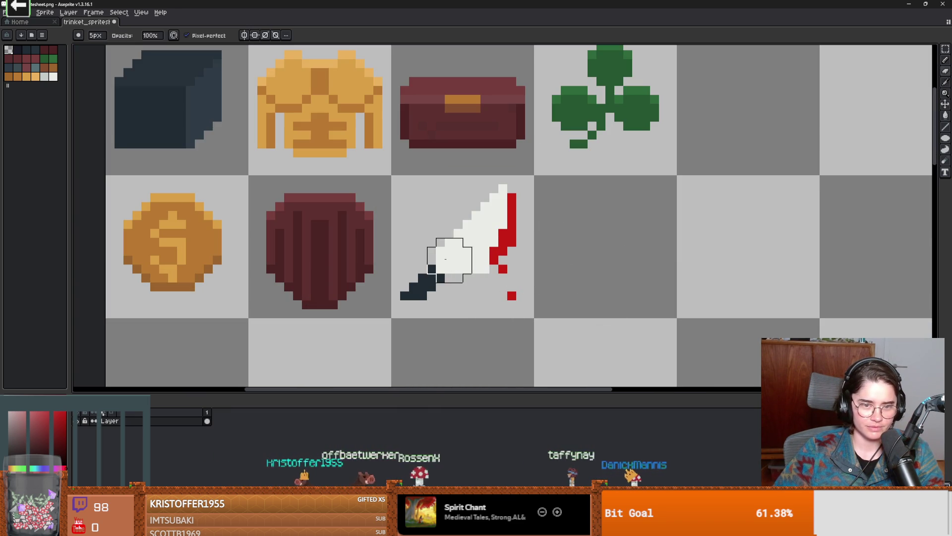
# - Scale the knife down and center it in its tile
pyautogui.press('m')
pyautogui.moveTo(395, 181)
pyautogui.mouseDown()
pyautogui.moveTo(498, 310)
pyautogui.moveTo(531, 320)
pyautogui.moveTo(493, 291)
pyautogui.mouseUp()
pyautogui.moveTo(462, 262)
pyautogui.mouseDown()
pyautogui.moveTo(493, 277)
pyautogui.moveTo(479, 268)
pyautogui.mouseUp()
pyautogui.press('Return')
# - Tint the knife's top pixel pale grey-green and shift the hue toward blue-purple
pyautogui.press('b')
pyautogui.scroll(2, 484, 250)
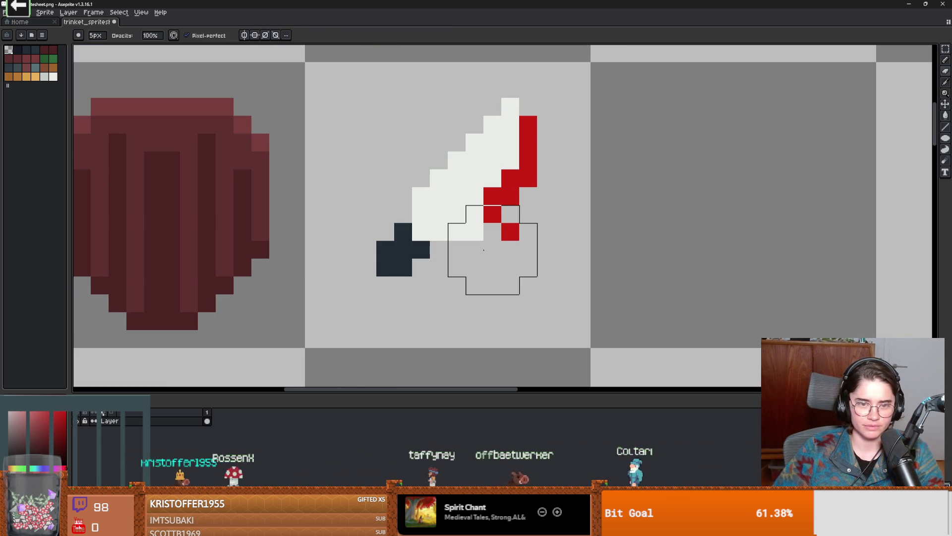
pyautogui.scroll(-2, 475, 232)
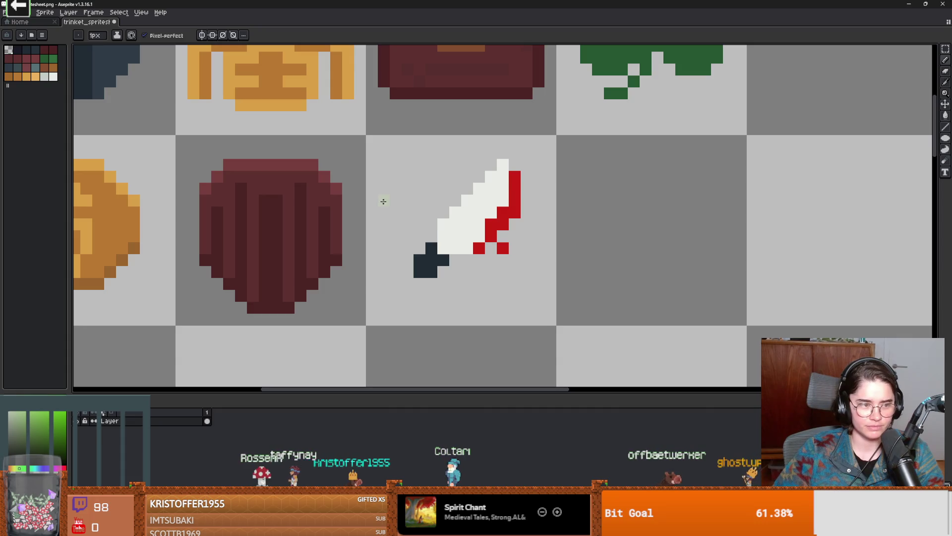
pyautogui.click(497, 170)
pyautogui.scroll(-3, 497, 261)
pyautogui.scroll(2, 497, 261)
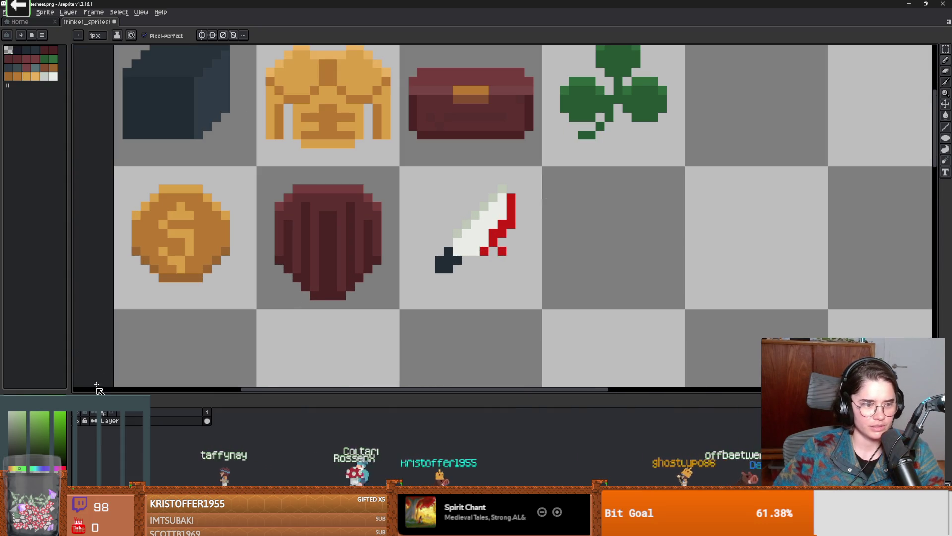
pyautogui.moveTo(36, 464); pyautogui.dragTo(80, 440)
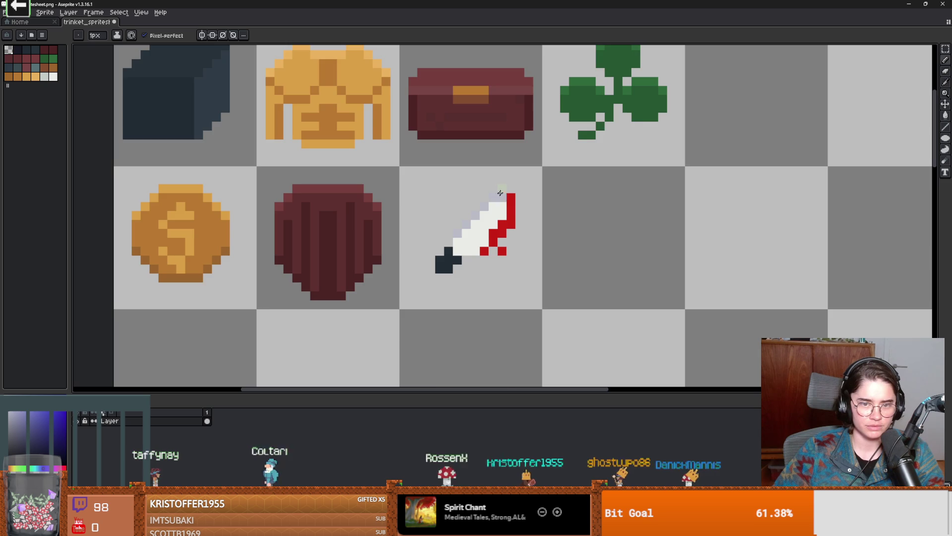
pyautogui.scroll(-3, 500, 193)
pyautogui.scroll(2, 494, 237)
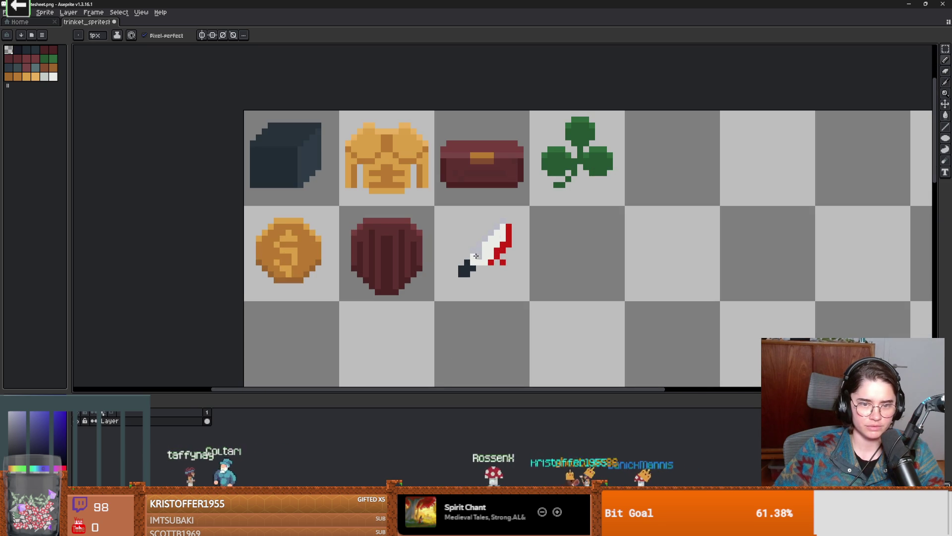
pyautogui.scroll(-1, 473, 261)
pyautogui.scroll(2, 493, 267)
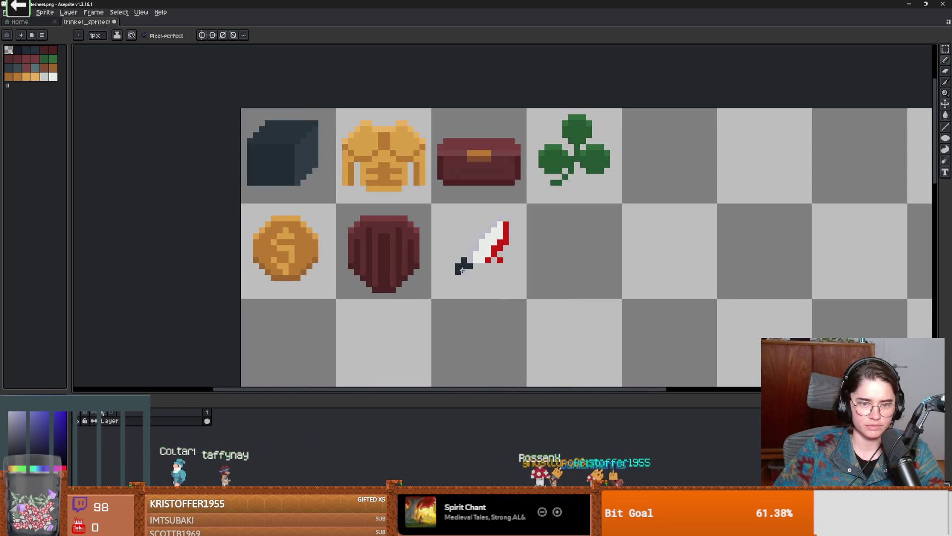
pyautogui.scroll(-1, 493, 265)
pyautogui.scroll(1, 494, 261)
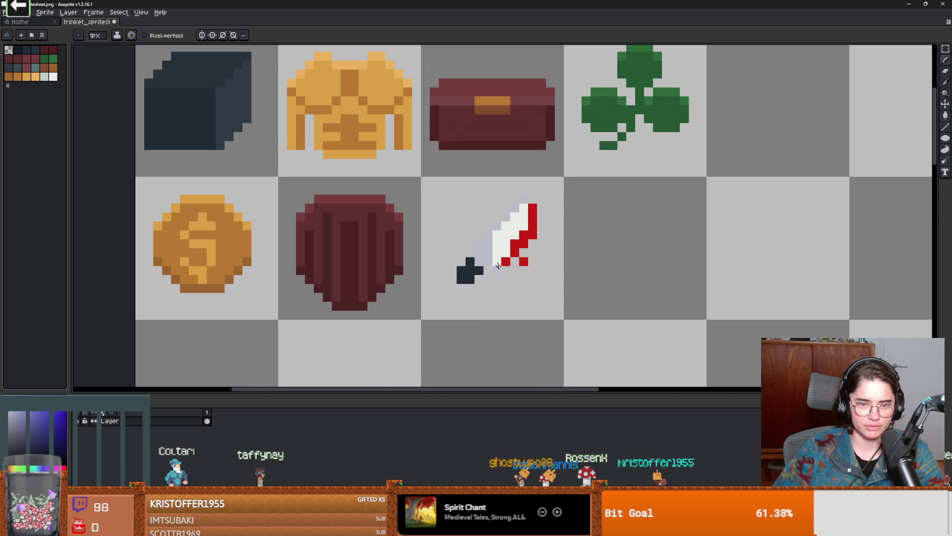
# - Add dark pixels to the handle end and paint the blade edge white
pyautogui.keyDown('alt'); pyautogui.click(499, 248); pyautogui.keyUp('alt')
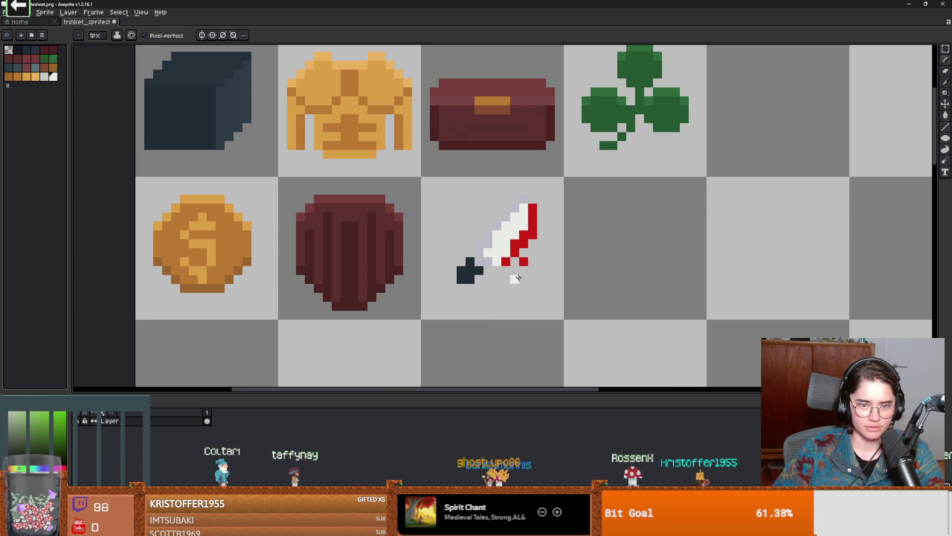
pyautogui.scroll(-2, 492, 242)
pyautogui.scroll(3, 477, 267)
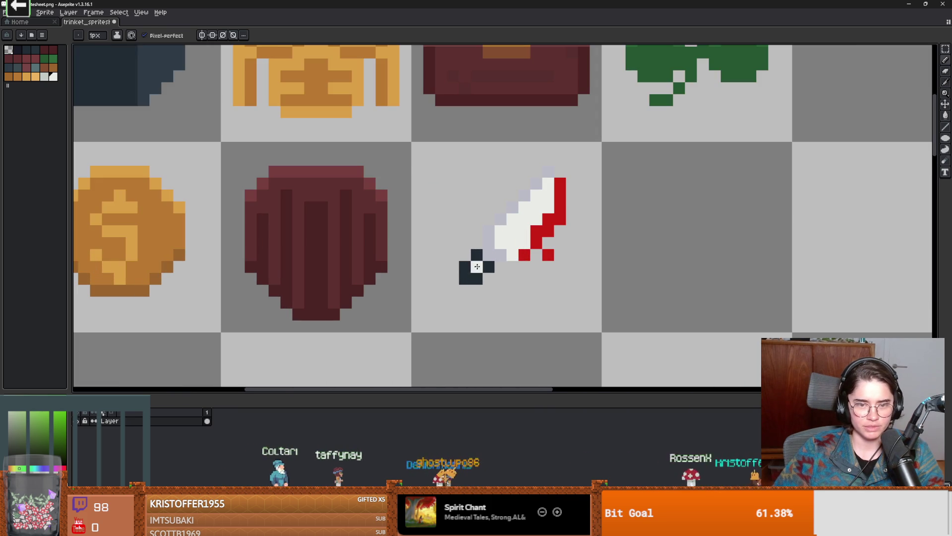
pyautogui.keyDown('alt'); pyautogui.click(477, 266); pyautogui.keyUp('alt')
pyautogui.click(453, 279)
pyautogui.click(452, 291)
pyautogui.scroll(-1, 447, 292)
pyautogui.scroll(1, 448, 290)
pyautogui.keyDown('alt'); pyautogui.click(516, 248); pyautogui.keyUp('alt')
pyautogui.moveTo(489, 252); pyautogui.dragTo(516, 247)
pyautogui.scroll(-1, 516, 248)
pyautogui.scroll(1, 515, 248)
# - Fill the blade with lavender and draw a white highlight along its edge
pyautogui.keyDown('alt'); pyautogui.click(461, 237); pyautogui.keyUp('alt')
pyautogui.click(475, 259)
pyautogui.press('g')
pyautogui.click(479, 257)
pyautogui.press('i')
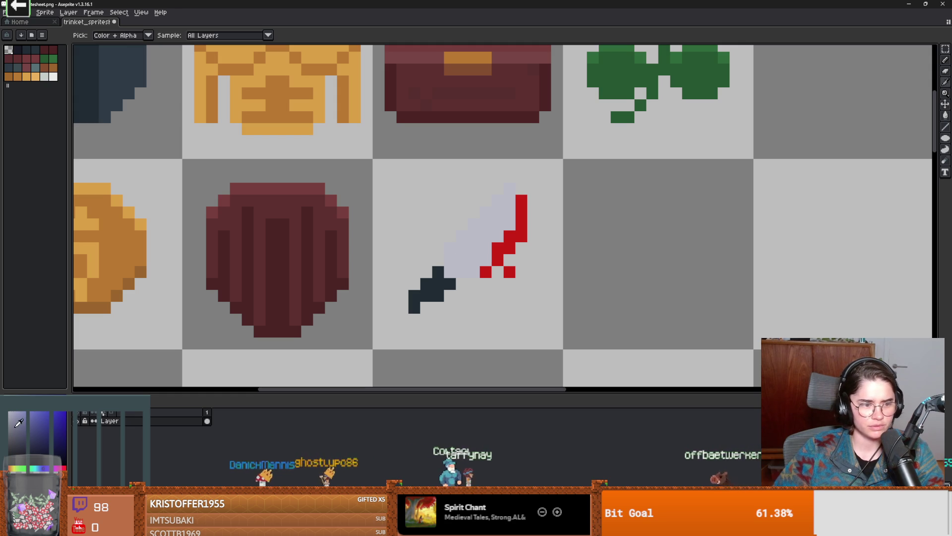
pyautogui.press('b')
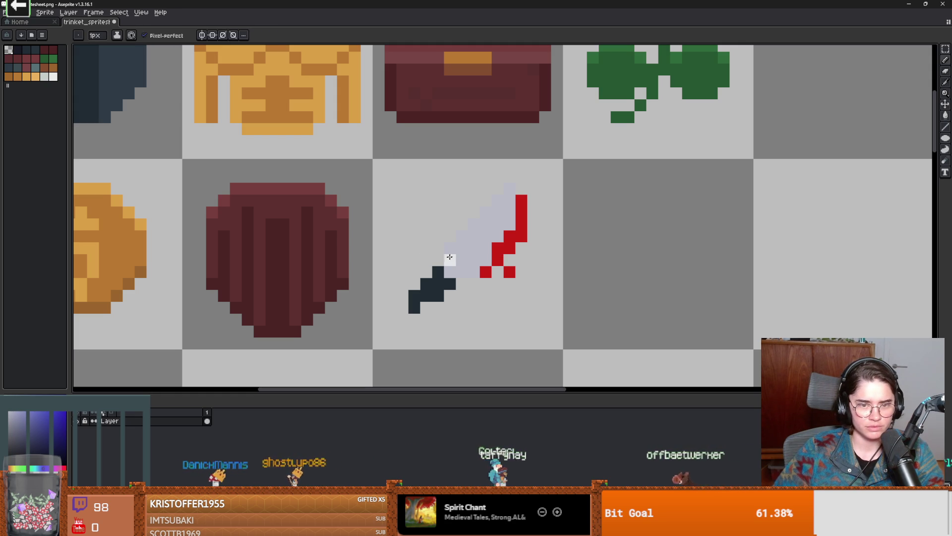
pyautogui.moveTo(449, 259)
pyautogui.mouseDown()
pyautogui.moveTo(474, 247)
pyautogui.moveTo(509, 194)
pyautogui.mouseUp()
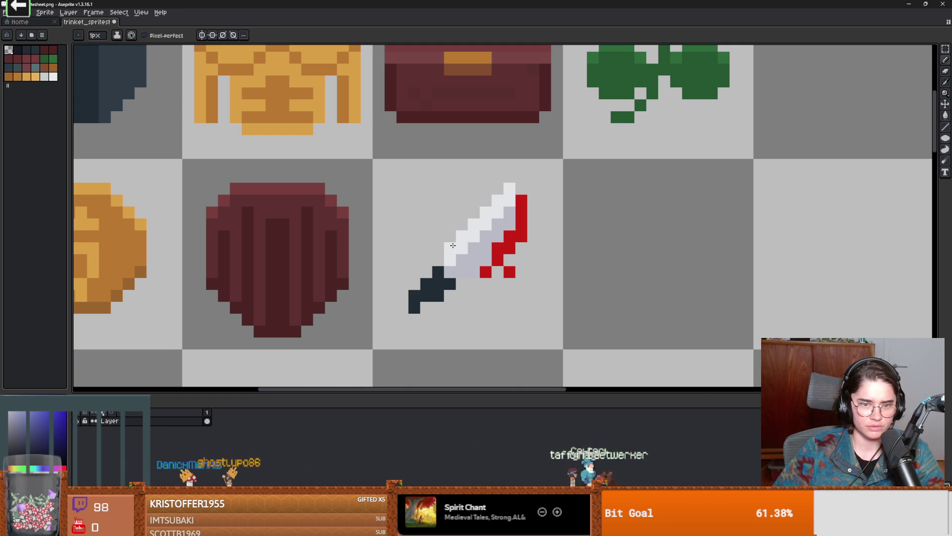
# - Recenter the knife in view and pick the handle's dark navy colour
pyautogui.scroll(-4, 503, 278)
pyautogui.scroll(2, 504, 278)
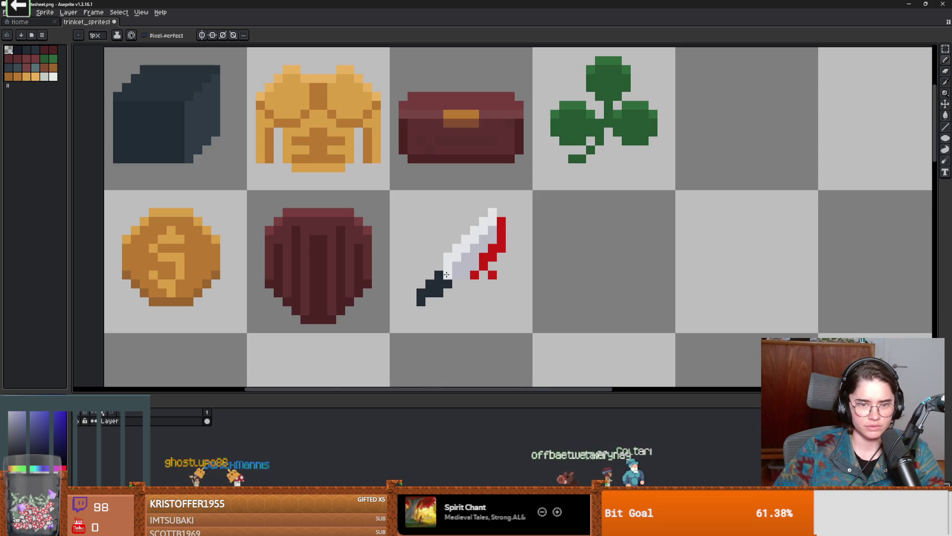
pyautogui.scroll(-2, 537, 304)
pyautogui.scroll(1, 536, 304)
pyautogui.scroll(-1, 529, 299)
pyautogui.scroll(1, 570, 277)
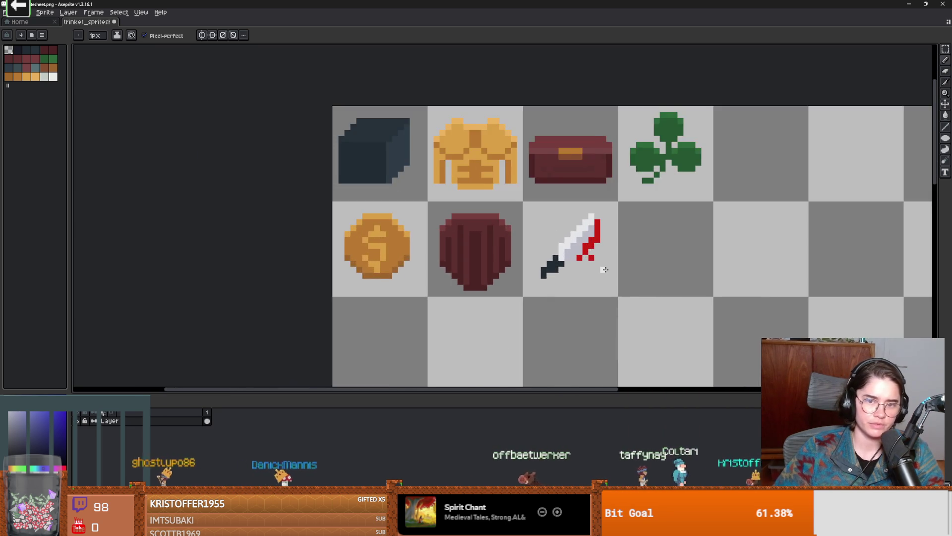
pyautogui.moveTo(569, 279); pyautogui.dragTo(459, 285)
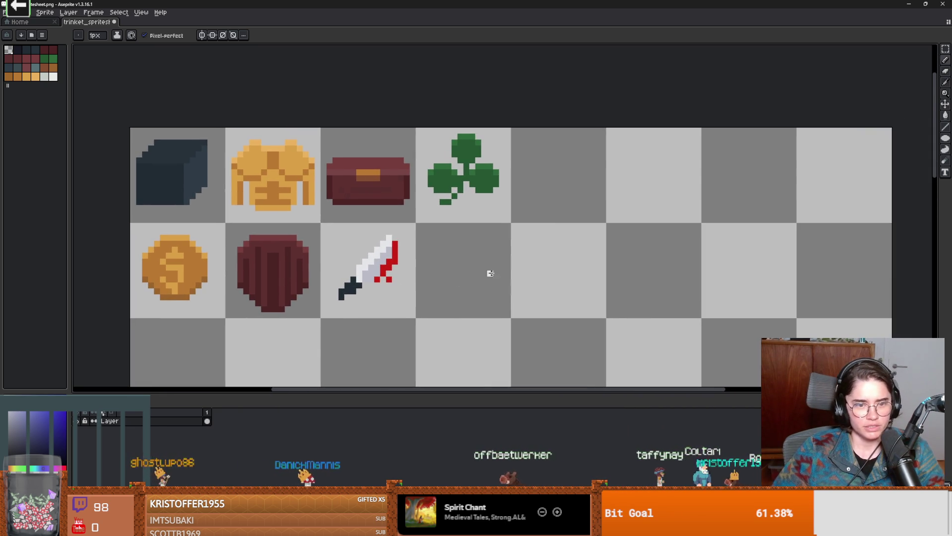
pyautogui.keyDown('alt'); pyautogui.click(347, 296); pyautogui.keyUp('alt')
pyautogui.scroll(-1, 337, 302)
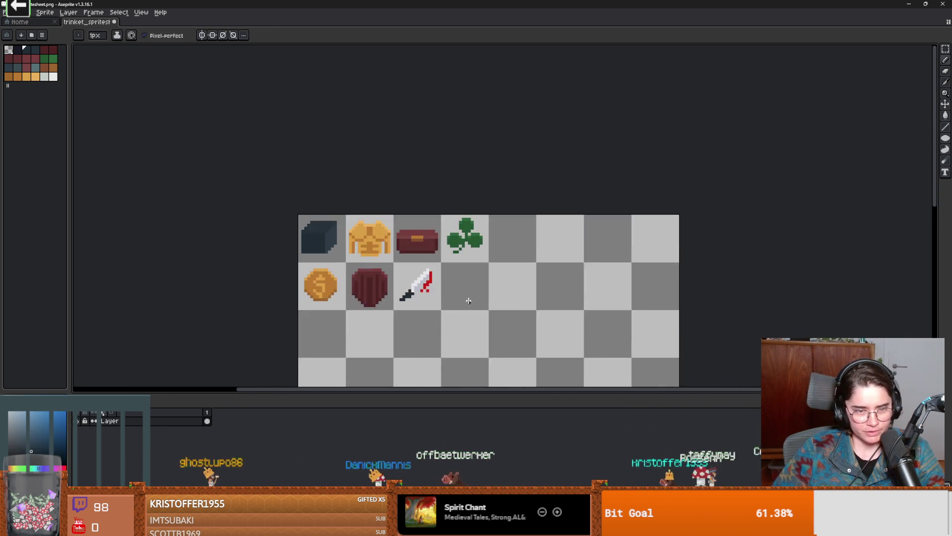
pyautogui.scroll(1, 325, 308)
pyautogui.scroll(-1, 471, 327)
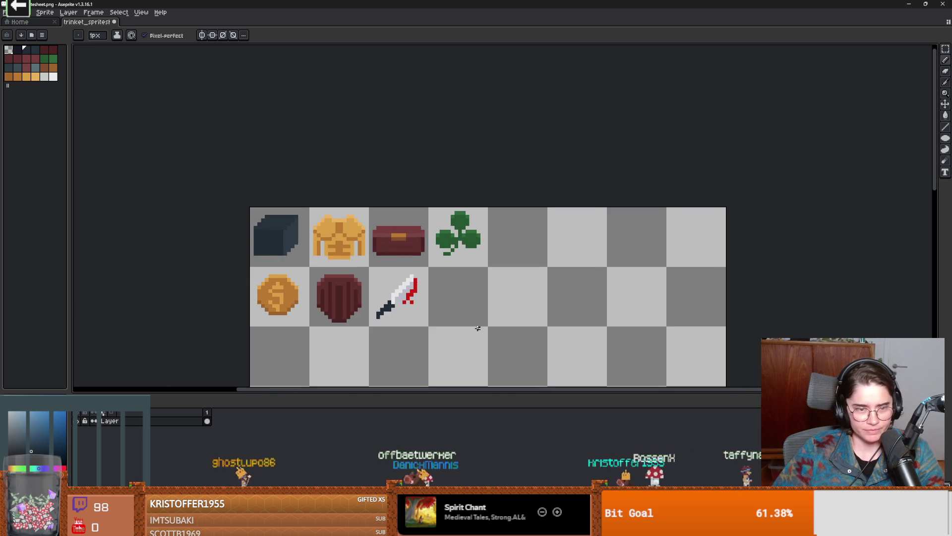
pyautogui.scroll(1, 355, 318)
pyautogui.scroll(-1, 307, 310)
pyautogui.scroll(1, 288, 305)
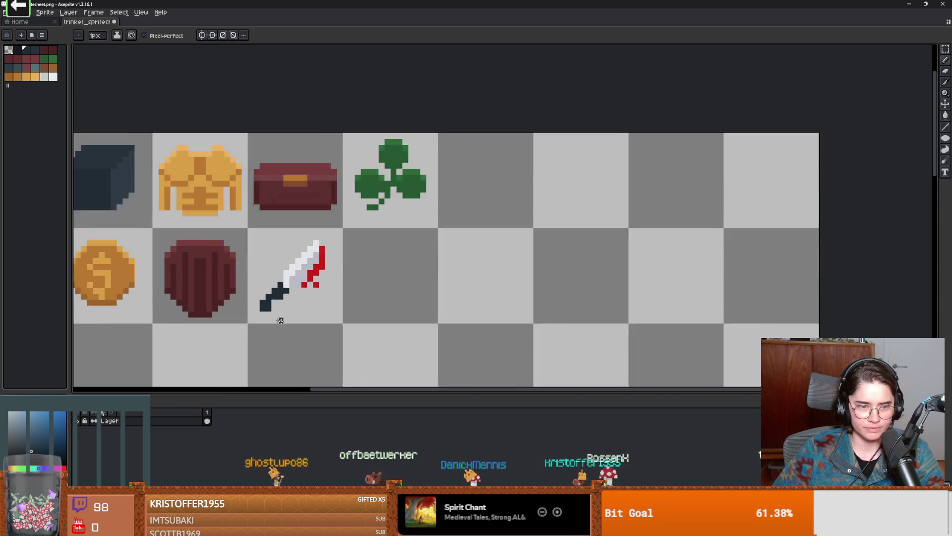
pyautogui.scroll(1, 274, 303)
pyautogui.scroll(-3, 332, 295)
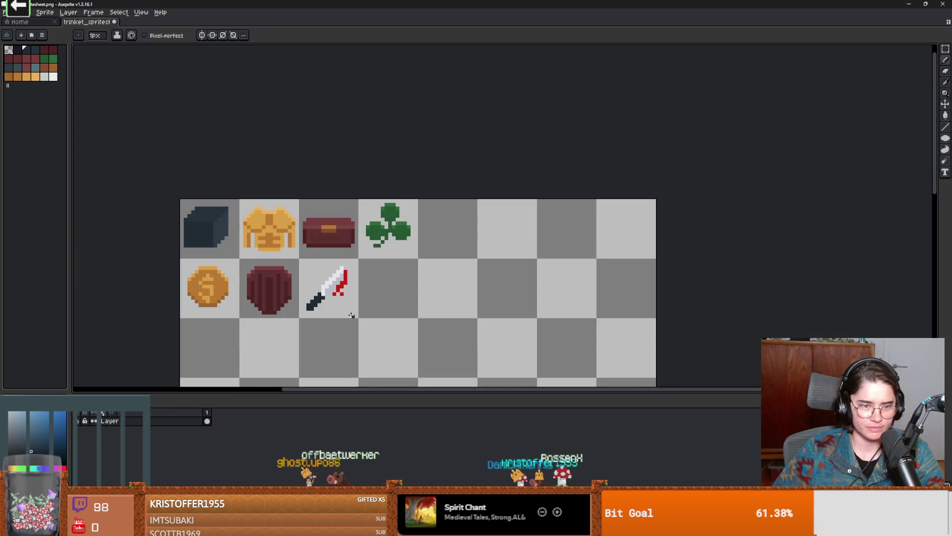
pyautogui.scroll(2, 343, 308)
pyautogui.scroll(-1, 353, 316)
pyautogui.scroll(1, 351, 314)
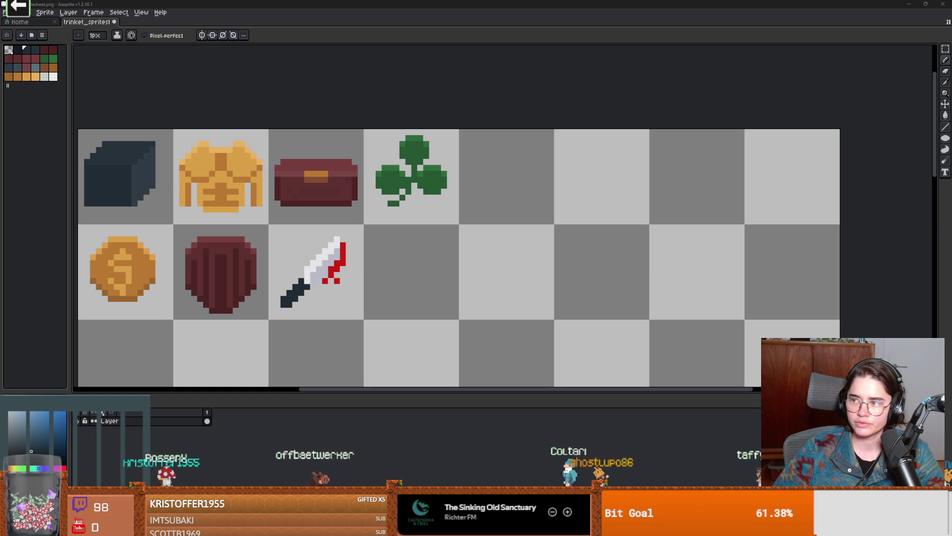
# - Eyedrop the shield's dark red as the foreground drawing colour
pyautogui.scroll(1, 569, 202)
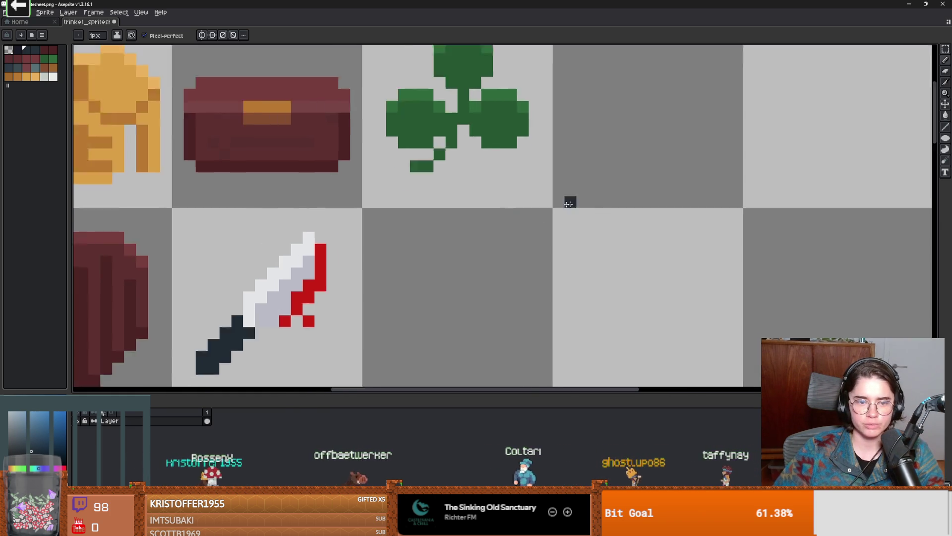
pyautogui.scroll(-1, 569, 201)
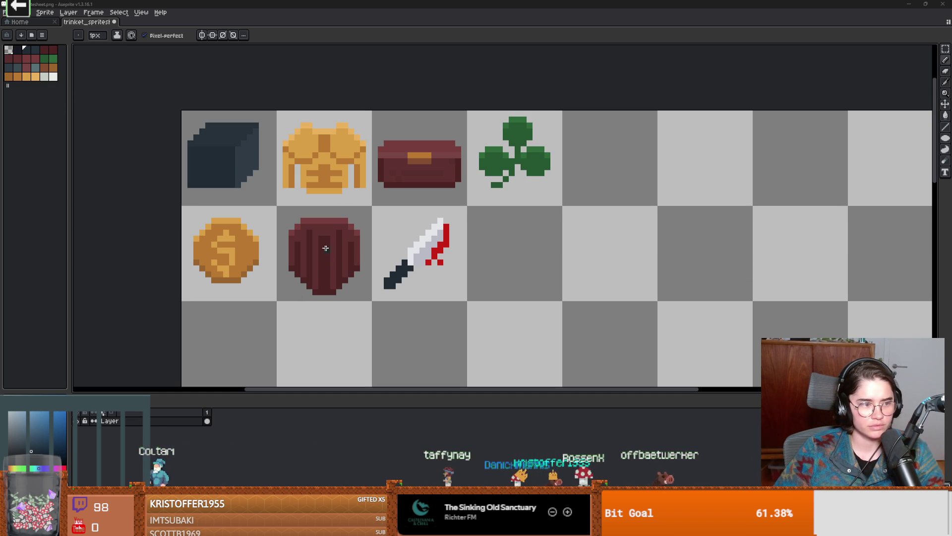
pyautogui.click(345, 310)
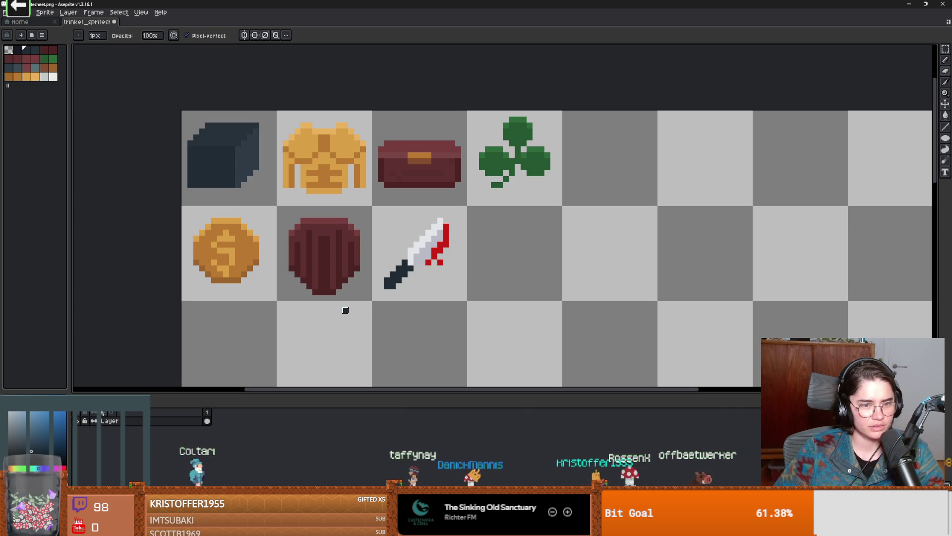
pyautogui.keyDown('alt'); pyautogui.click(347, 268); pyautogui.keyUp('alt')
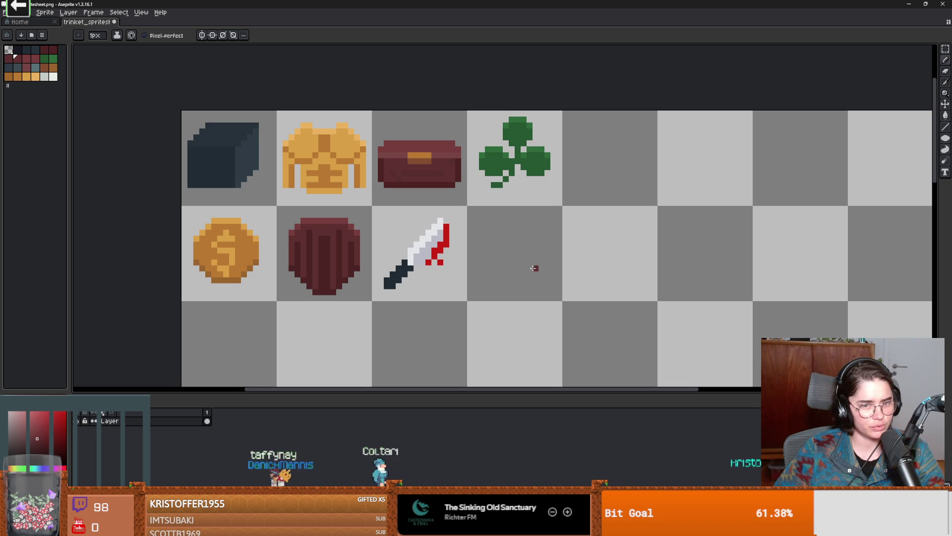
# - Draw a small dark-red cross and a dark blue-grey bead loop rising from it
pyautogui.moveTo(548, 279)
pyautogui.mouseDown()
pyautogui.moveTo(546, 292)
pyautogui.moveTo(555, 286)
pyautogui.mouseUp()
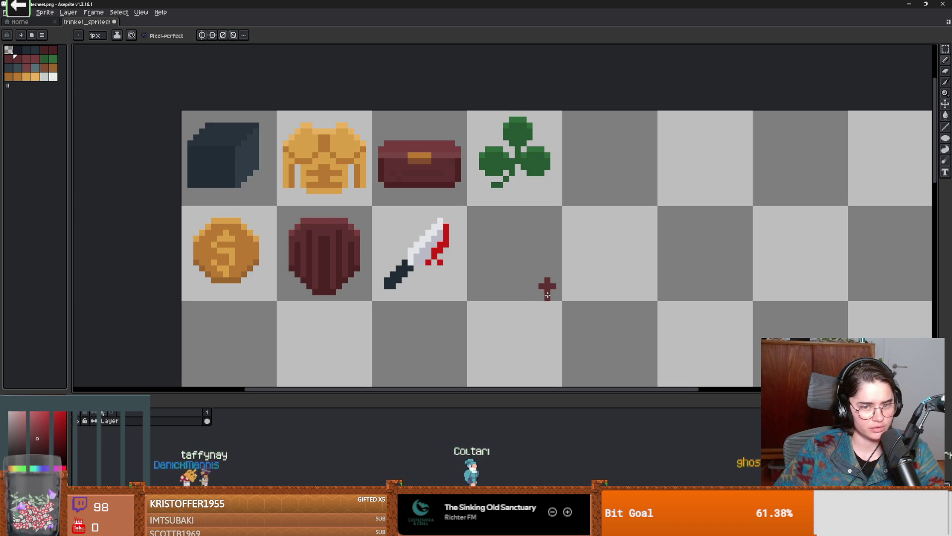
pyautogui.keyDown('alt'); pyautogui.click(407, 275); pyautogui.keyUp('alt')
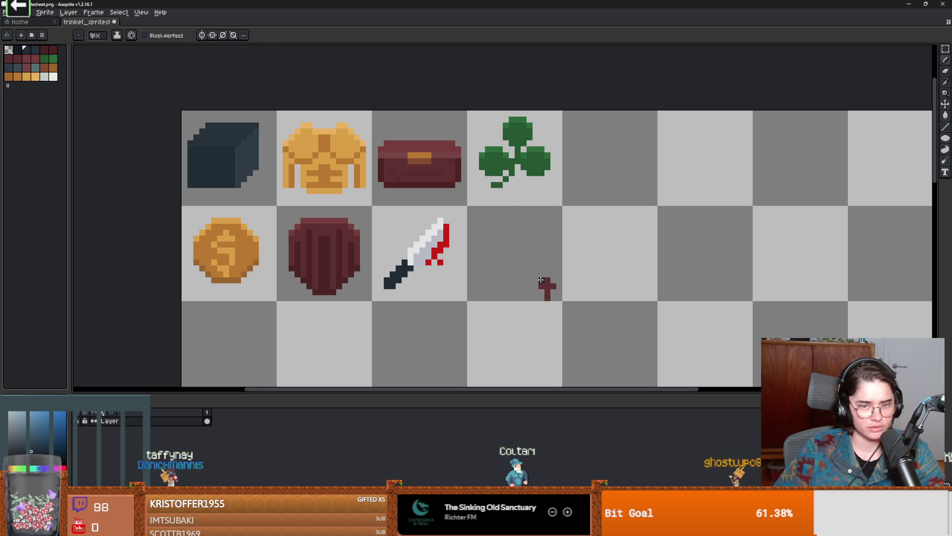
pyautogui.moveTo(543, 285)
pyautogui.mouseDown()
pyautogui.moveTo(486, 256)
pyautogui.moveTo(518, 217)
pyautogui.moveTo(534, 235)
pyautogui.moveTo(543, 283)
pyautogui.mouseUp()
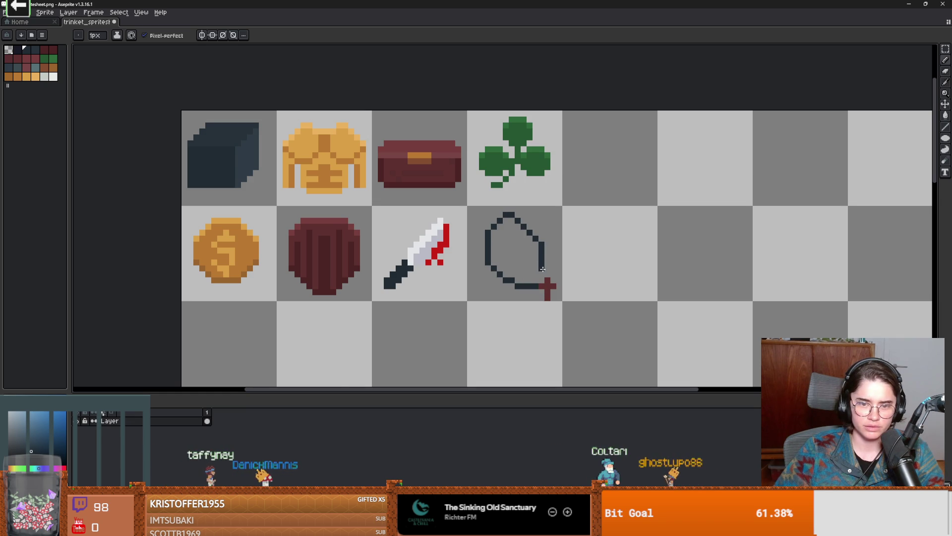
pyautogui.scroll(3, 640, 304)
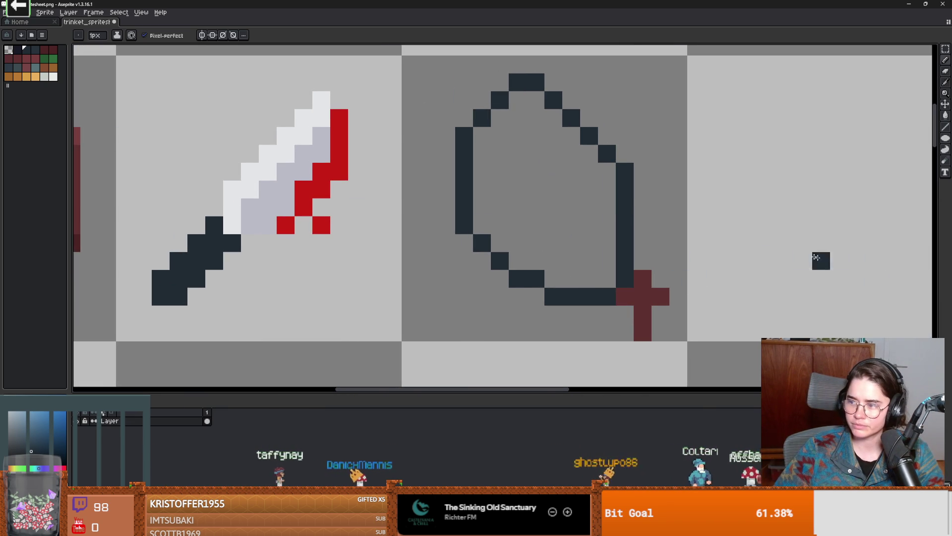
pyautogui.moveTo(642, 240); pyautogui.dragTo(642, 263)
# - Erase stray loop pixels and redraw the bottom and left side to close the loop
pyautogui.press('e')
pyautogui.moveTo(607, 296)
pyautogui.mouseDown()
pyautogui.moveTo(536, 278)
pyautogui.moveTo(553, 296)
pyautogui.mouseUp()
pyautogui.click(464, 225)
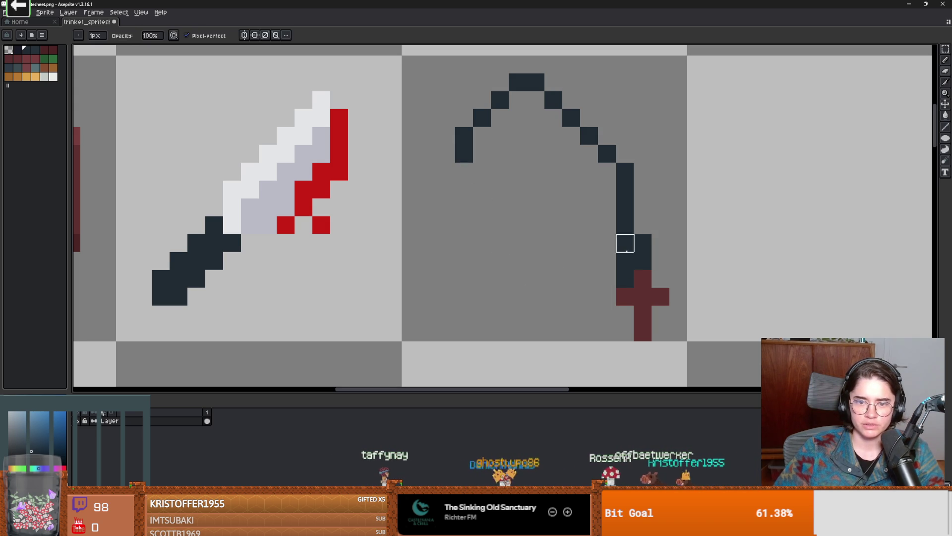
pyautogui.press('b')
pyautogui.moveTo(642, 260)
pyautogui.mouseDown()
pyautogui.moveTo(546, 260)
pyautogui.moveTo(463, 199)
pyautogui.mouseUp()
pyautogui.scroll(-4, 560, 342)
pyautogui.scroll(2, 586, 361)
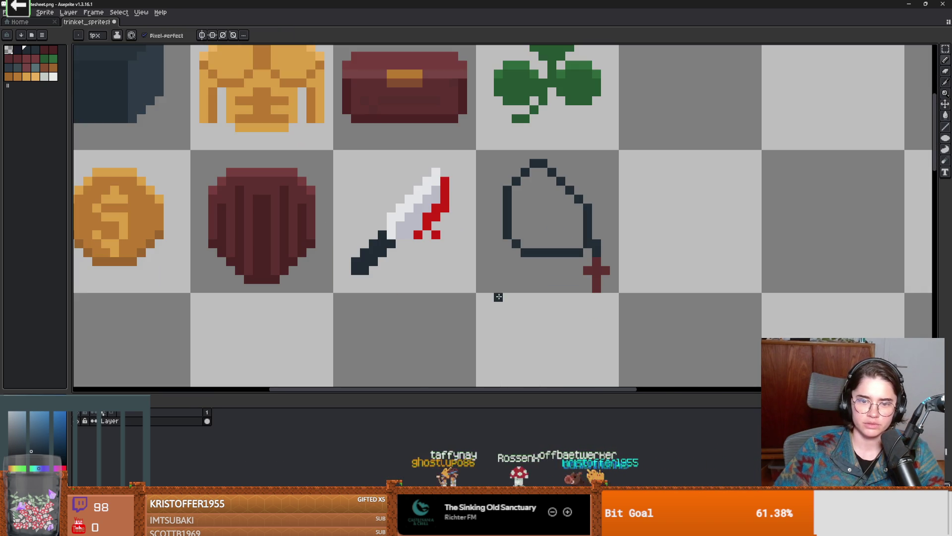
# - Choose orange as the colour for the rosary beads
pyautogui.click(26, 76)
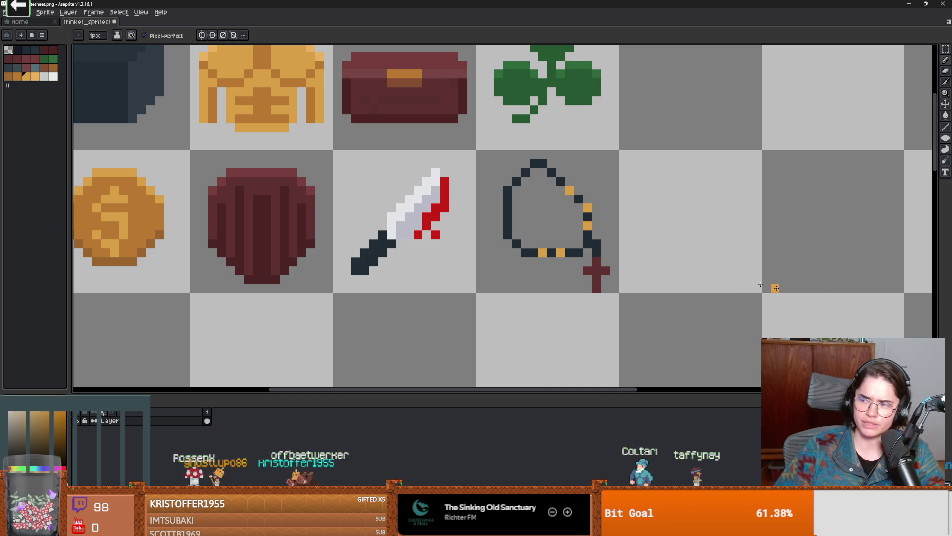
pyautogui.scroll(-1, 535, 295)
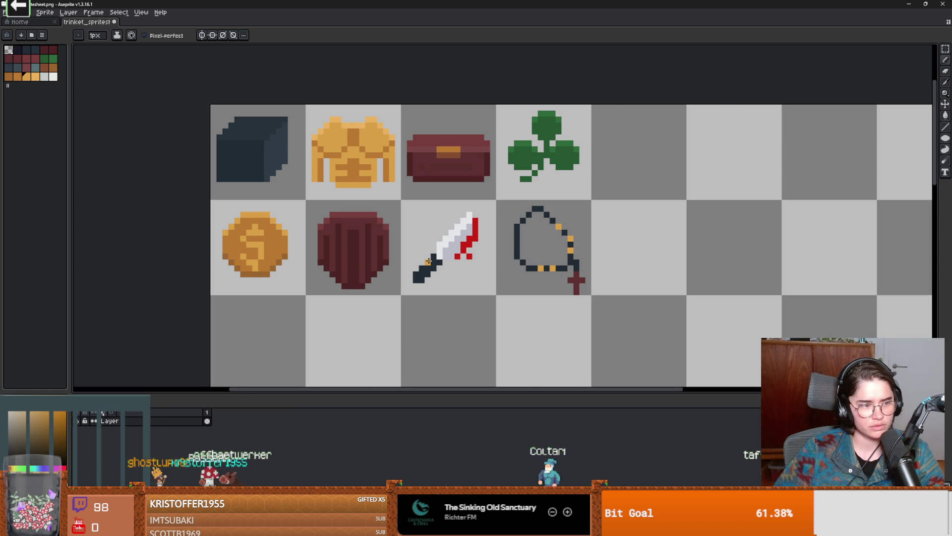
pyautogui.scroll(1, 531, 284)
pyautogui.scroll(-1, 550, 263)
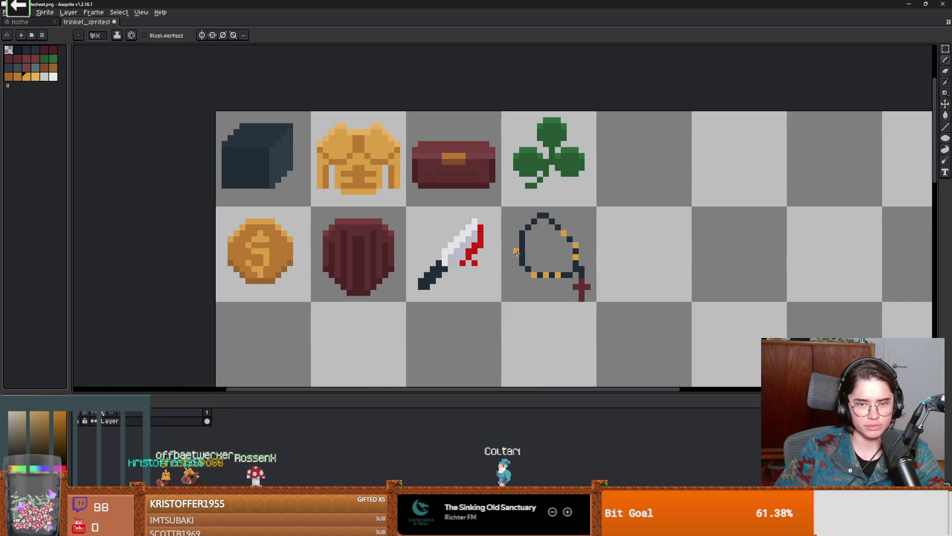
pyautogui.scroll(-2, 597, 300)
pyautogui.scroll(1, 431, 302)
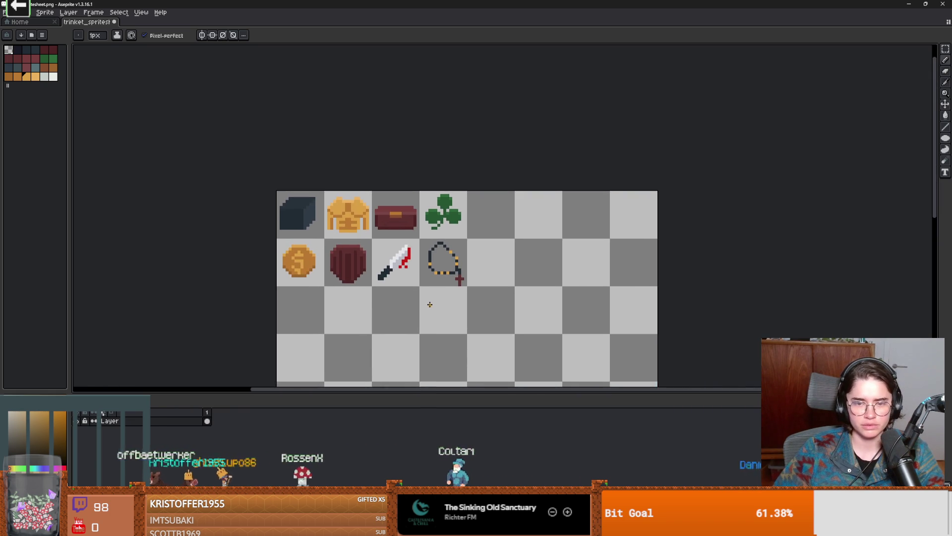
pyautogui.scroll(1, 466, 287)
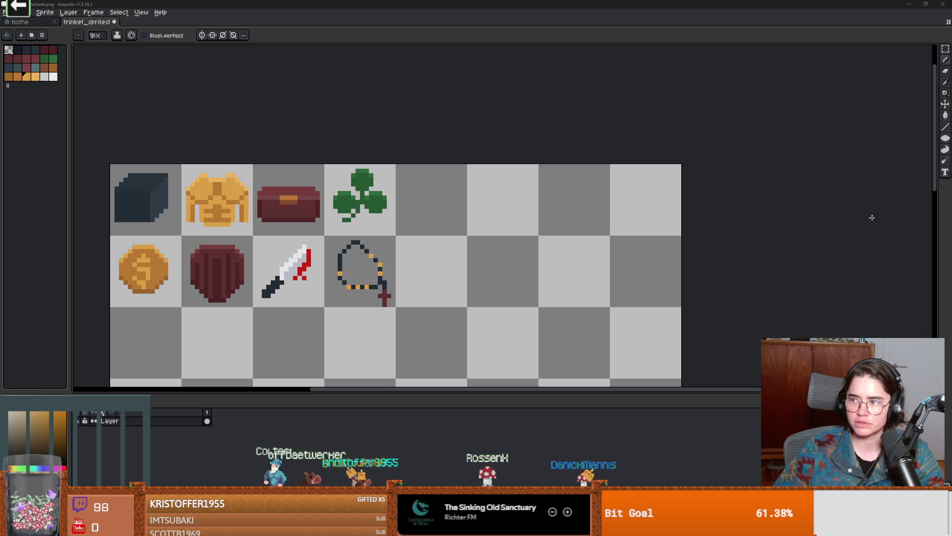
pyautogui.scroll(-1, 364, 280)
# - Pick dark red and enlarge the brush to 5px, undoing a stray test dot
pyautogui.scroll(1, 347, 276)
pyautogui.press('+')
pyautogui.press('+')
pyautogui.press('+')
pyautogui.keyDown('alt'); pyautogui.click(398, 306); pyautogui.keyUp('alt')
pyautogui.scroll(2, 450, 271)
pyautogui.press('+')
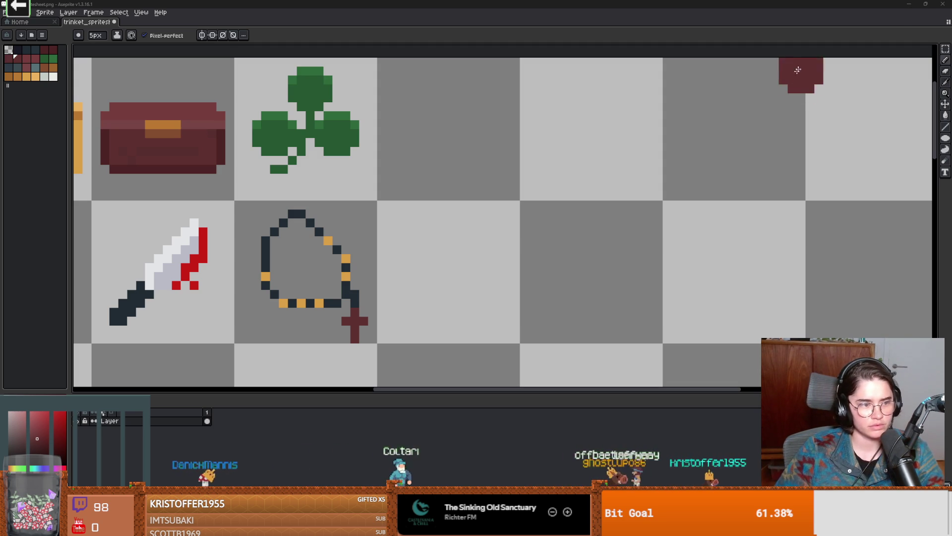
pyautogui.click(461, 250)
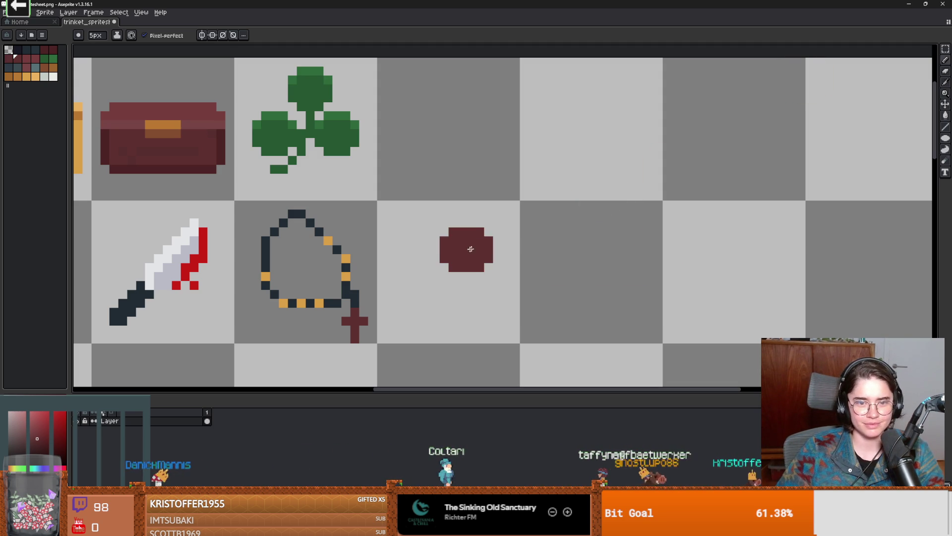
pyautogui.press('b')
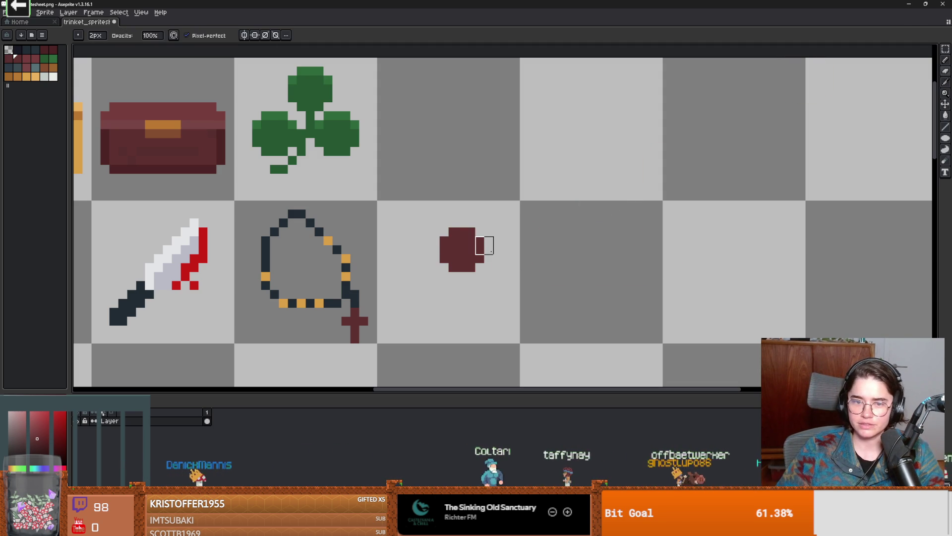
pyautogui.hotkey('ctrl', 'z')
pyautogui.press('b')
pyautogui.scroll(-2, 545, 245)
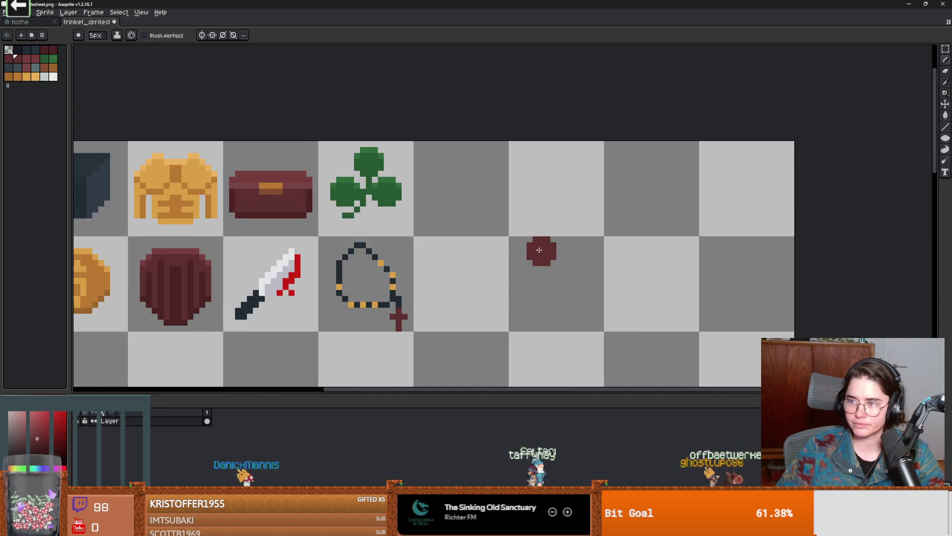
pyautogui.scroll(2, 586, 244)
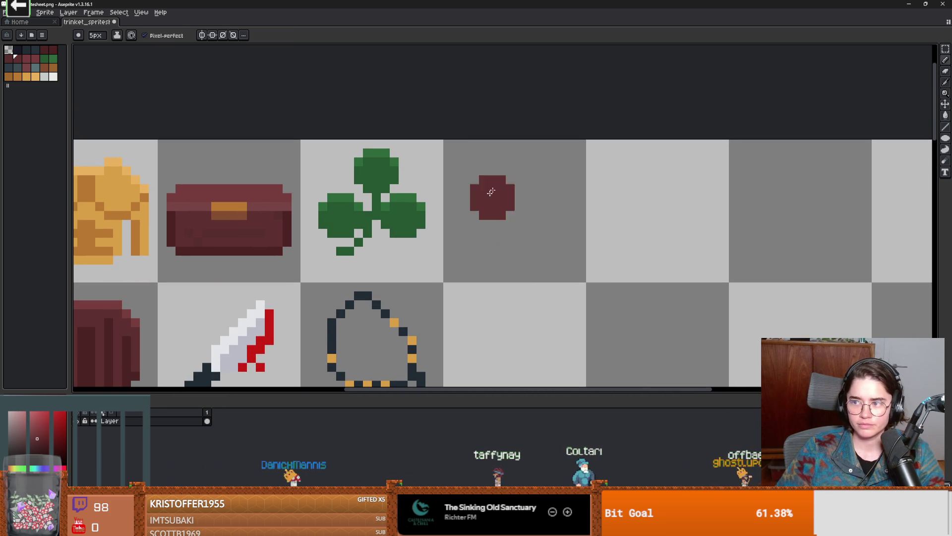
# - Paint the dark-red bear-head blob, trim its edge and add two ears
pyautogui.moveTo(491, 186)
pyautogui.mouseDown()
pyautogui.moveTo(545, 187)
pyautogui.moveTo(533, 234)
pyautogui.moveTo(478, 233)
pyautogui.moveTo(458, 211)
pyautogui.mouseUp()
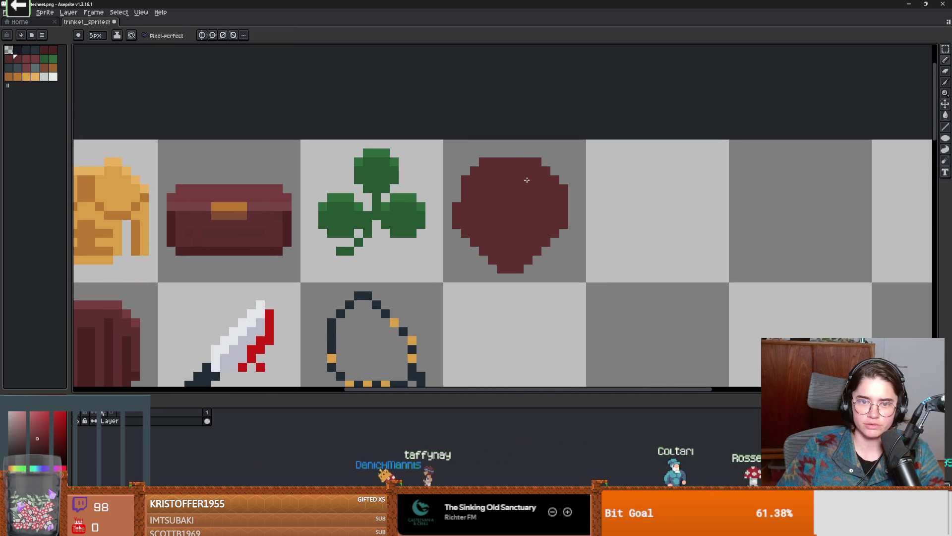
pyautogui.scroll(2, 531, 216)
pyautogui.moveTo(422, 185); pyautogui.dragTo(422, 179)
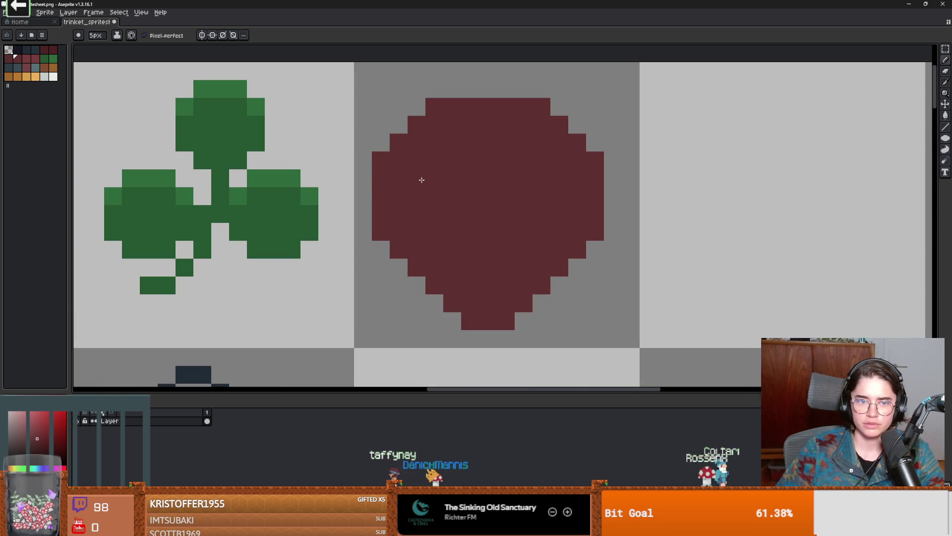
pyautogui.press('e')
pyautogui.press('-')
pyautogui.press('-')
pyautogui.press('-')
pyautogui.click(595, 160)
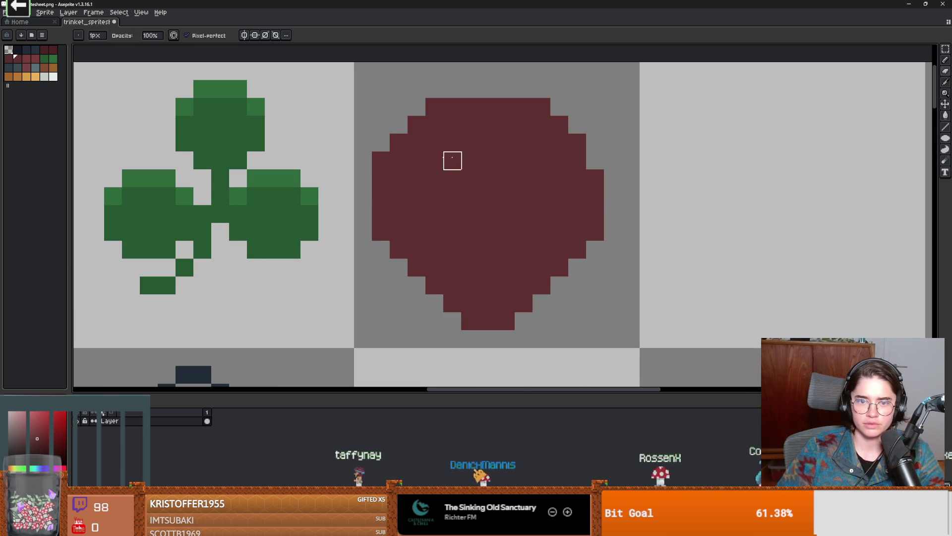
pyautogui.press('i')
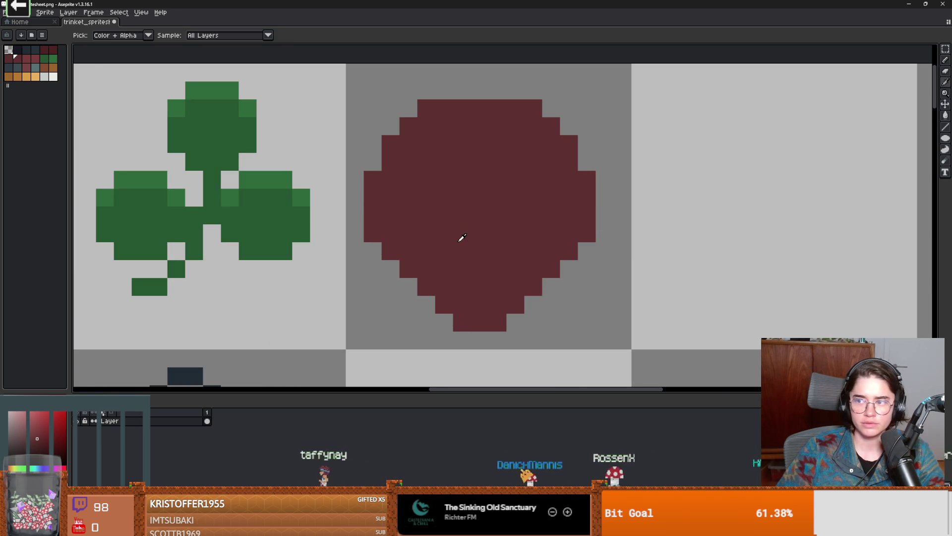
pyautogui.click(570, 123)
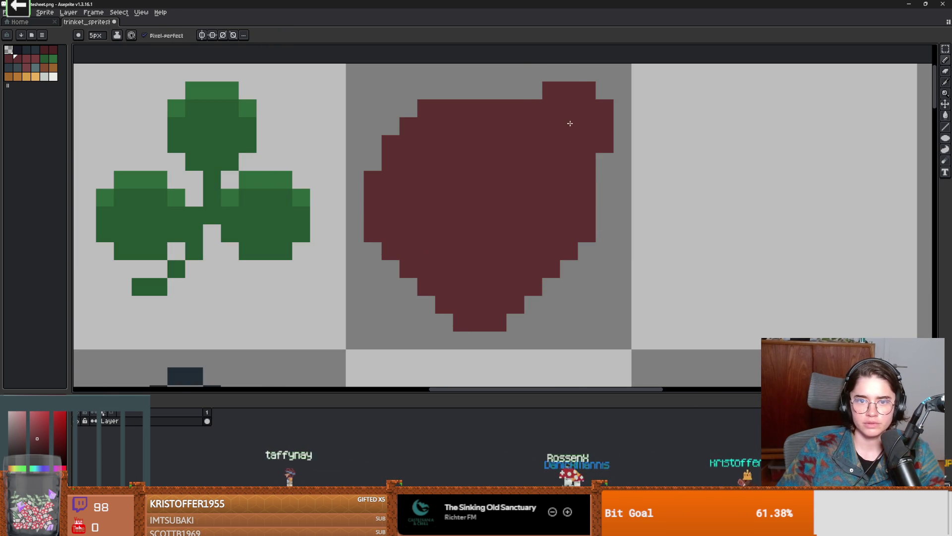
pyautogui.scroll(2, 482, 170)
pyautogui.click(429, 180)
pyautogui.scroll(-3, 429, 179)
pyautogui.scroll(2, 487, 257)
# - Try erasing the head's lower-left column, then undo the erase
pyautogui.press('e')
pyautogui.moveTo(487, 213); pyautogui.dragTo(486, 255)
pyautogui.hotkey('ctrl', 'z')
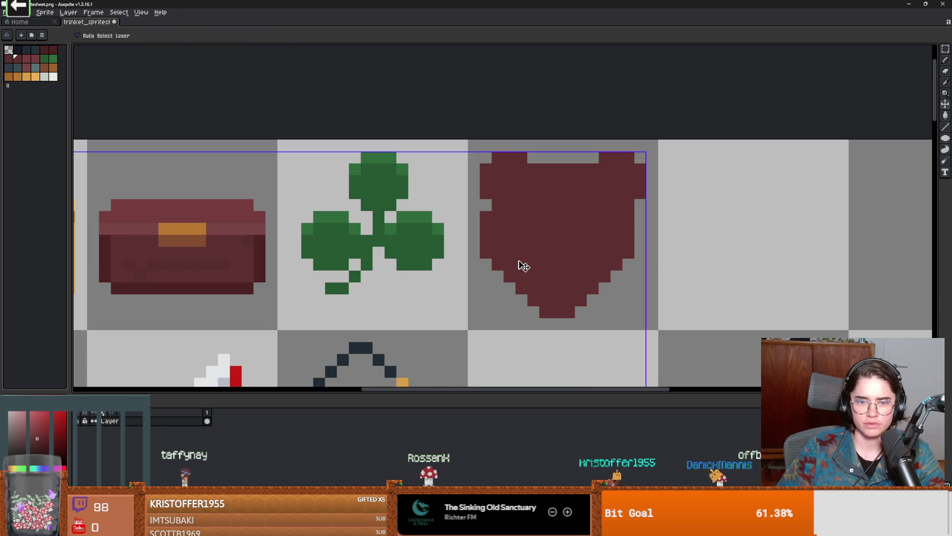
pyautogui.scroll(-1, 529, 266)
pyautogui.scroll(1, 546, 265)
# - Pick tan brown, shrink the pencil to 1px and outline the tan muzzle ring
pyautogui.press('i')
pyautogui.scroll(1, 556, 227)
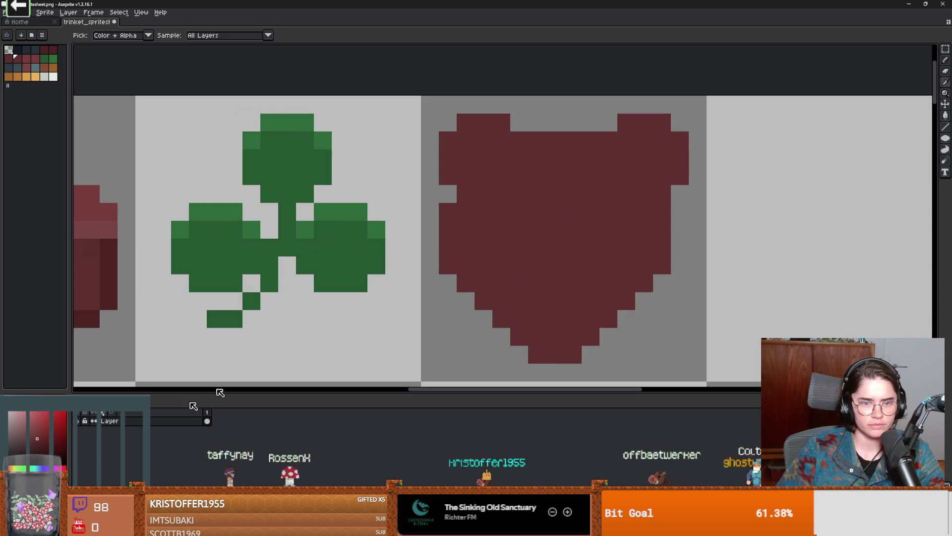
pyautogui.click(843, 357)
pyautogui.press('b')
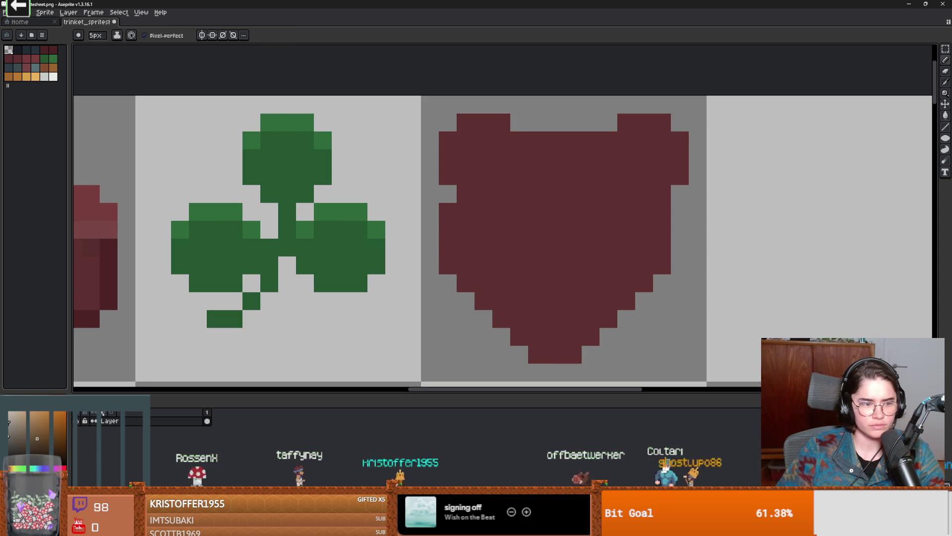
pyautogui.press('-')
pyautogui.press('-')
pyautogui.press('-')
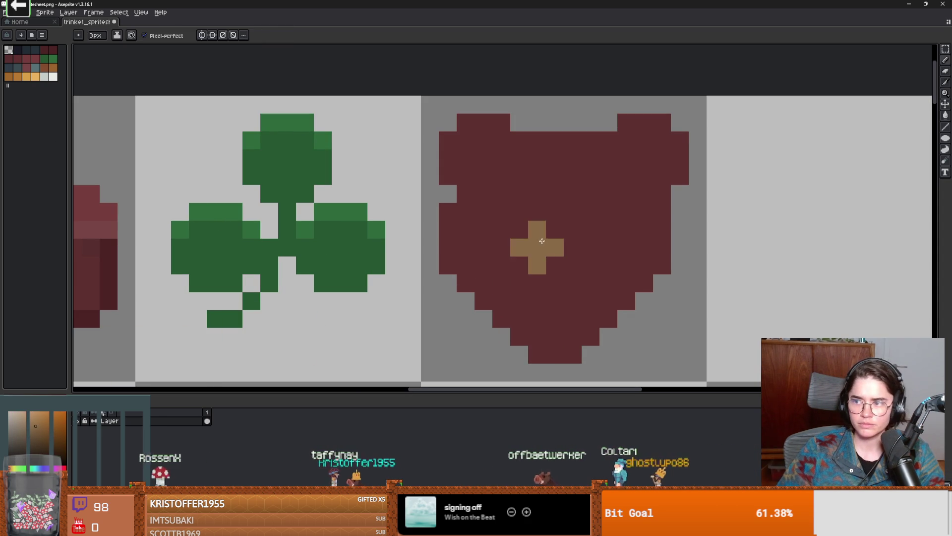
pyautogui.press('-')
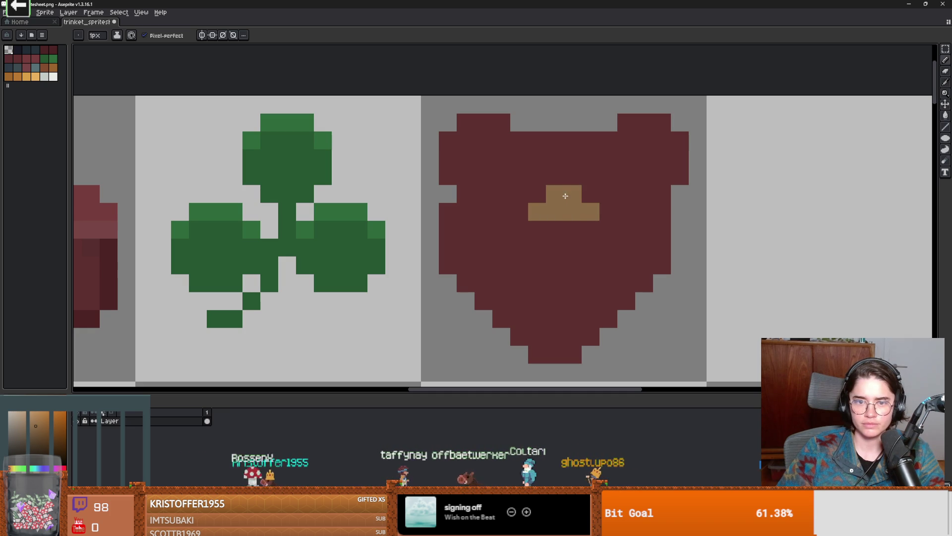
pyautogui.click(518, 230)
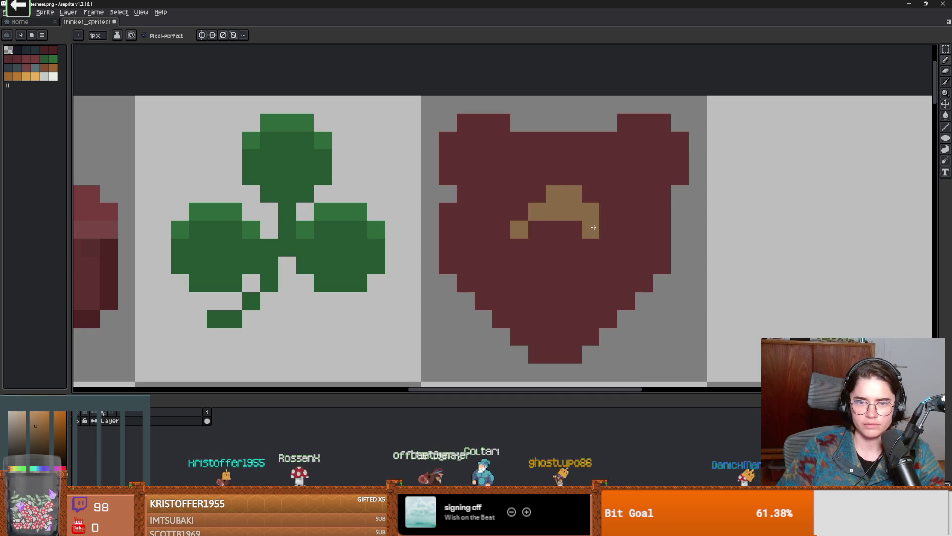
pyautogui.moveTo(594, 227); pyautogui.dragTo(584, 292)
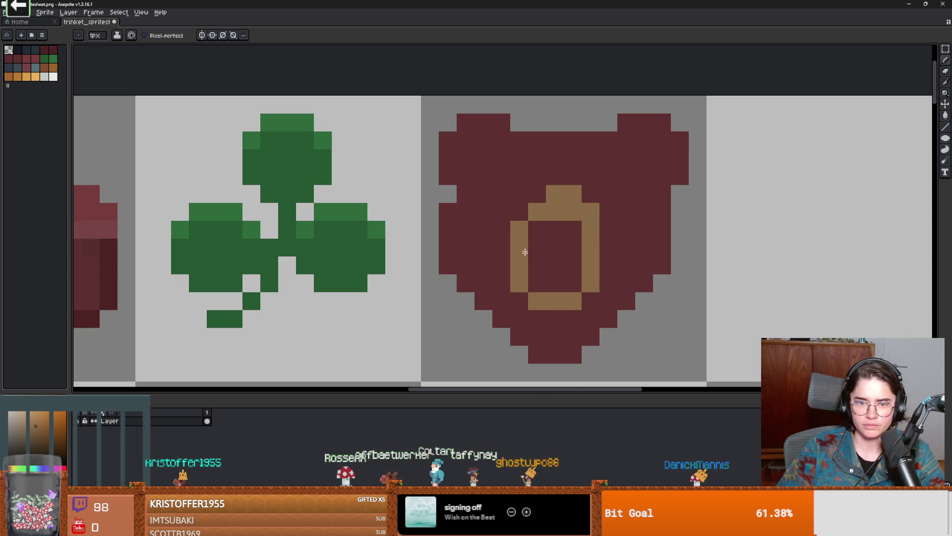
# - Bucket-fill the inside of the tan ring to make a solid muzzle
pyautogui.scroll(-2, 543, 205)
pyautogui.scroll(1, 570, 272)
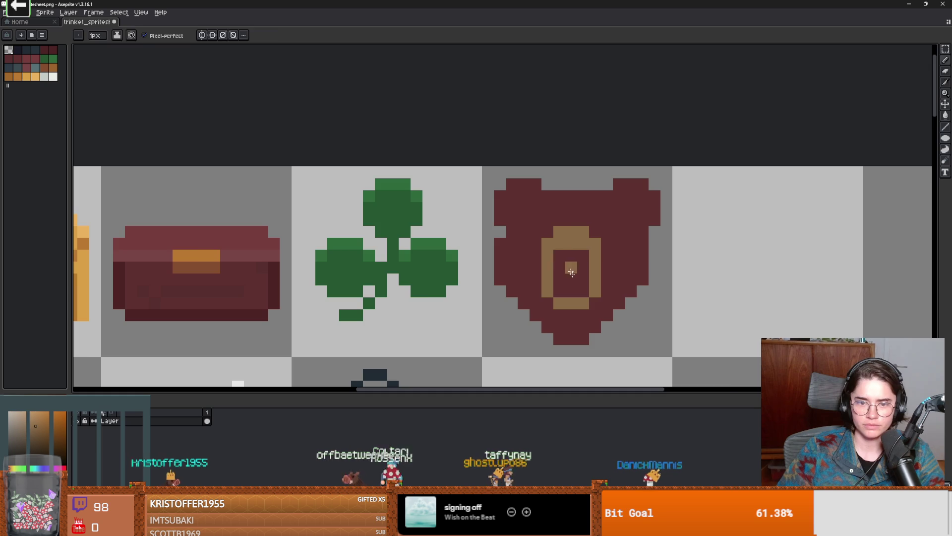
pyautogui.press('g')
pyautogui.click(570, 273)
pyautogui.scroll(-2, 570, 273)
pyautogui.scroll(2, 588, 225)
pyautogui.scroll(-1, 587, 226)
pyautogui.scroll(1, 575, 232)
# - Pencil the dark nose, the dark mouth block and the bear's left eye
pyautogui.press('i')
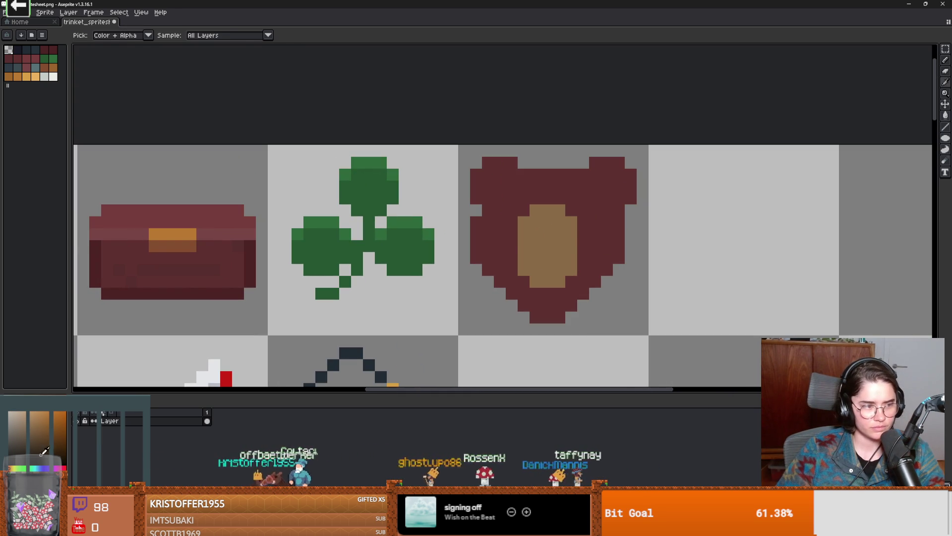
pyautogui.press('b')
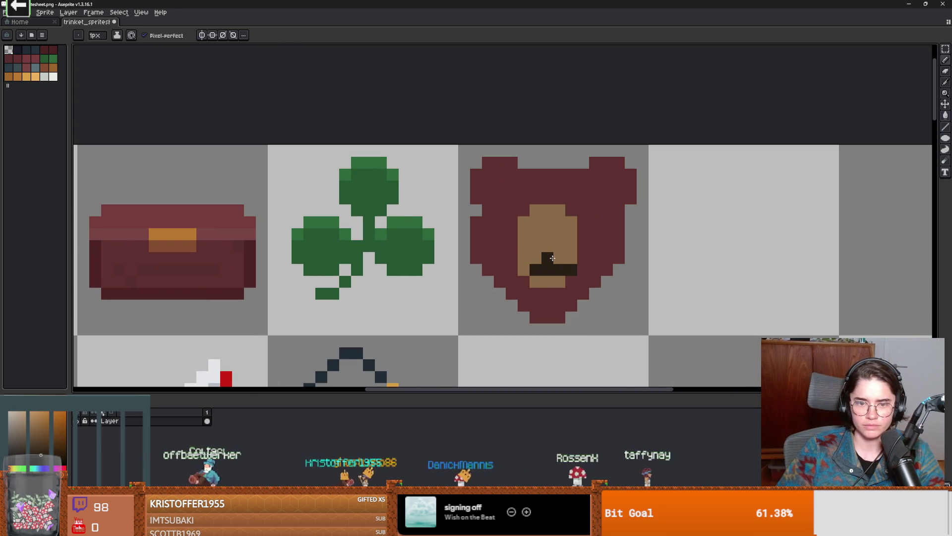
pyautogui.keyDown('alt'); pyautogui.click(571, 245); pyautogui.keyUp('alt')
pyautogui.moveTo(571, 258); pyautogui.dragTo(571, 270)
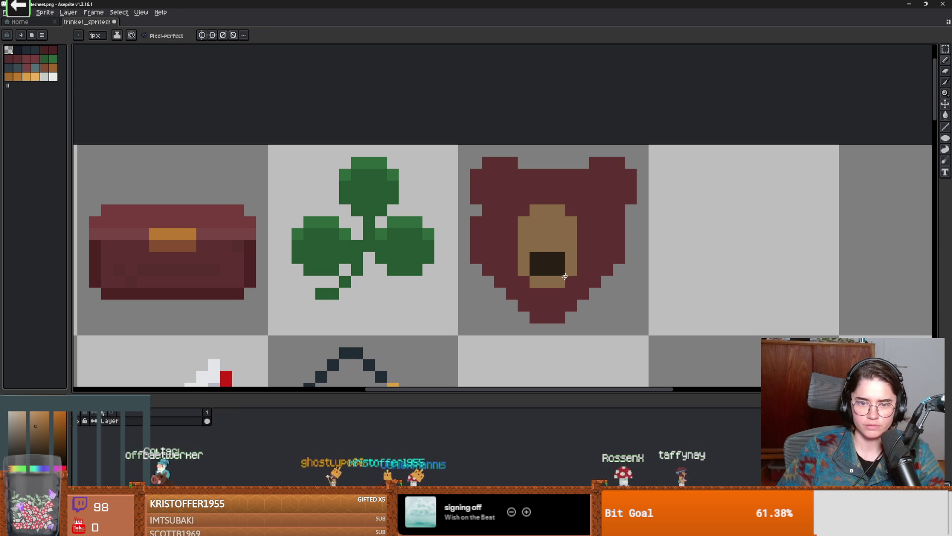
pyautogui.keyDown('alt'); pyautogui.click(547, 260); pyautogui.keyUp('alt')
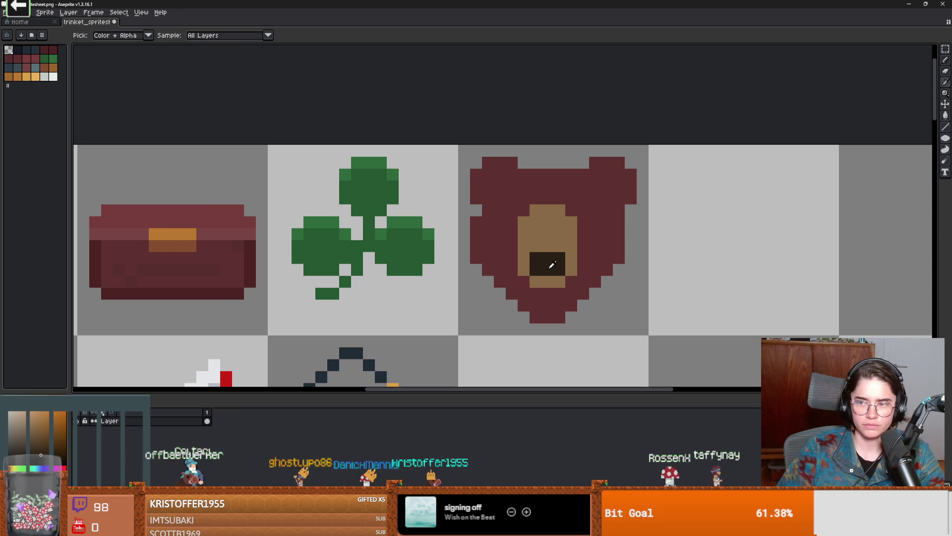
pyautogui.click(523, 210)
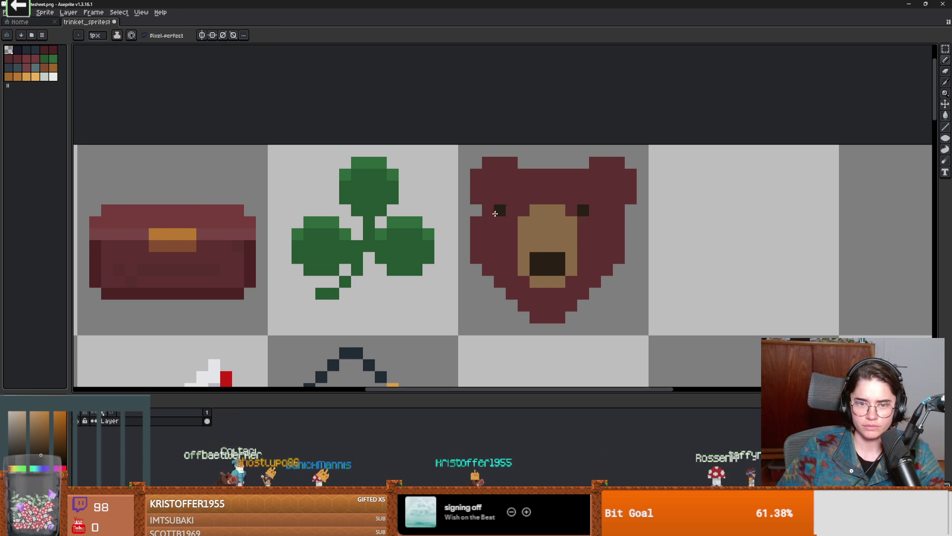
pyautogui.scroll(1, 551, 263)
pyautogui.press('alt')
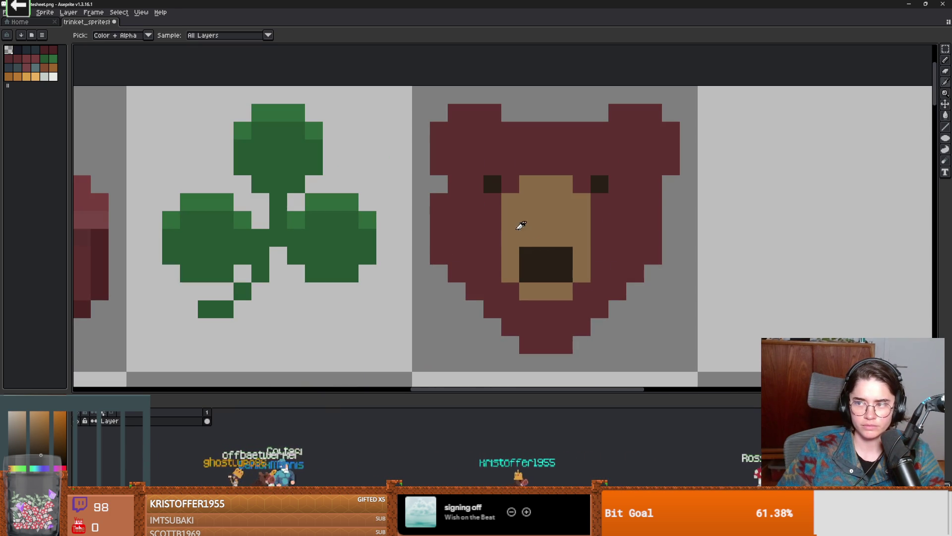
# - Shade around both eyes and the cheek with maroon and a darker red
pyautogui.keyDown('alt'); pyautogui.click(506, 206); pyautogui.keyUp('alt')
pyautogui.click(408, 355)
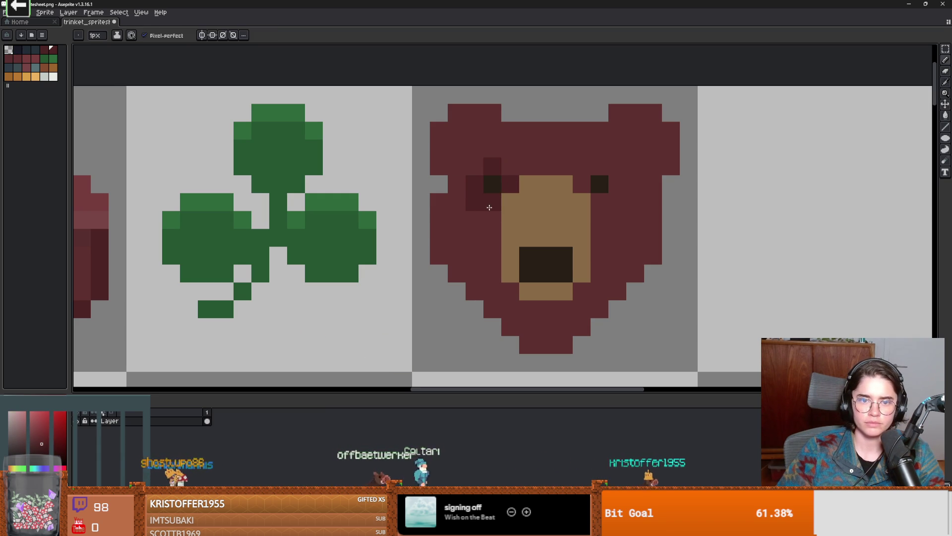
pyautogui.moveTo(620, 196)
pyautogui.mouseDown()
pyautogui.moveTo(618, 165)
pyautogui.moveTo(590, 179)
pyautogui.mouseUp()
pyautogui.keyDown('alt'); pyautogui.click(633, 183); pyautogui.keyUp('alt')
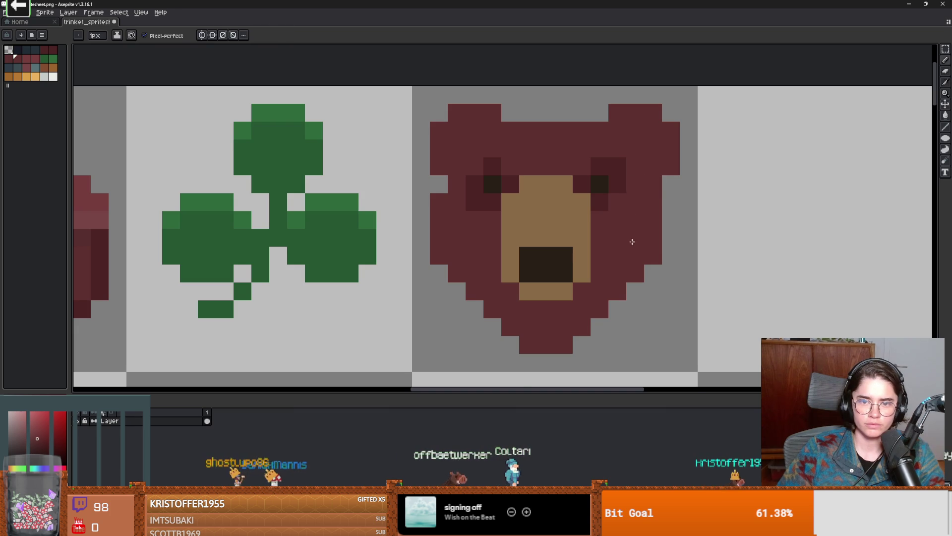
pyautogui.scroll(-3, 632, 241)
pyautogui.keyDown('alt'); pyautogui.click(615, 233); pyautogui.keyUp('alt')
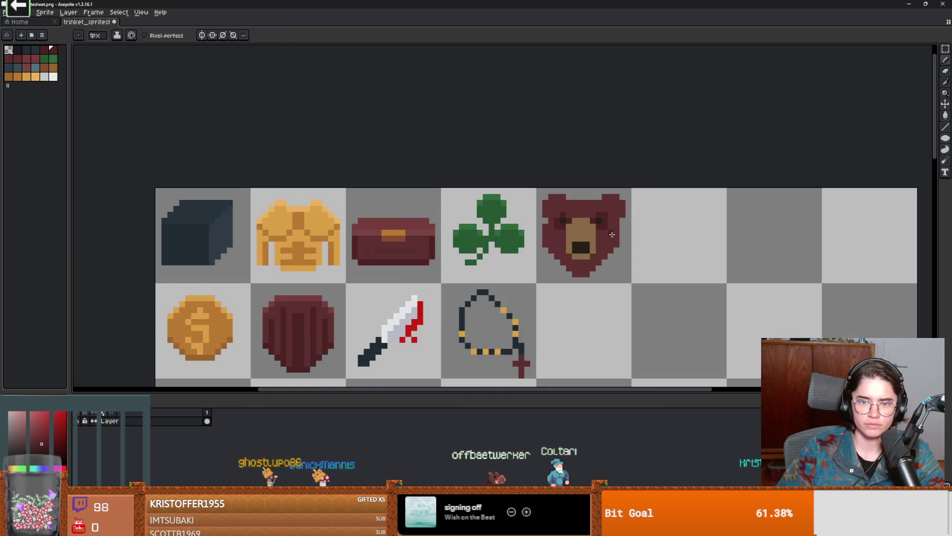
pyautogui.scroll(2, 600, 230)
pyautogui.scroll(-1, 538, 201)
pyautogui.scroll(1, 538, 201)
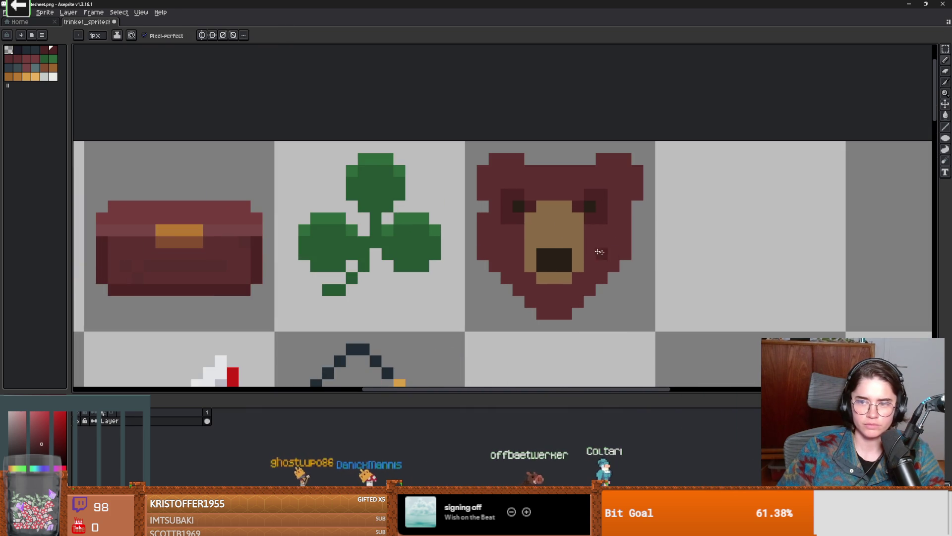
pyautogui.click(505, 240)
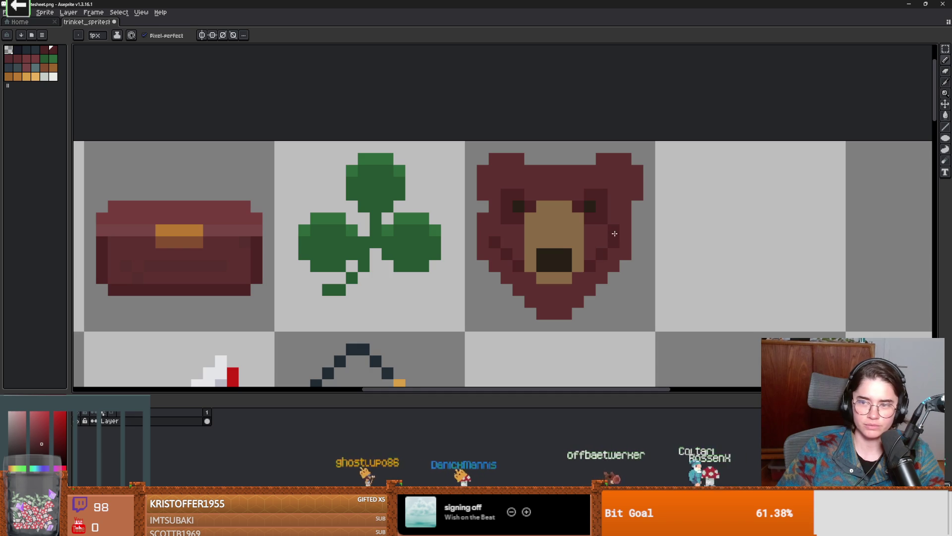
# - Sample the bear's dark red and bucket-fill below the head, undoing the sheet-wide spill
pyautogui.scroll(1, 599, 260)
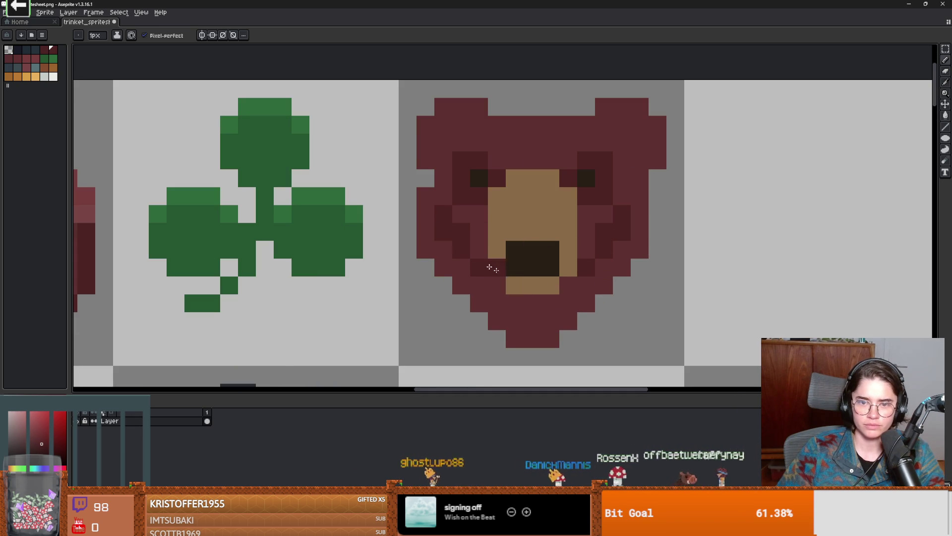
pyautogui.scroll(-1, 489, 268)
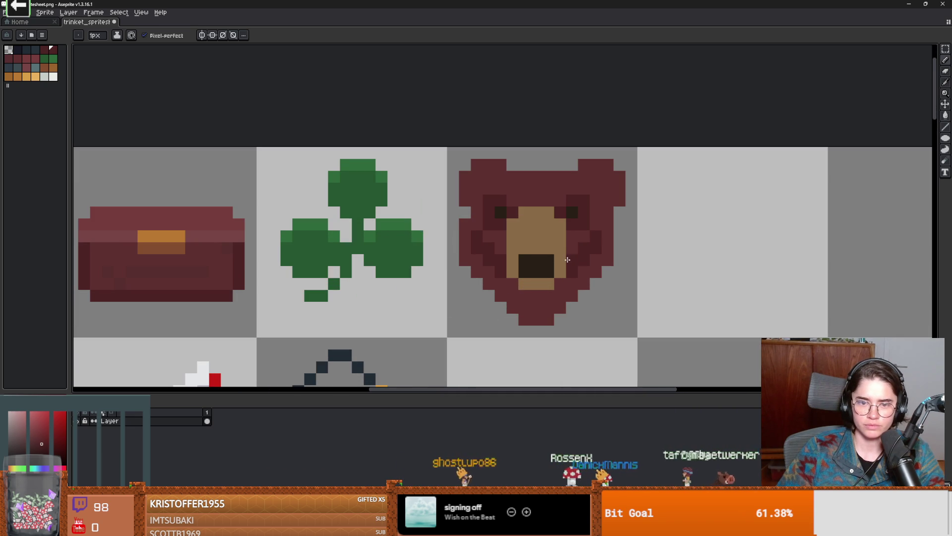
pyautogui.scroll(-1, 567, 259)
pyautogui.scroll(1, 567, 259)
pyautogui.press('alt')
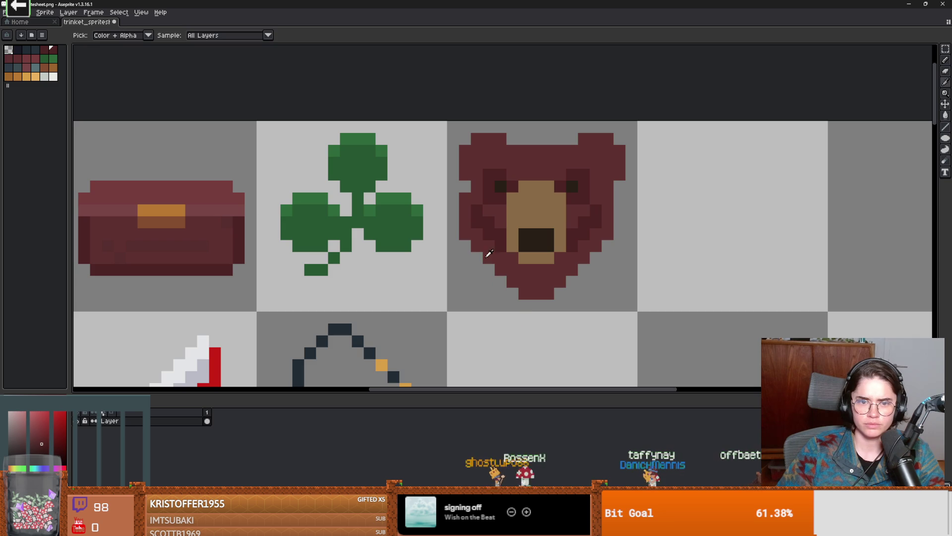
pyautogui.keyDown('alt'); pyautogui.click(499, 232); pyautogui.keyUp('alt')
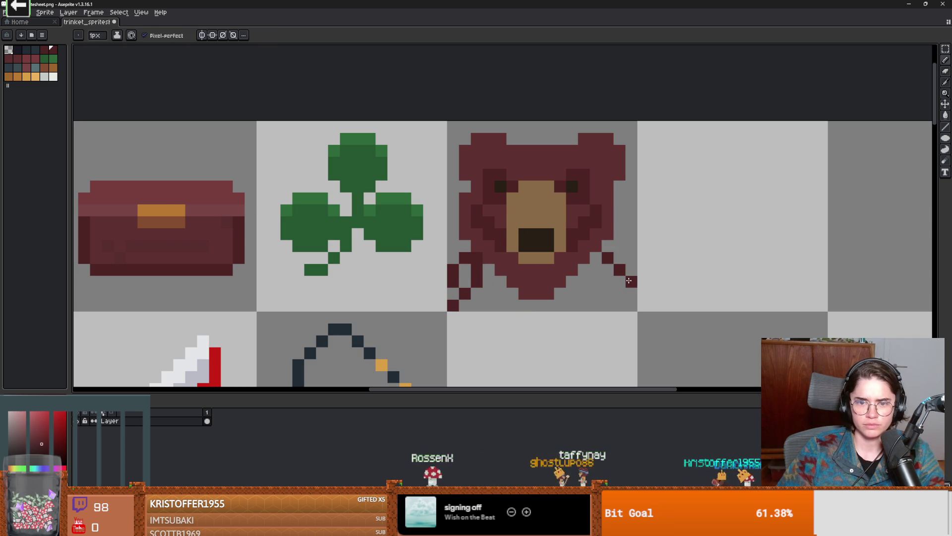
pyautogui.press('g')
pyautogui.click(600, 283)
pyautogui.hotkey('ctrl', 'z')
# - Draw a dark-red line along the tile's bottom edge and fill the lower-left gaps, undoing a spill
pyautogui.press('b')
pyautogui.moveTo(614, 307); pyautogui.dragTo(454, 305)
pyautogui.press('g')
pyautogui.click(493, 290)
pyautogui.click(457, 290)
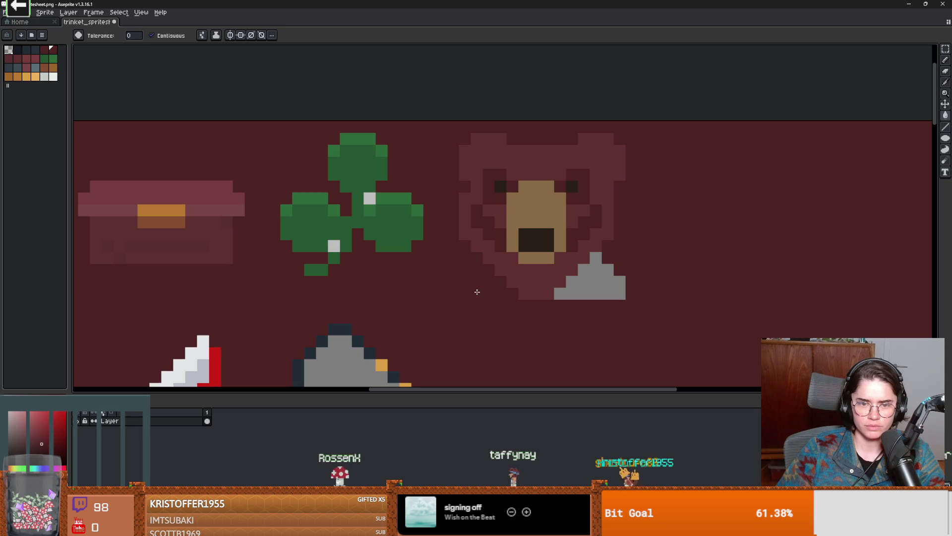
pyautogui.hotkey('ctrl', 'z')
pyautogui.press('b')
# - Bucket-fill the grey corner at the bear's lower right dark red
pyautogui.press('g')
pyautogui.click(610, 292)
pyautogui.scroll(-3, 610, 292)
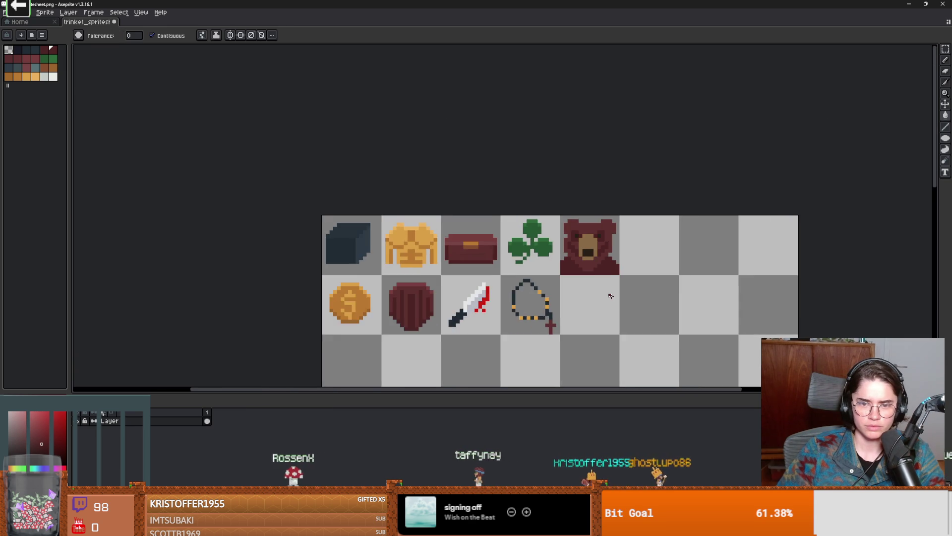
pyautogui.scroll(3, 609, 292)
pyautogui.press('i')
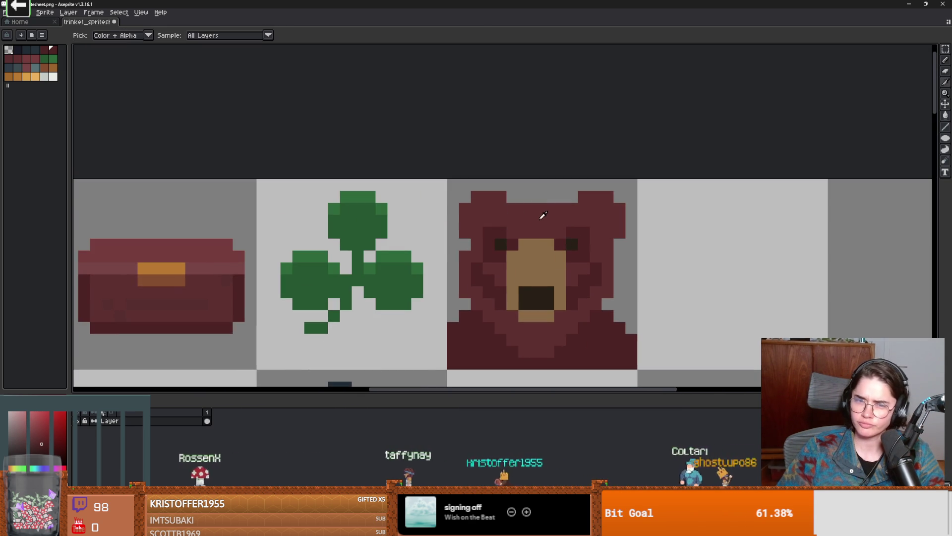
pyautogui.press('g')
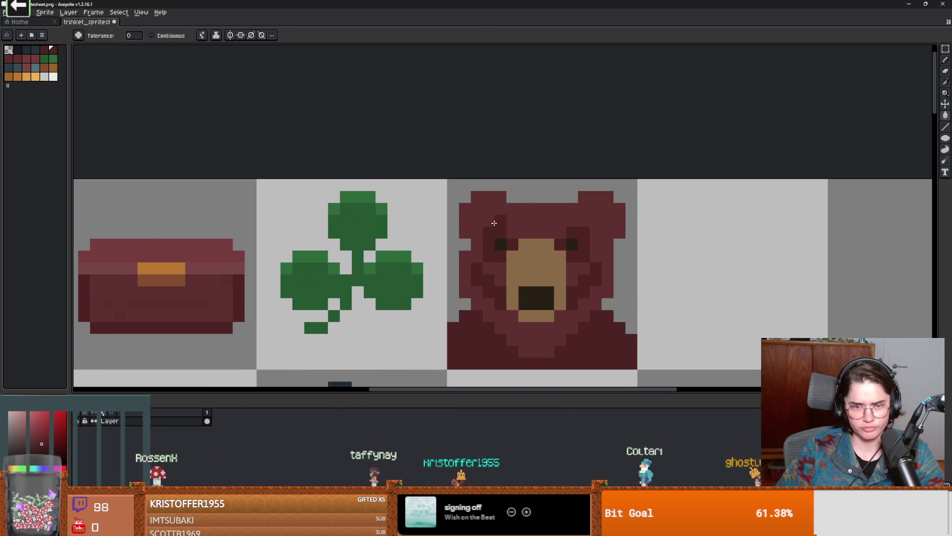
pyautogui.scroll(-3, 501, 230)
pyautogui.scroll(3, 516, 228)
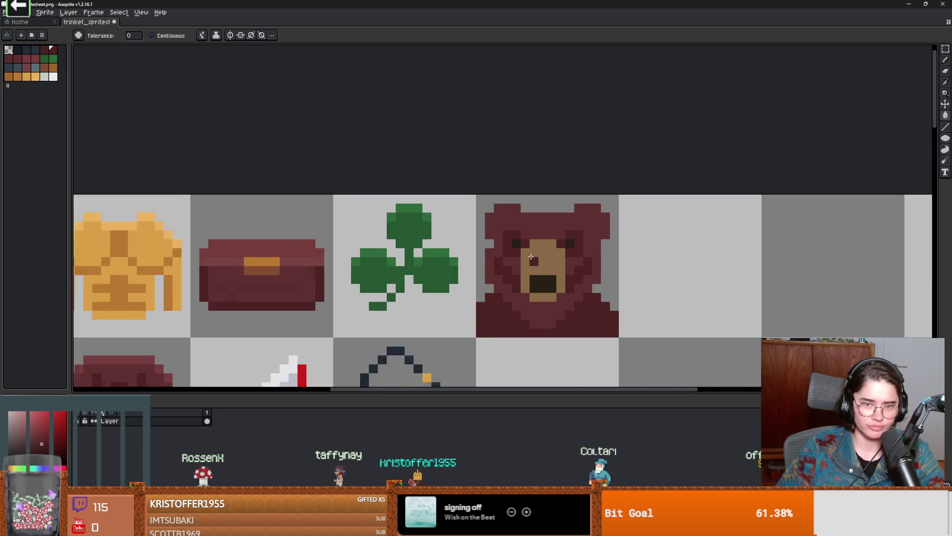
# - Select the bear face and test one-pixel nudges, committing it back in place
pyautogui.press('m')
pyautogui.moveTo(510, 215)
pyautogui.mouseDown()
pyautogui.moveTo(474, 273)
pyautogui.moveTo(516, 317)
pyautogui.moveTo(615, 293)
pyautogui.moveTo(592, 223)
pyautogui.moveTo(566, 214)
pyautogui.mouseUp()
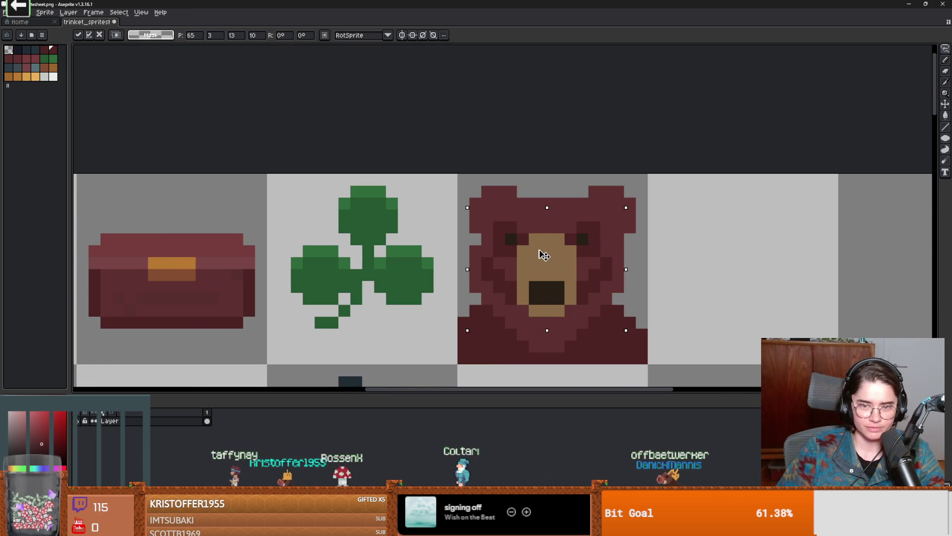
pyautogui.press('Right')
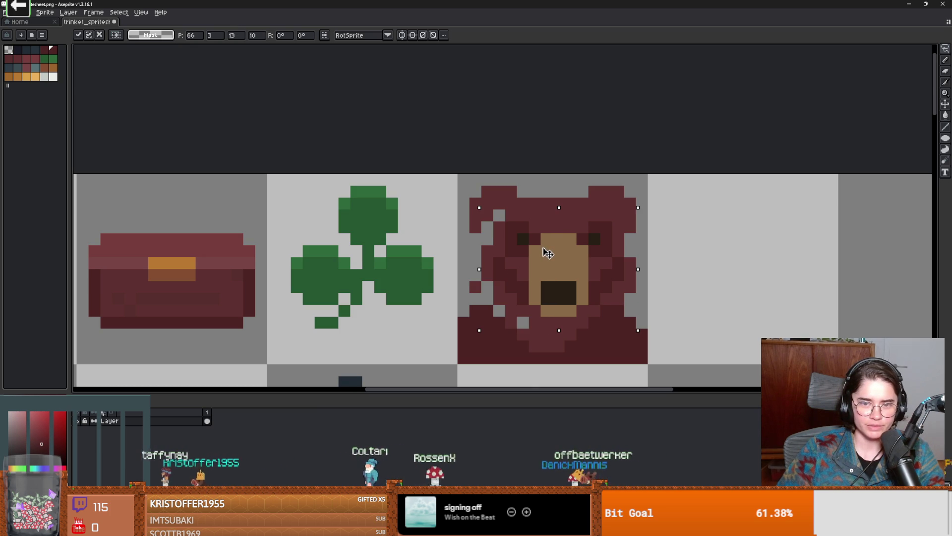
pyautogui.press('Left')
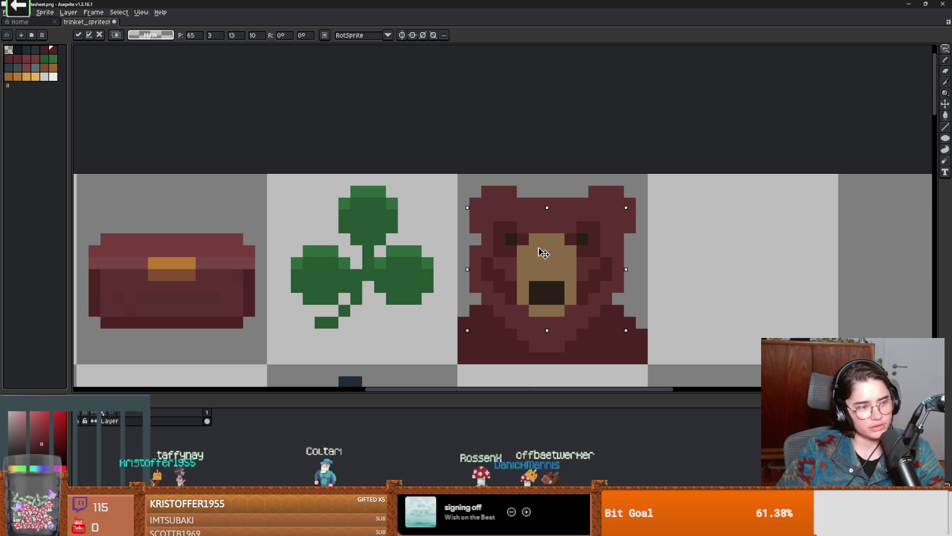
pyautogui.press('Right')
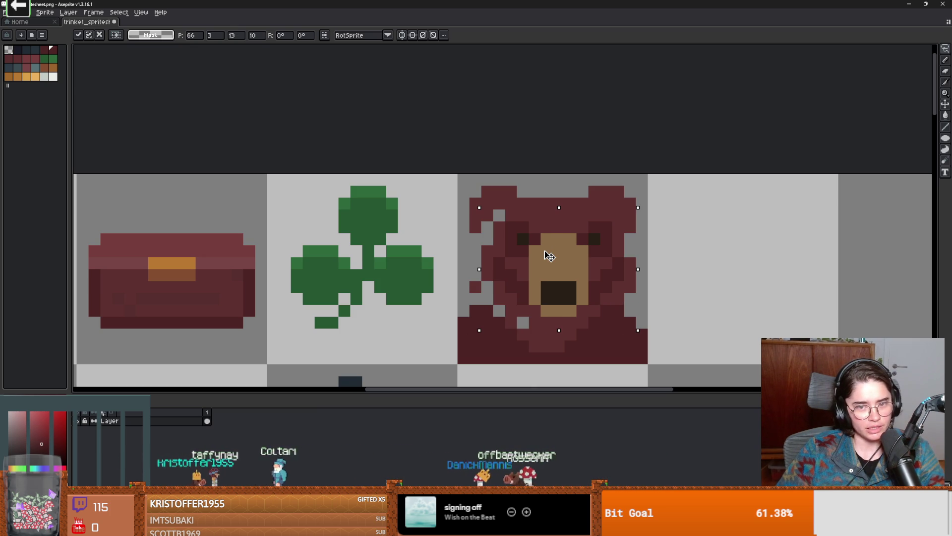
pyautogui.press('Left')
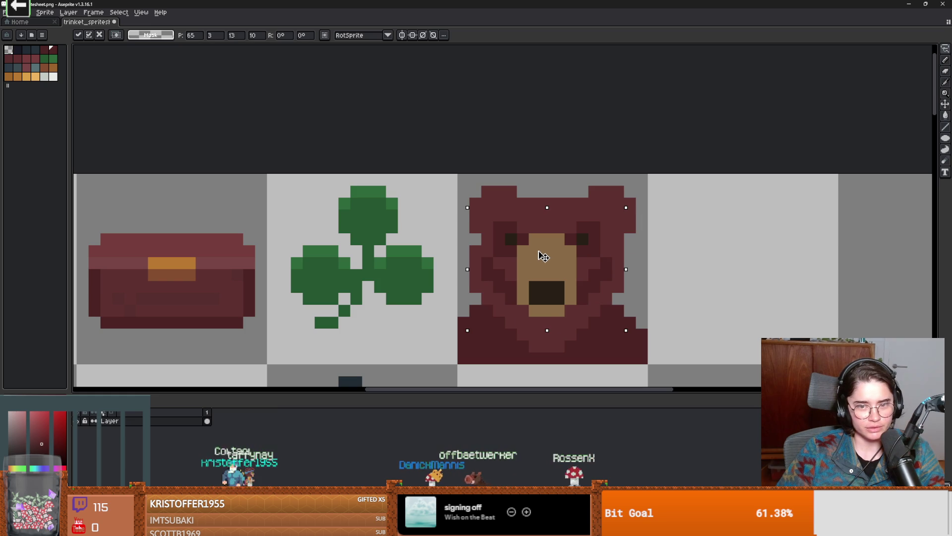
pyautogui.press('Return')
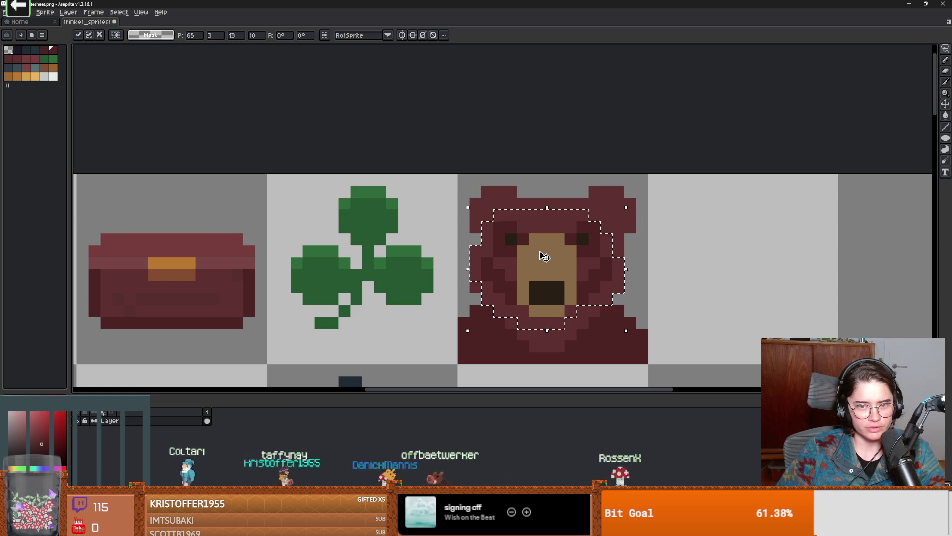
pyautogui.hotkey('ctrl', 'd')
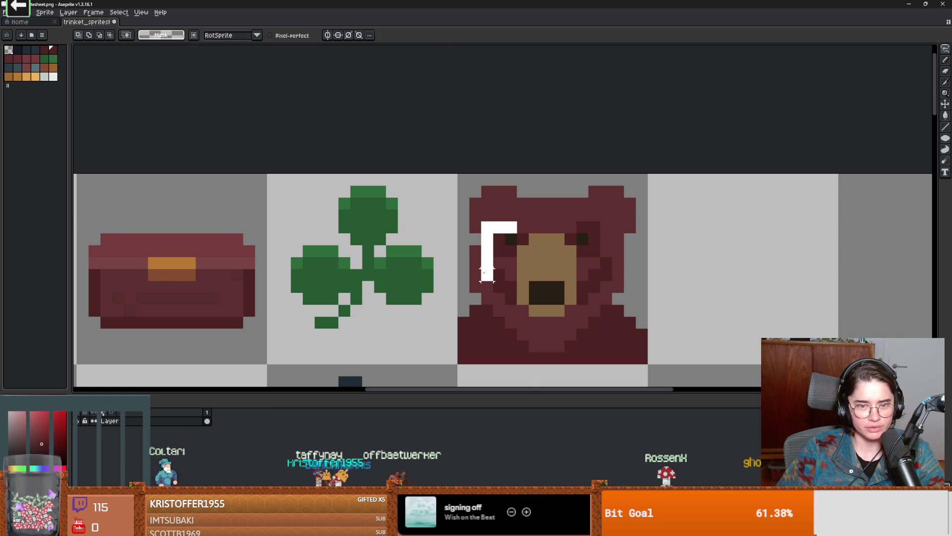
# - Move the bear face one pixel right and paint the gap on its left dark red
pyautogui.moveTo(511, 316)
pyautogui.mouseDown()
pyautogui.moveTo(550, 318)
pyautogui.moveTo(550, 233)
pyautogui.moveTo(518, 221)
pyautogui.mouseUp()
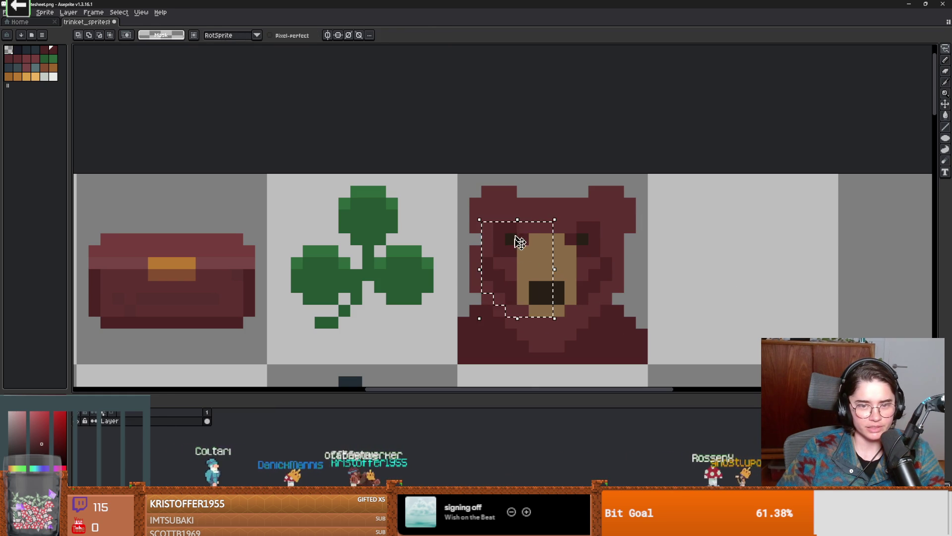
pyautogui.press('Right')
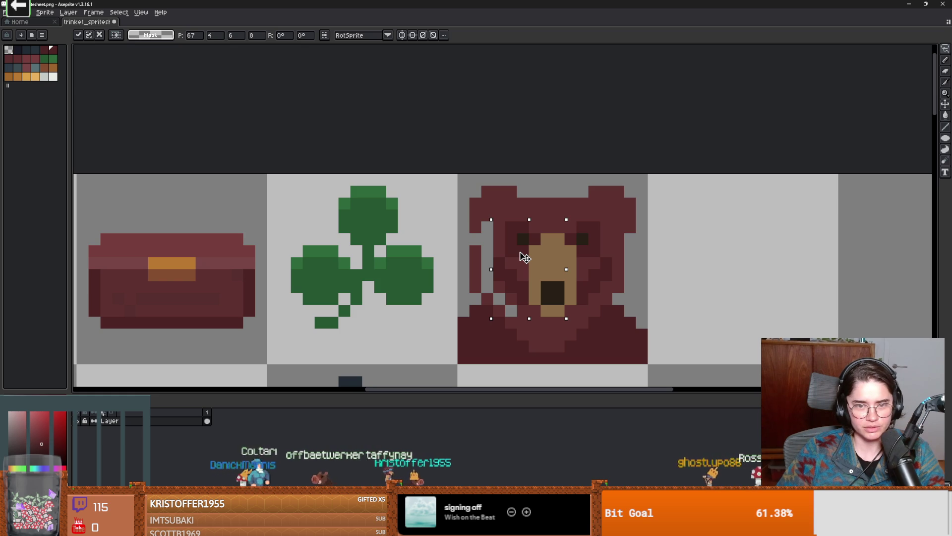
pyautogui.press('Return')
pyautogui.hotkey('ctrl', 'd')
pyautogui.scroll(1, 513, 264)
pyautogui.press('b')
pyautogui.moveTo(479, 202); pyautogui.dragTo(483, 311)
pyautogui.scroll(-3, 525, 331)
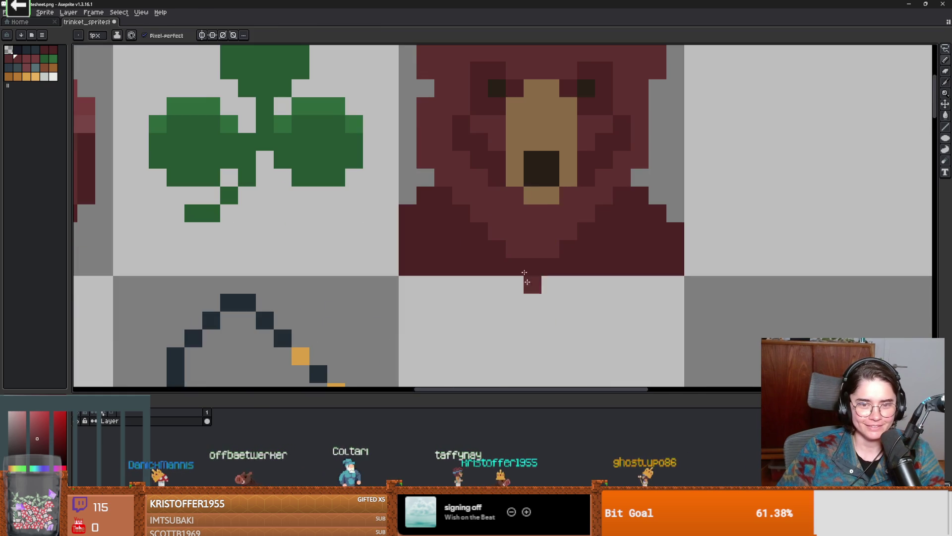
# - Place dark-red pixels just below and to the right of the bear head
pyautogui.scroll(2, 529, 278)
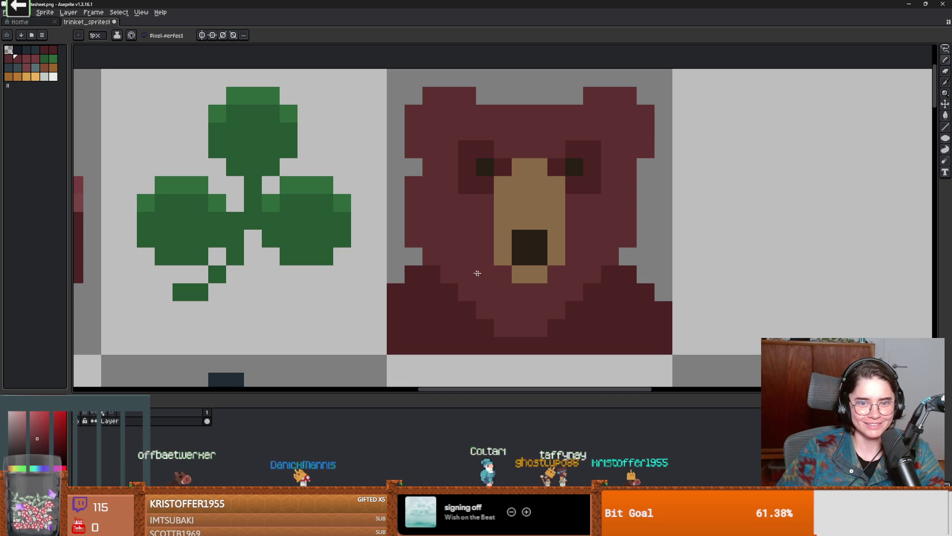
pyautogui.click(420, 368)
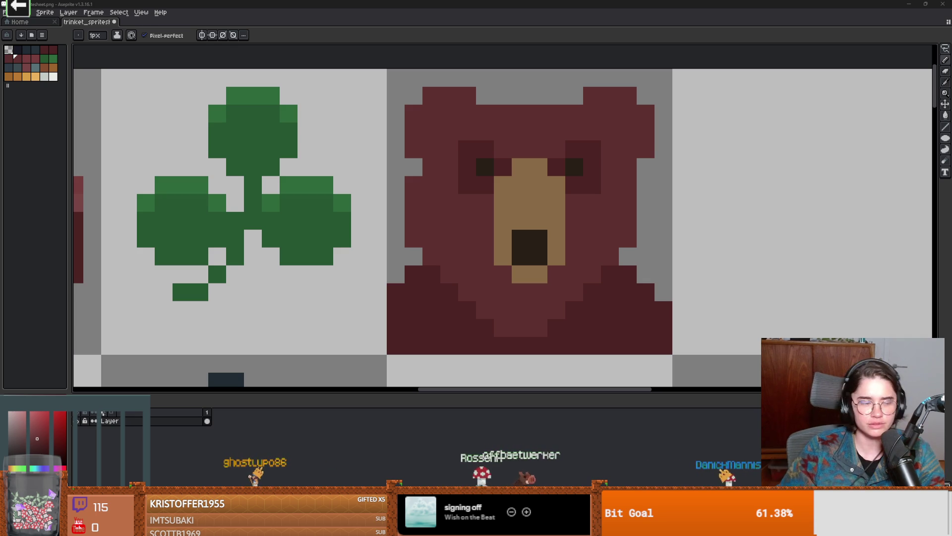
pyautogui.click(860, 185)
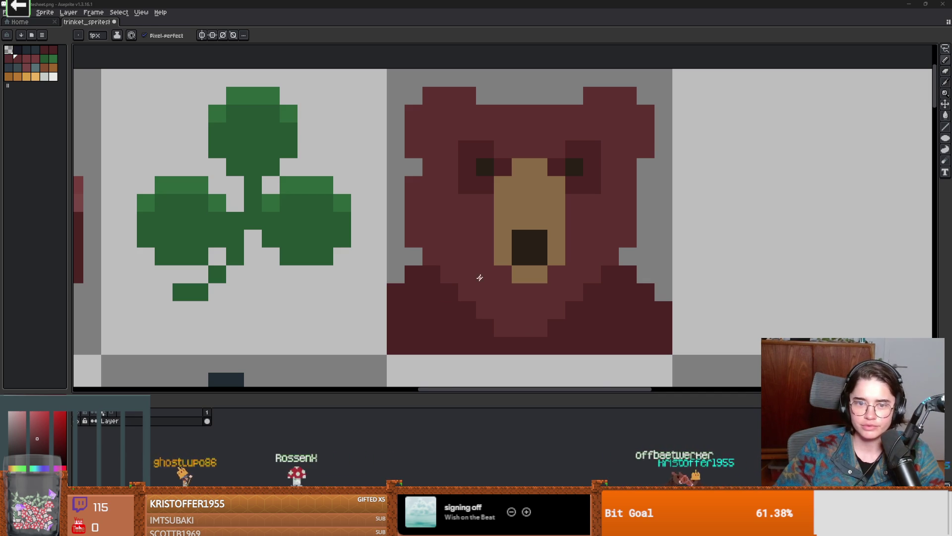
pyautogui.scroll(-2, 479, 278)
pyautogui.scroll(3, 559, 260)
# - Try a dark-red pixel at the mouth's top-left, then undo it
pyautogui.click(559, 259)
pyautogui.scroll(-2, 546, 277)
pyautogui.scroll(1, 519, 292)
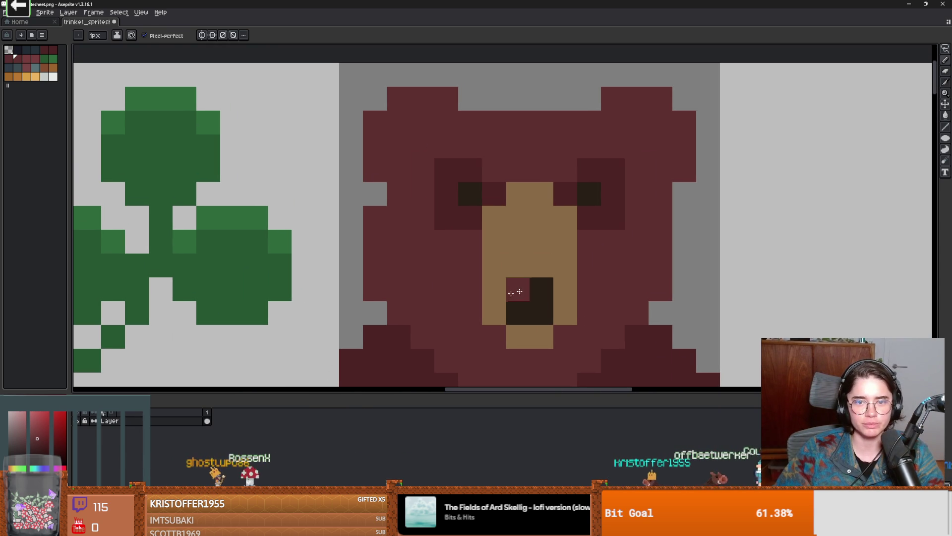
pyautogui.hotkey('ctrl', 'z')
pyautogui.press('i')
pyautogui.press('b')
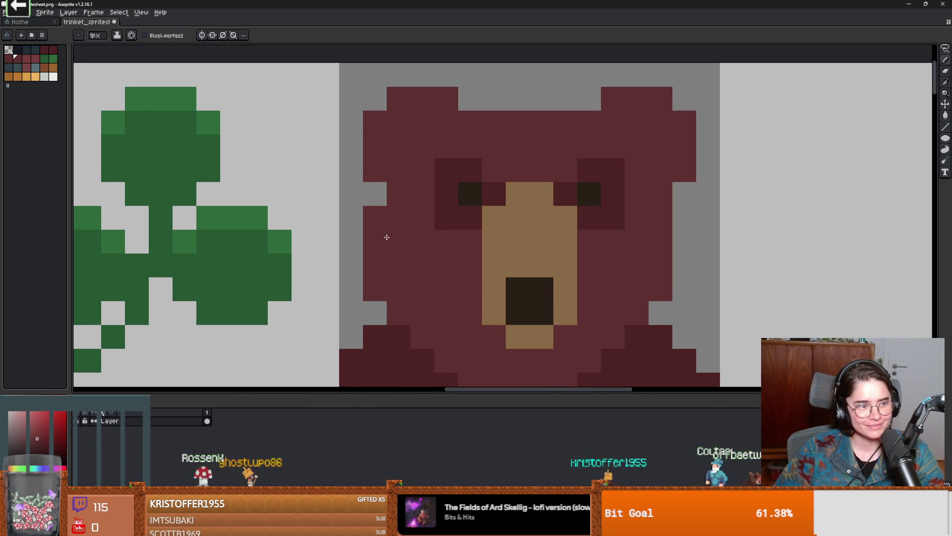
pyautogui.press('e')
pyautogui.scroll(-3, 377, 283)
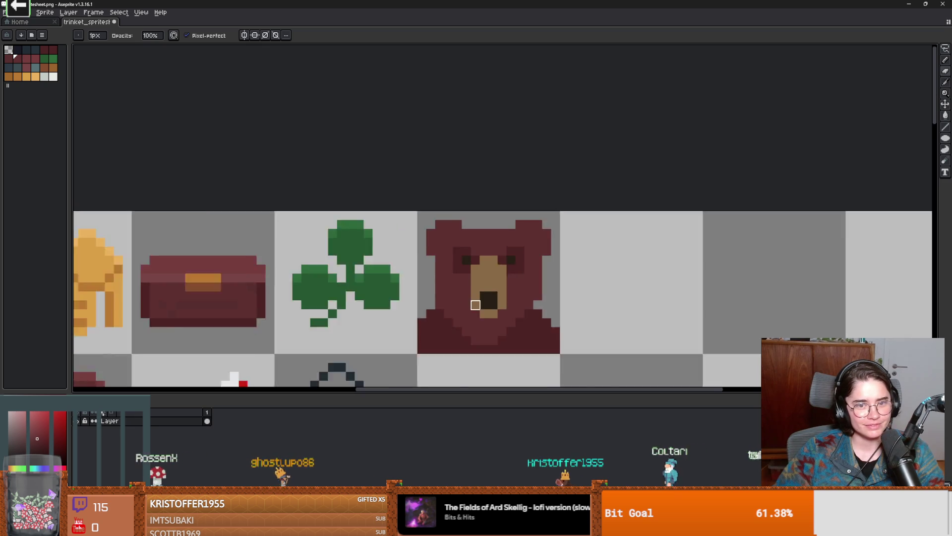
pyautogui.scroll(2, 603, 221)
# - Sample the dark bear red from the fur and erase the stray dark pixels right of the bear
pyautogui.press('b')
pyautogui.scroll(1, 602, 304)
pyautogui.scroll(-2, 550, 327)
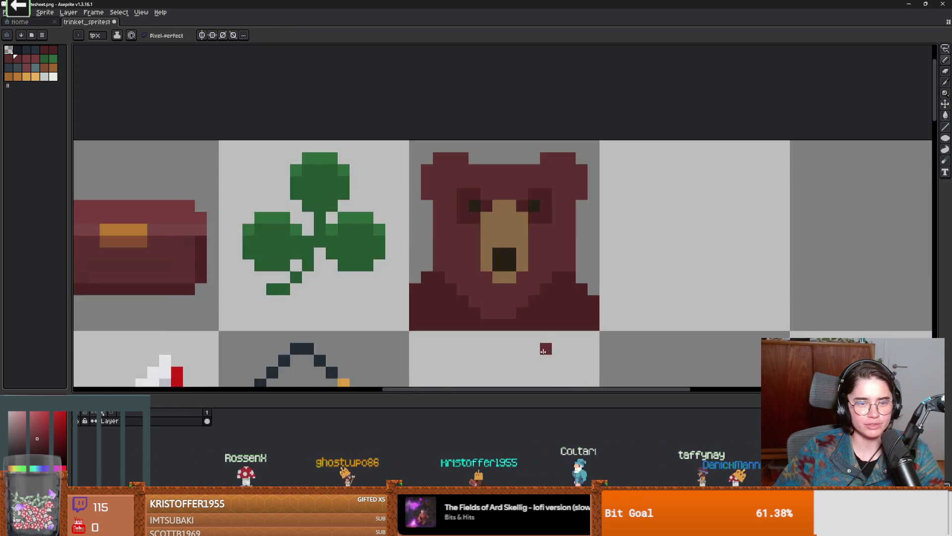
pyautogui.scroll(-1, 543, 351)
pyautogui.scroll(1, 496, 322)
pyautogui.keyDown('alt'); pyautogui.click(435, 299); pyautogui.keyUp('alt')
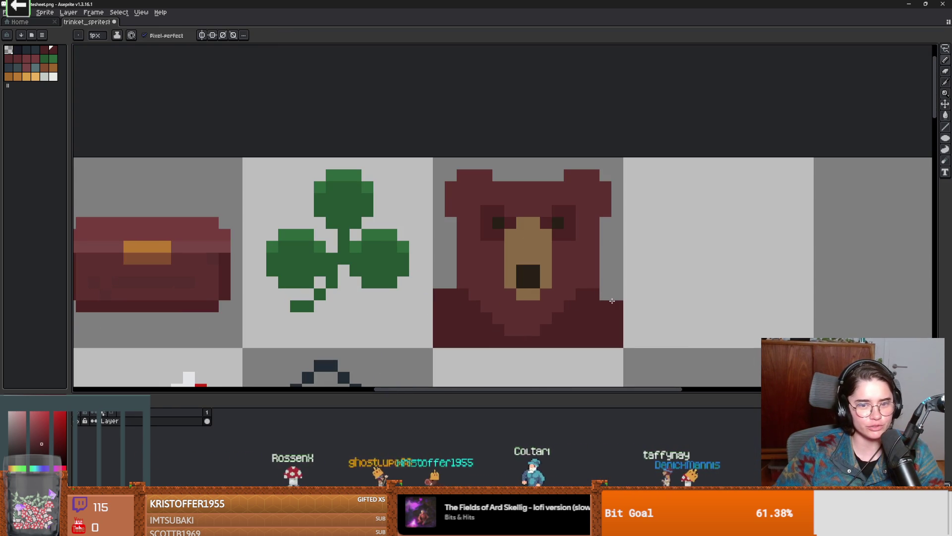
pyautogui.press('e')
pyautogui.moveTo(618, 283); pyautogui.dragTo(617, 294)
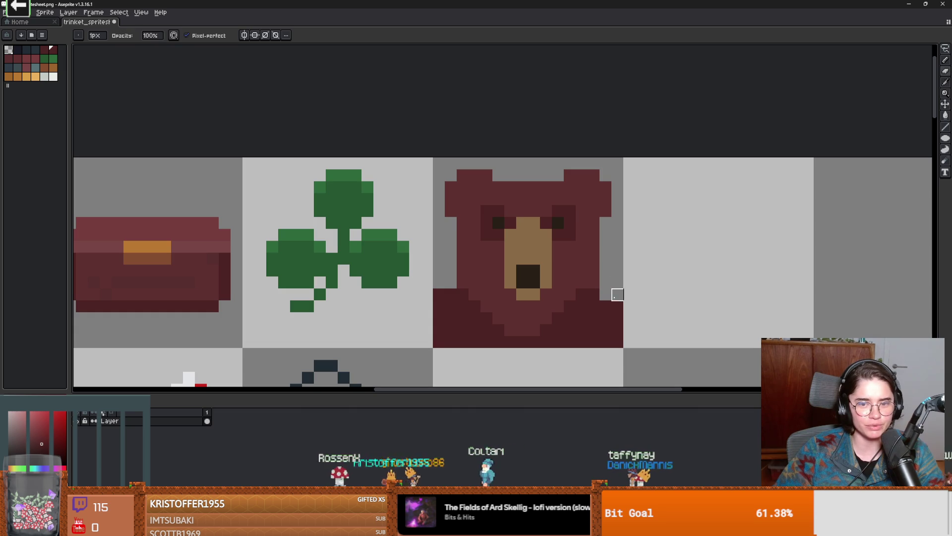
pyautogui.scroll(-2, 616, 327)
pyautogui.scroll(4, 553, 268)
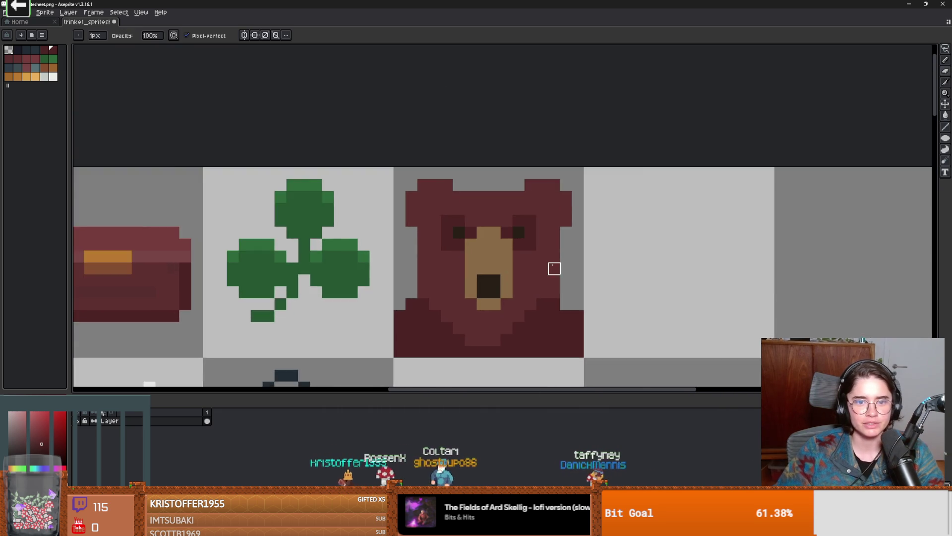
# - Paint the snout's left-edge pixel bear-red, then go back to the Godot editor
pyautogui.press('b')
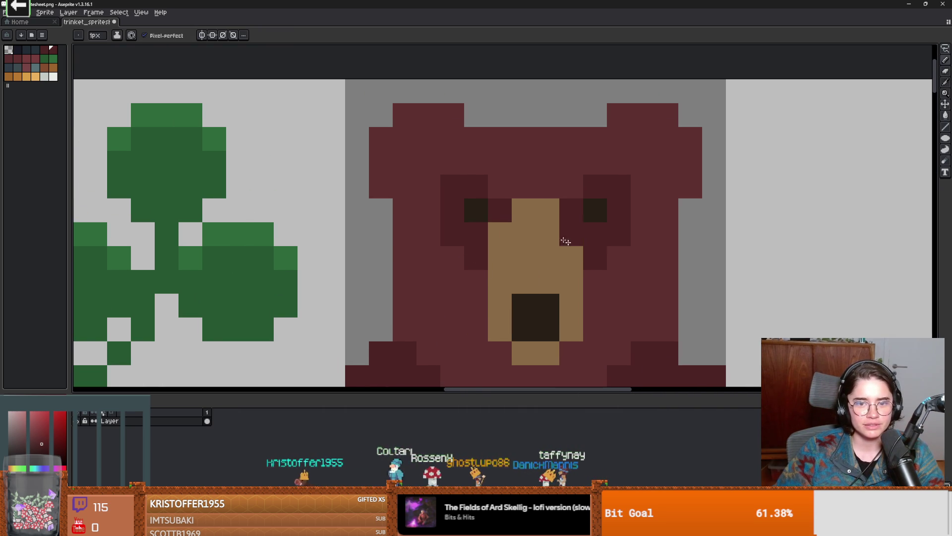
pyautogui.scroll(-1, 534, 279)
pyautogui.scroll(1, 533, 278)
pyautogui.scroll(2, 533, 278)
pyautogui.scroll(-5, 603, 243)
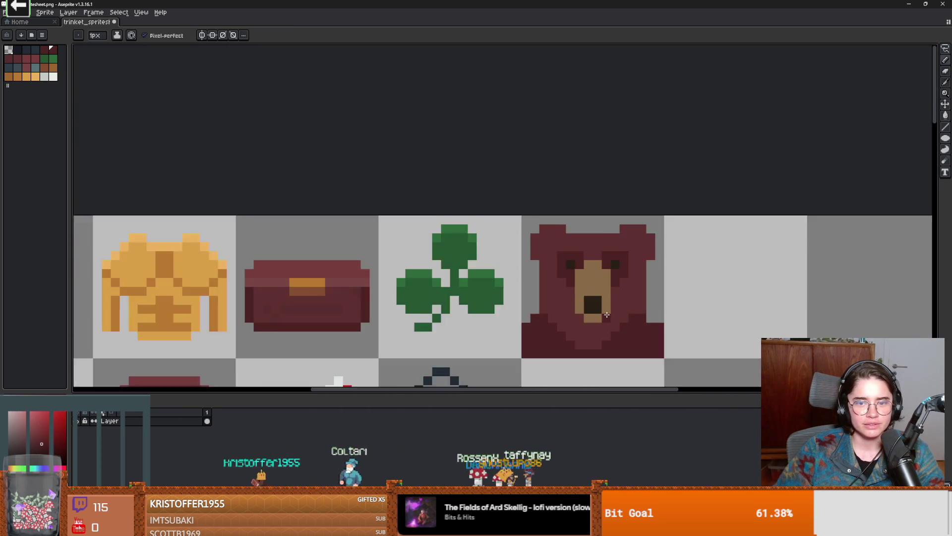
pyautogui.scroll(2, 551, 281)
pyautogui.scroll(-2, 552, 280)
pyautogui.scroll(1, 538, 320)
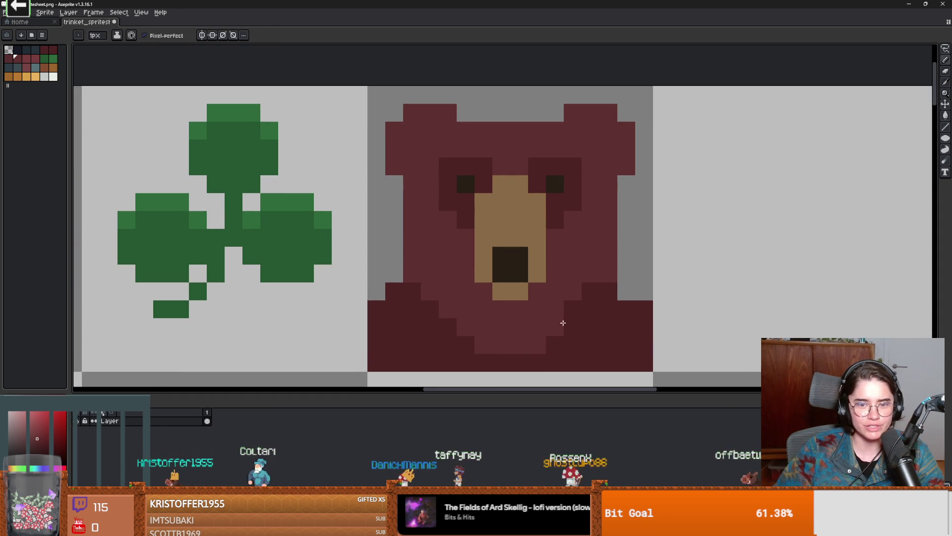
pyautogui.scroll(-1, 594, 292)
pyautogui.scroll(1, 533, 330)
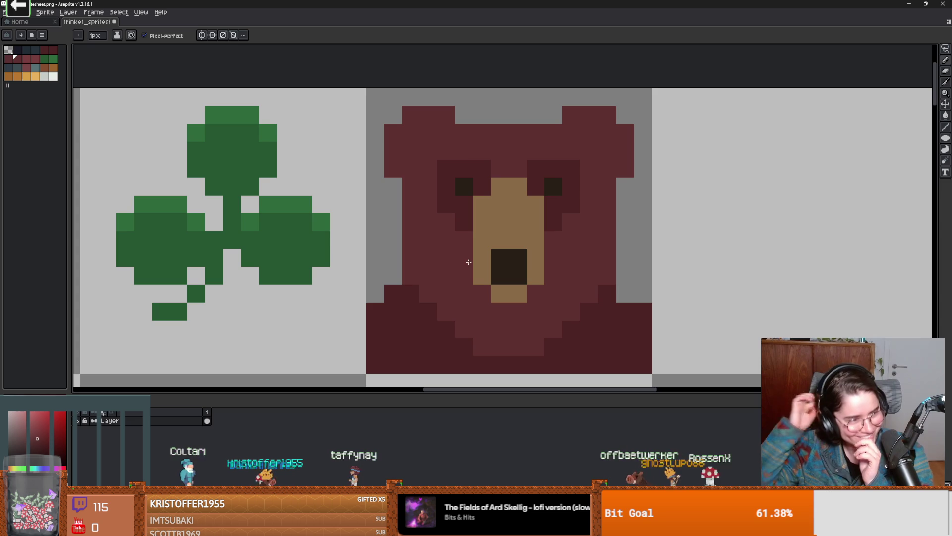
pyautogui.click(482, 240)
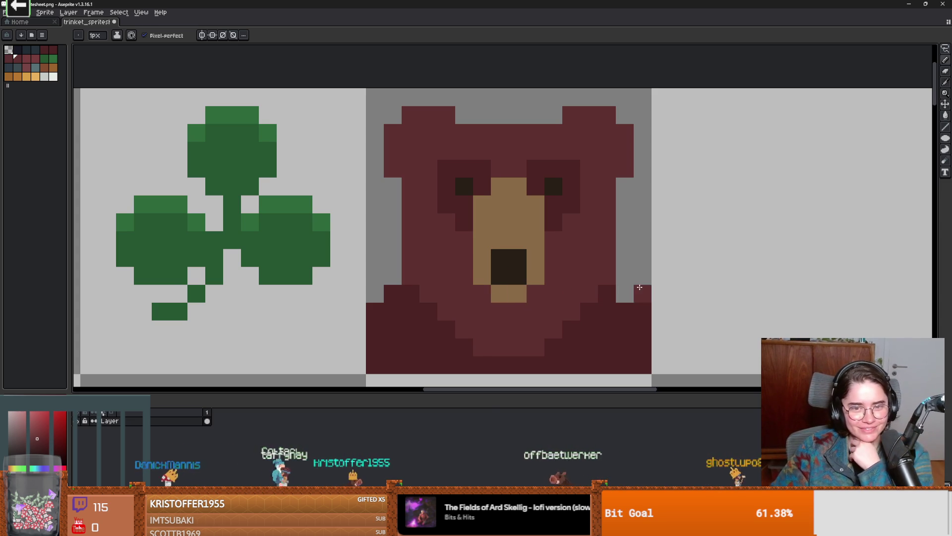
pyautogui.scroll(1, 457, 251)
pyautogui.scroll(-1, 612, 314)
pyautogui.scroll(-1, 529, 317)
pyautogui.moveTo(529, 318)
pyautogui.mouseDown()
pyautogui.moveTo(664, 326)
pyautogui.moveTo(589, 311)
pyautogui.mouseUp()
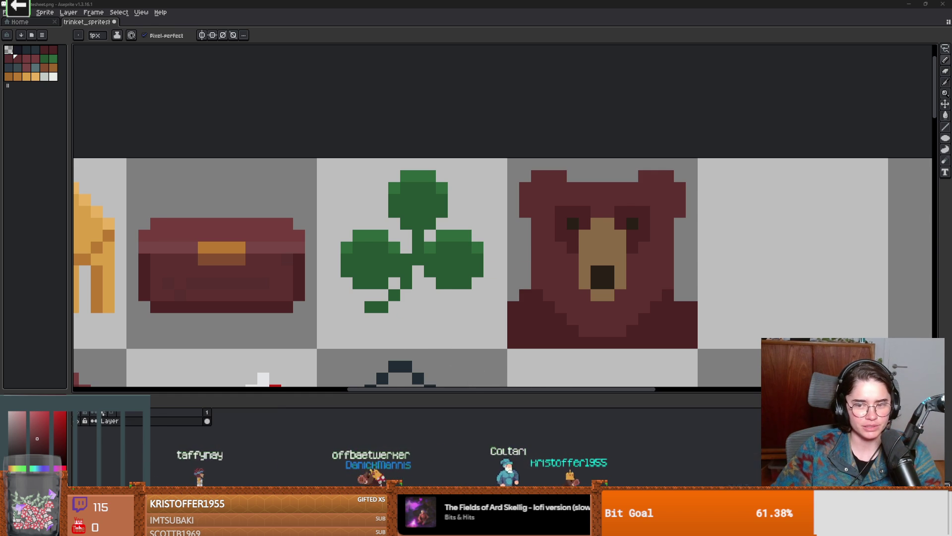
pyautogui.hotkey('alt', 'Tab')
pyautogui.scroll(-1, 424, 310)
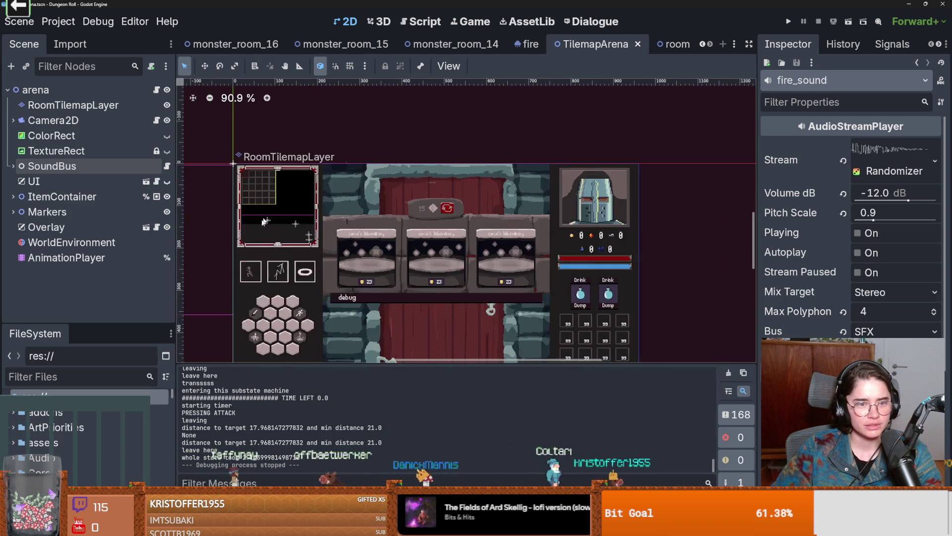
# - Inspect the arena root and RoomTilemapLayer nodes, then save the TilemapArena scene
pyautogui.moveTo(264, 221); pyautogui.dragTo(441, 253)
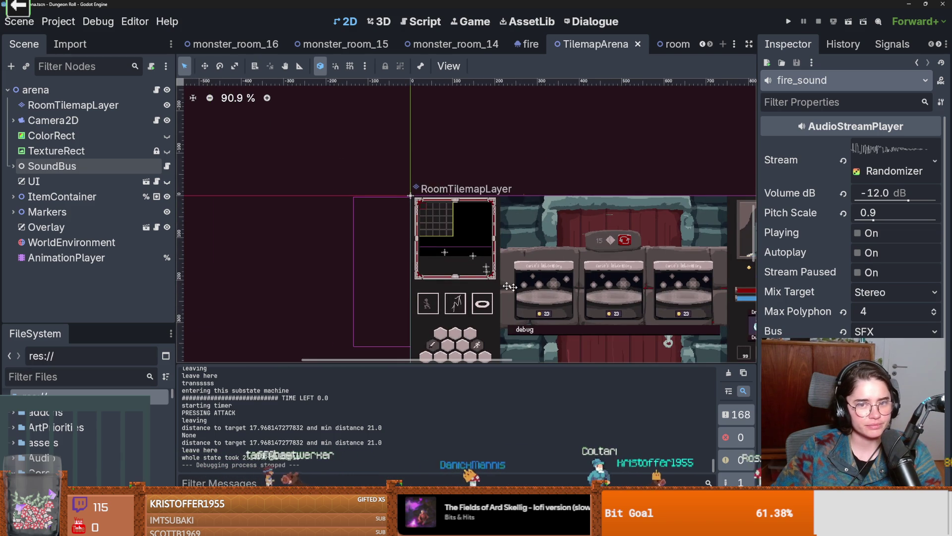
pyautogui.scroll(-2, 347, 223)
pyautogui.scroll(-2, 251, 128)
pyautogui.scroll(4, 352, 226)
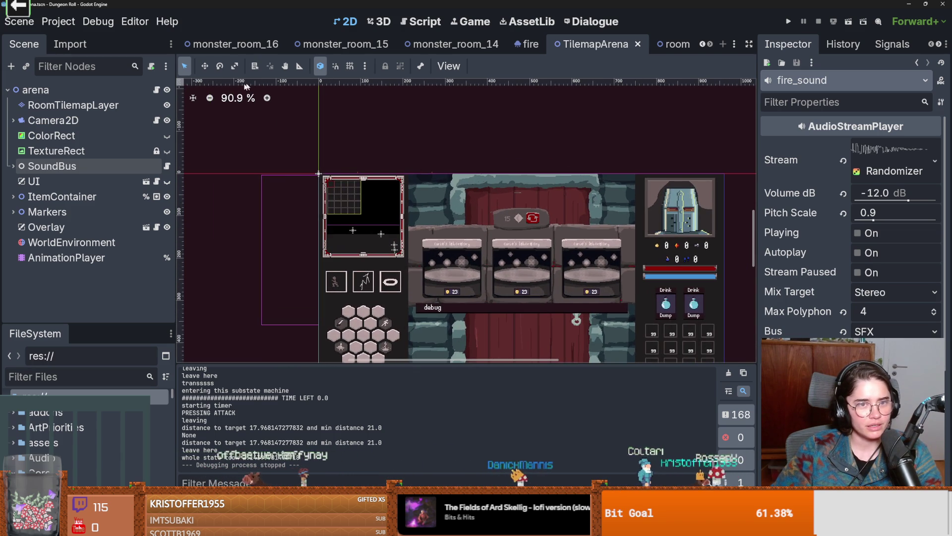
pyautogui.click(60, 90)
pyautogui.click(102, 110)
pyautogui.scroll(-1, 349, 256)
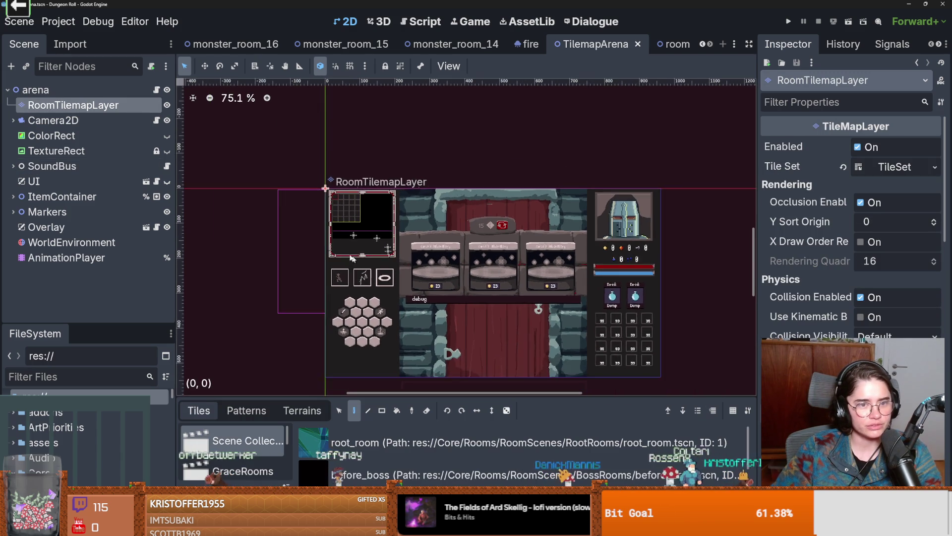
pyautogui.scroll(-1, 350, 257)
pyautogui.scroll(1, 377, 243)
pyautogui.scroll(-2, 401, 236)
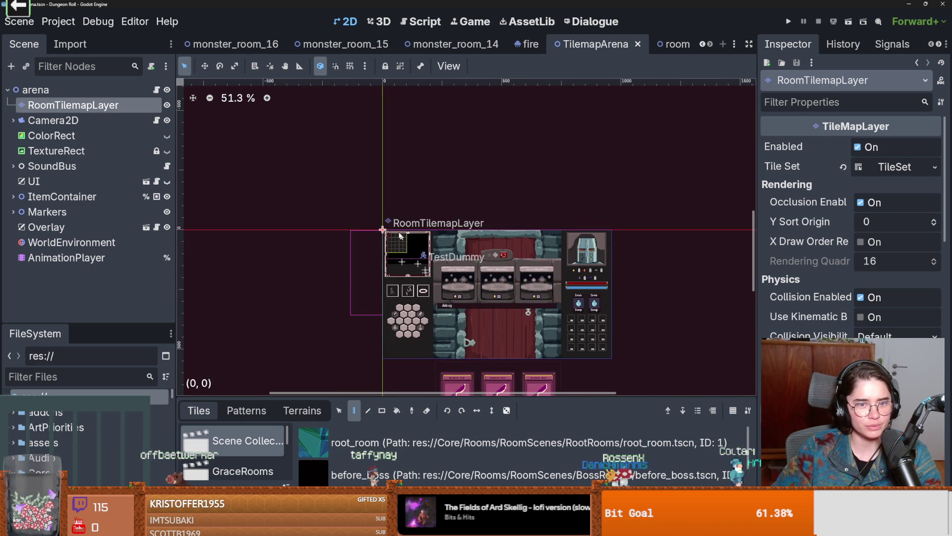
pyautogui.scroll(2, 401, 236)
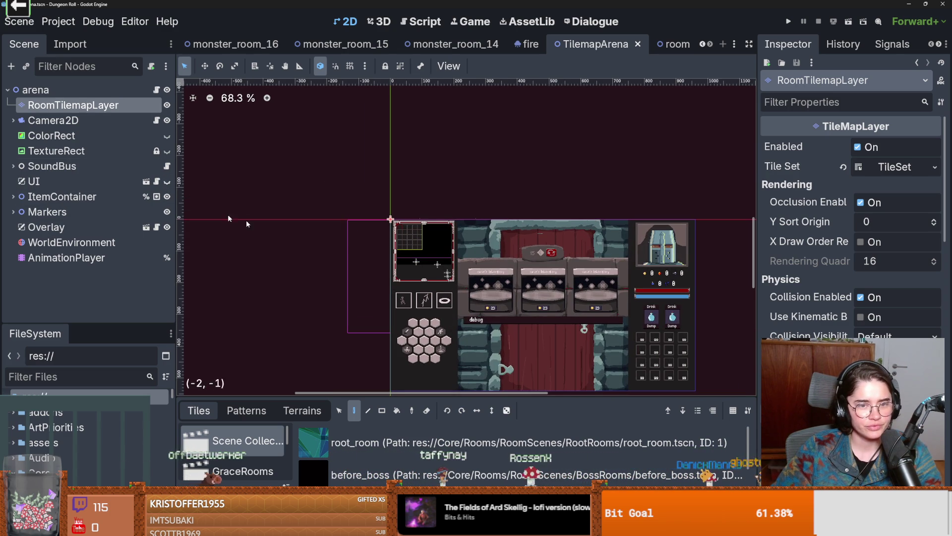
pyautogui.scroll(4, 429, 251)
pyautogui.scroll(-3, 397, 248)
pyautogui.scroll(1, 337, 234)
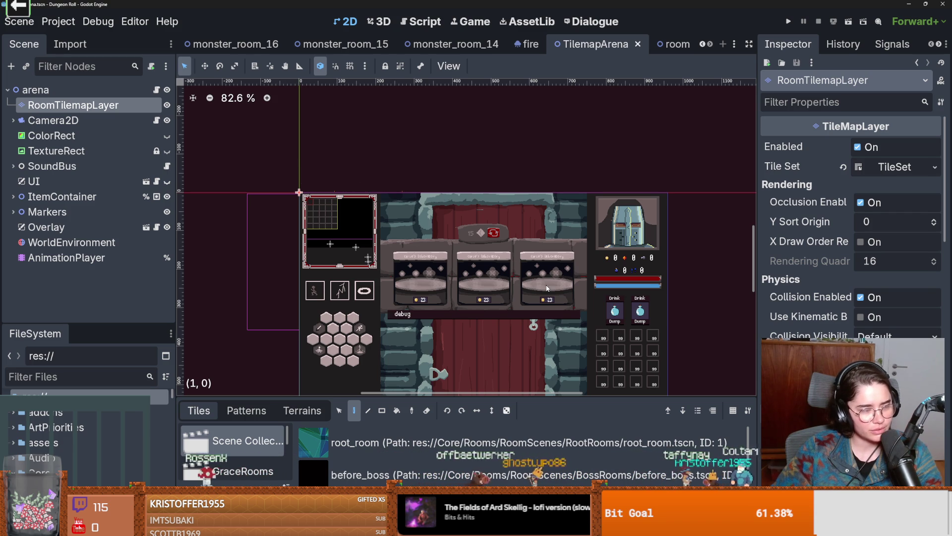
pyautogui.hotkey('ctrl', 's')
# - Filter project files for 'door', open door.tscn, hide its RoomChooserCanvas, and save
pyautogui.click(43, 377)
pyautogui.write('door')
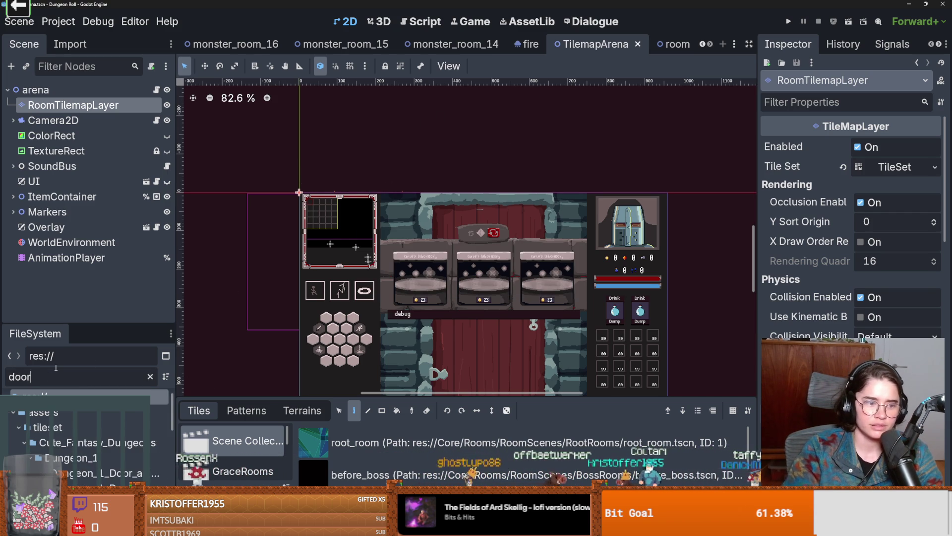
pyautogui.doubleClick(90, 450)
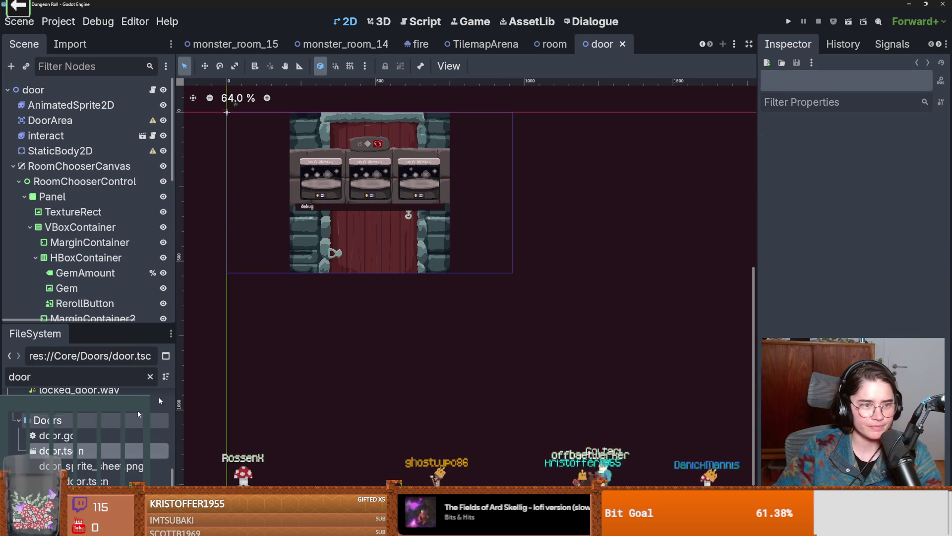
pyautogui.click(163, 166)
pyautogui.hotkey('ctrl', 's')
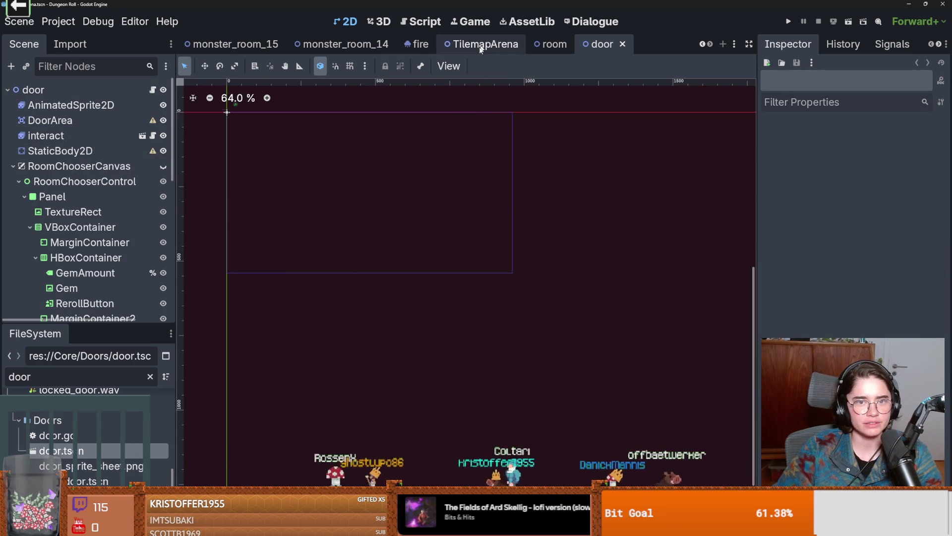
# - Revisit the TilemapArena scene, then switch back to the door scene and save it
pyautogui.click(445, 47)
pyautogui.scroll(10, 395, 280)
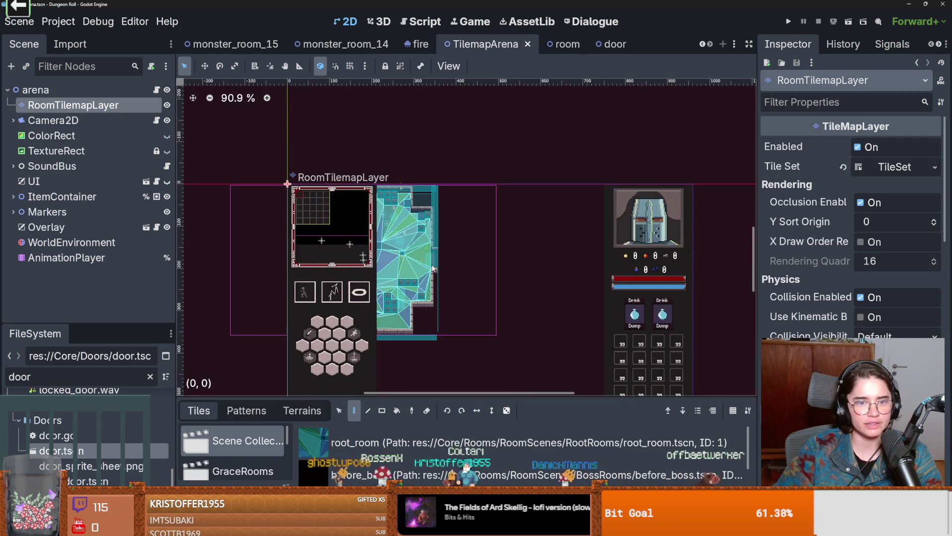
pyautogui.scroll(-4, 402, 306)
pyautogui.scroll(-2, 402, 306)
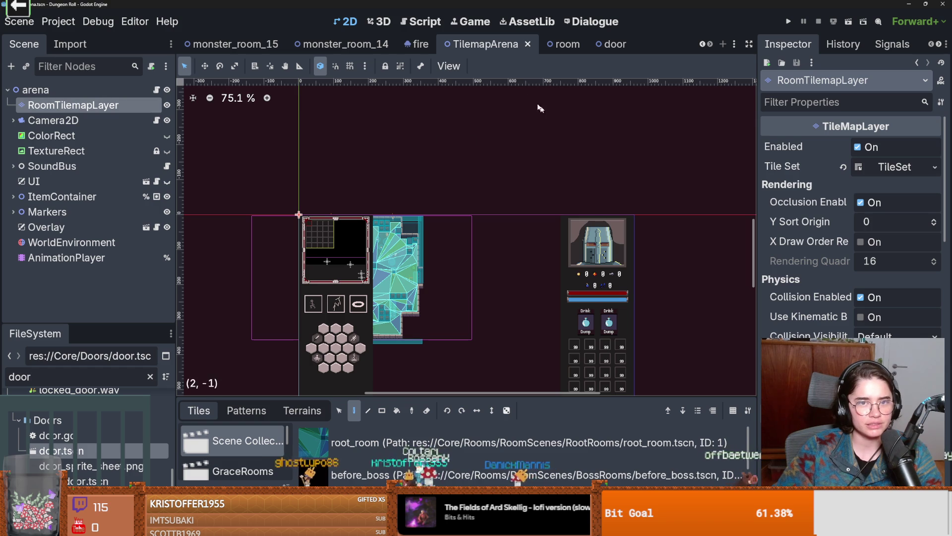
pyautogui.scroll(4, 442, 271)
pyautogui.scroll(-1, 421, 263)
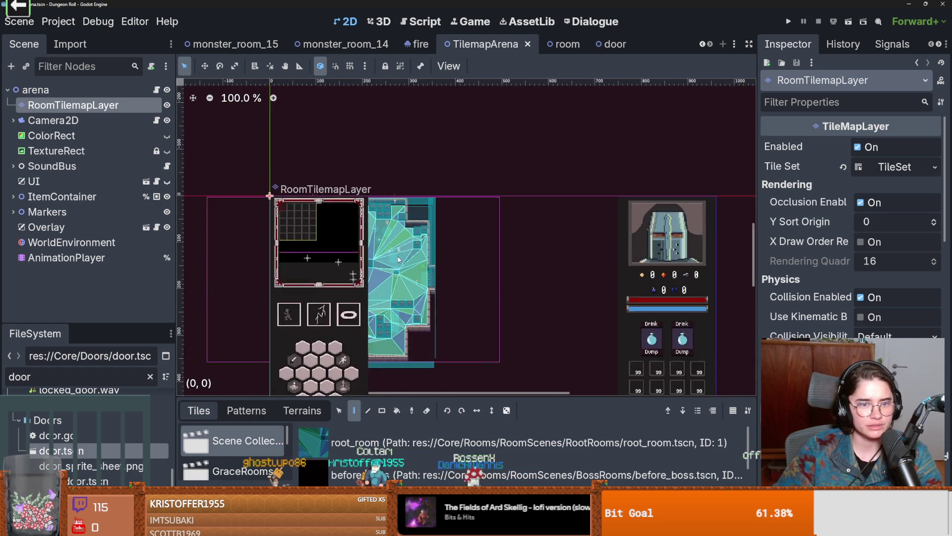
pyautogui.scroll(5, 402, 255)
pyautogui.scroll(2, 401, 254)
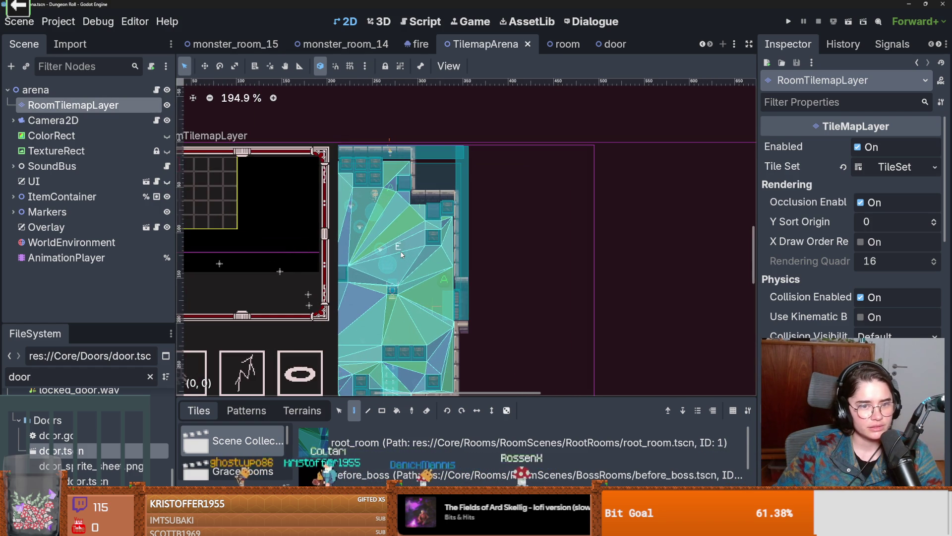
pyautogui.scroll(-4, 402, 255)
pyautogui.click(614, 44)
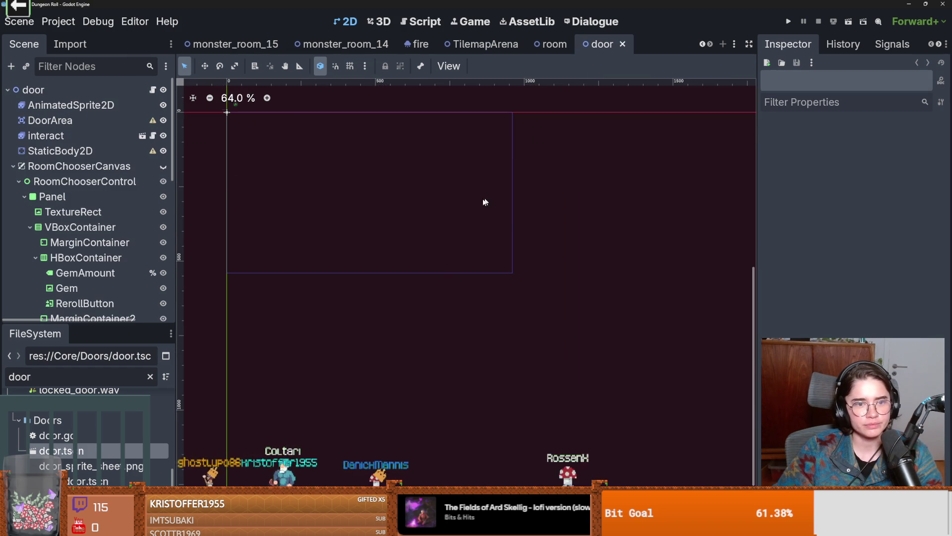
pyautogui.hotkey('ctrl', 's')
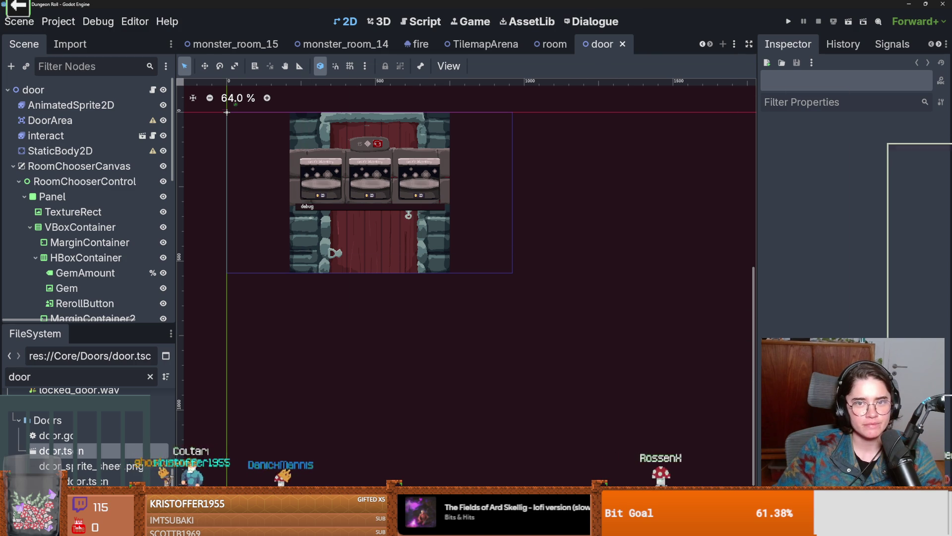
pyautogui.hotkey('alt', 'Tab')
# - Zoom in on the bear and add a dark-red pixel to its nose
pyautogui.scroll(1, 654, 232)
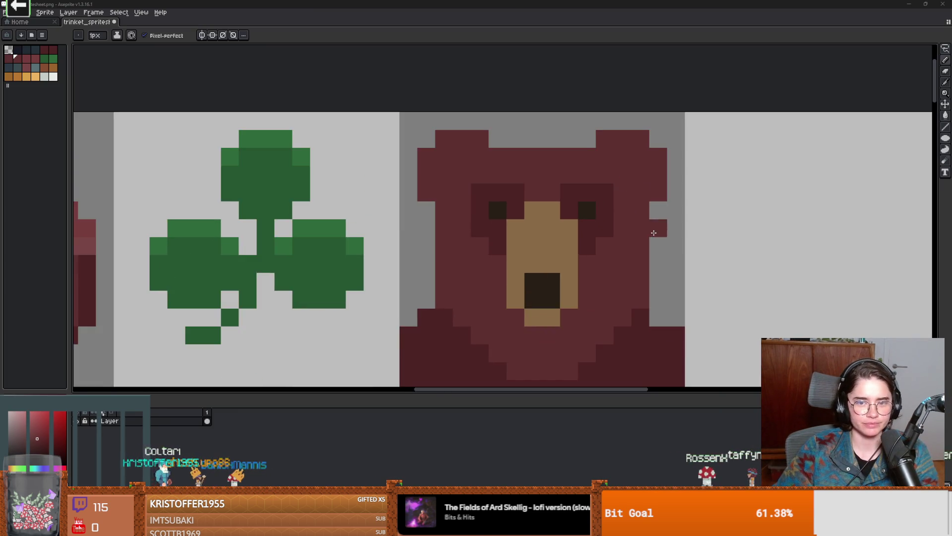
pyautogui.scroll(-3, 653, 233)
pyautogui.scroll(2, 645, 198)
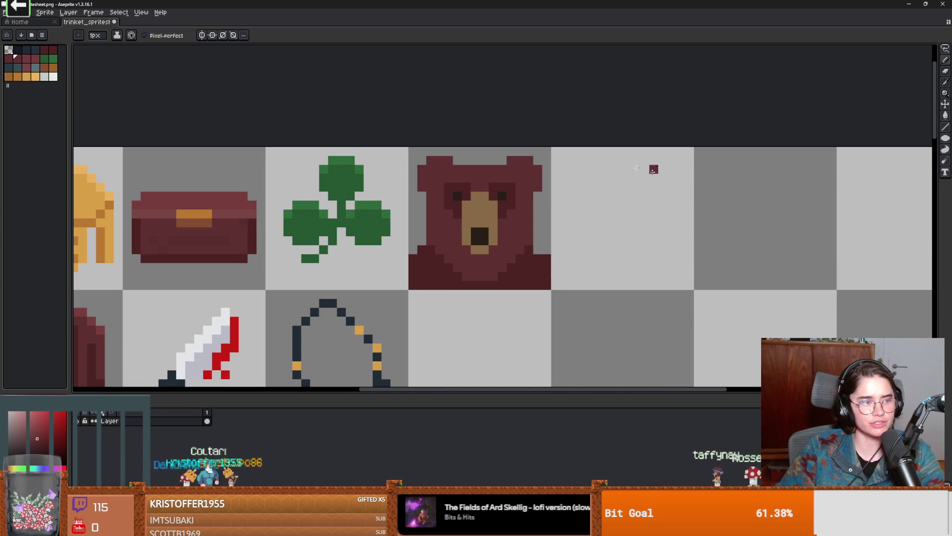
pyautogui.hscroll(-2, 553, 201)
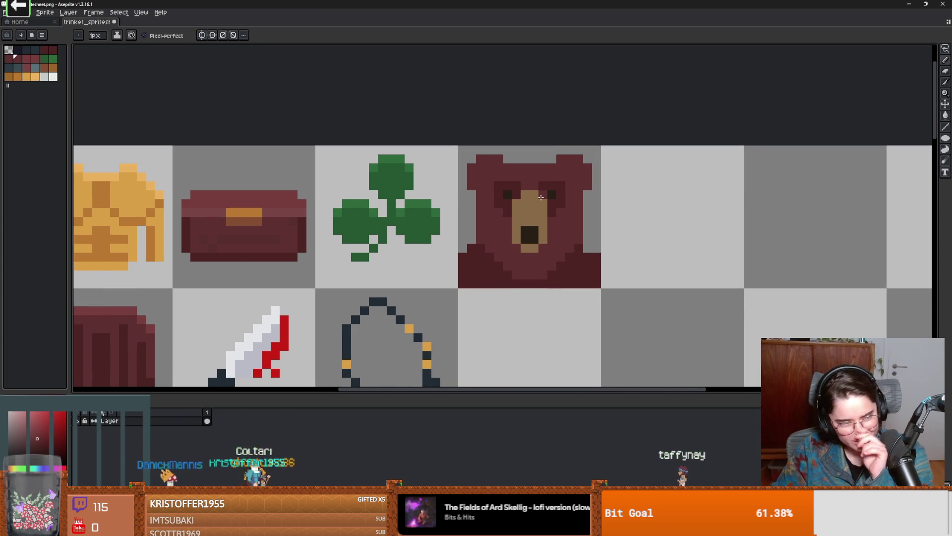
pyautogui.click(533, 236)
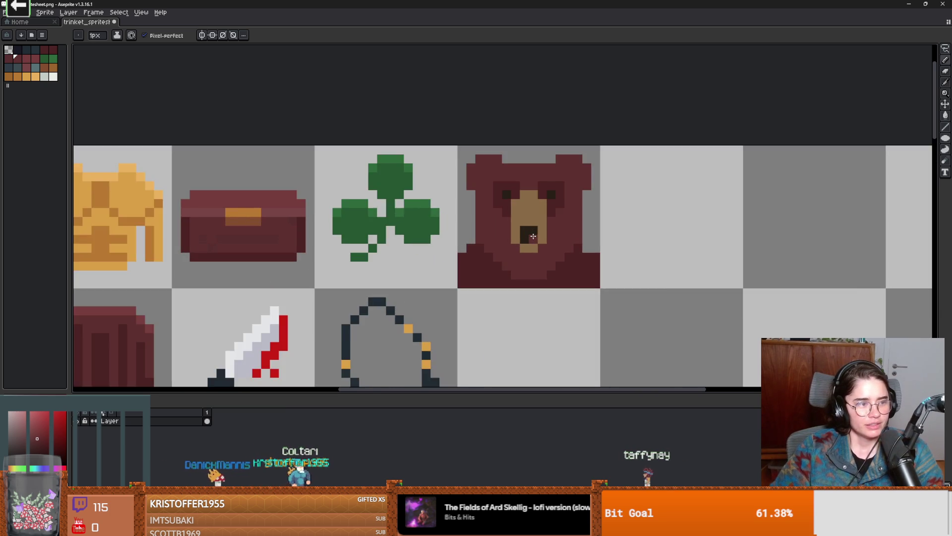
# - Pan to the knife's row and widen its bottom blood mark by one pixel
pyautogui.scroll(1, 533, 236)
pyautogui.scroll(-1, 593, 223)
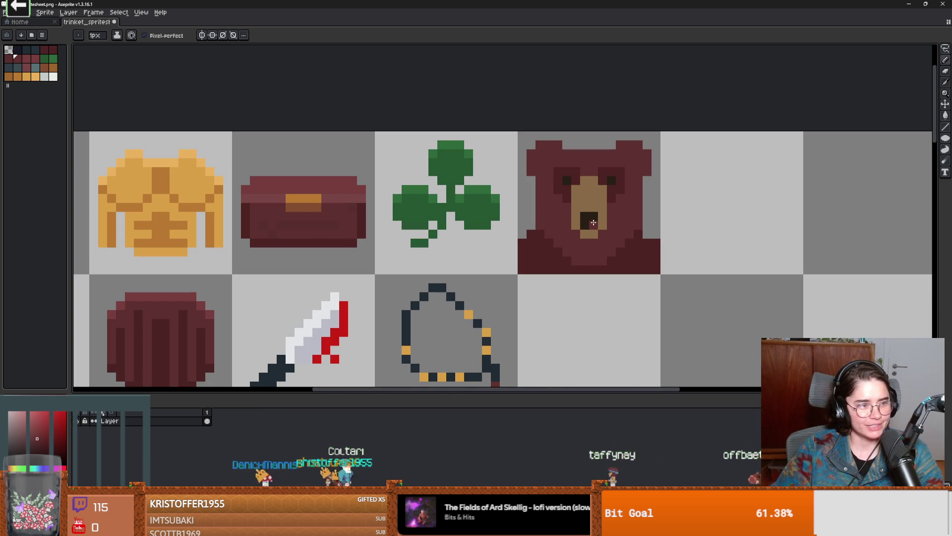
pyautogui.scroll(-1, 593, 222)
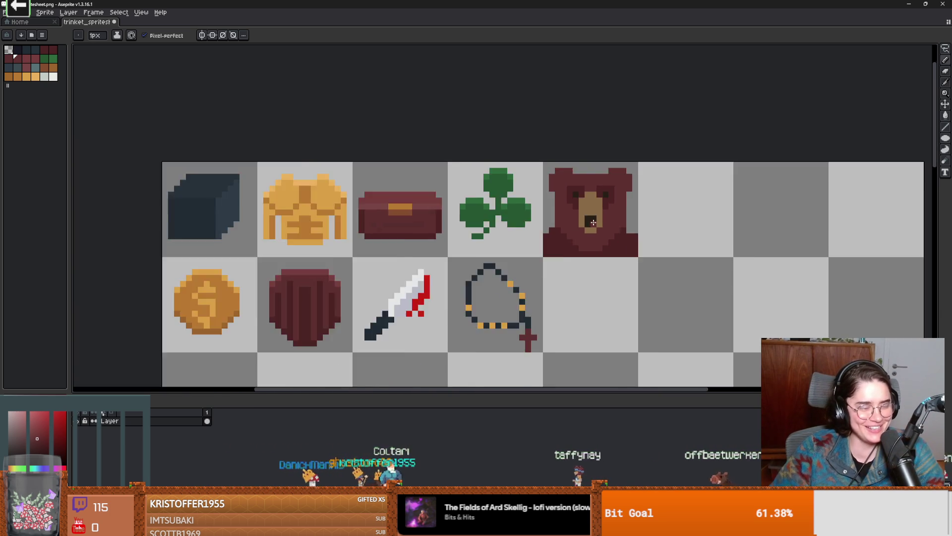
pyautogui.scroll(-5, 594, 223)
pyautogui.scroll(5, 597, 258)
pyautogui.moveTo(597, 258); pyautogui.dragTo(761, 298)
pyautogui.scroll(-1, 696, 253)
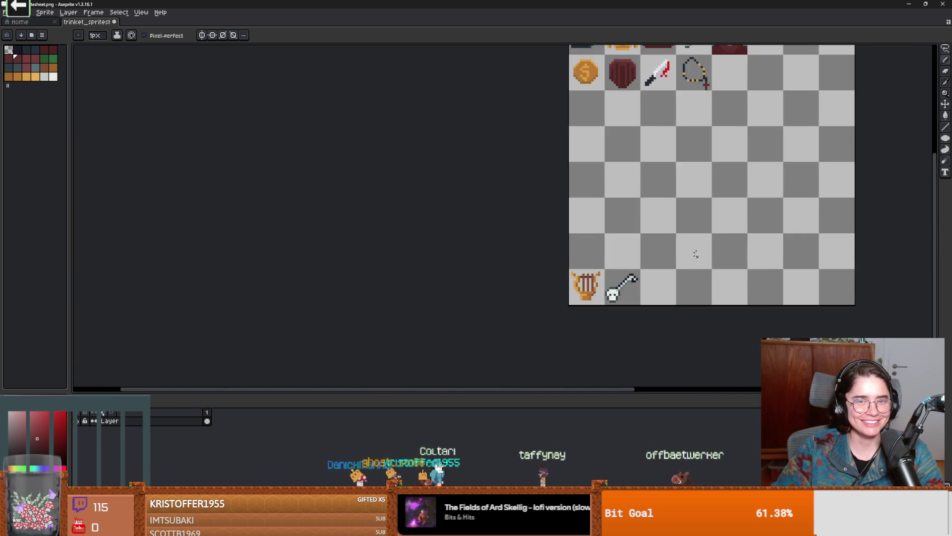
pyautogui.scroll(1, 696, 254)
pyautogui.scroll(1, 576, 272)
pyautogui.scroll(2, 581, 272)
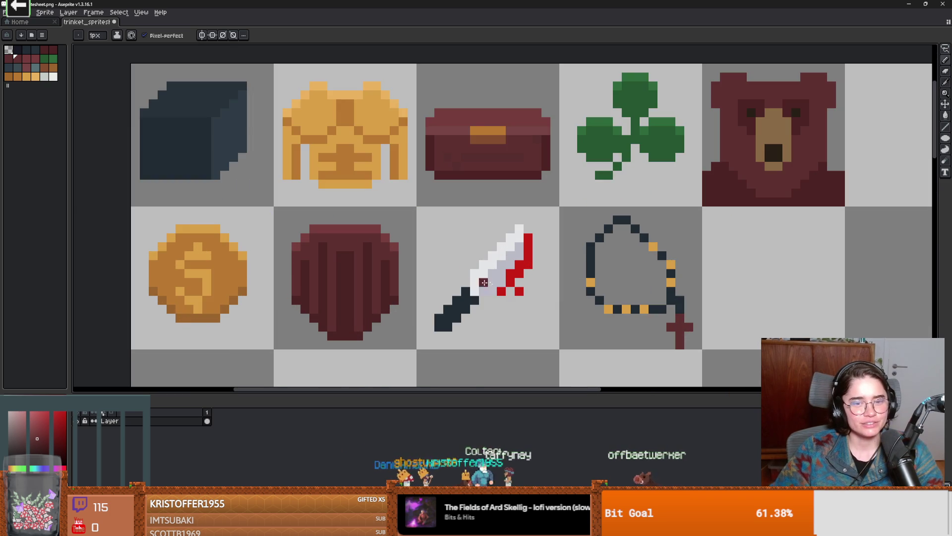
pyautogui.scroll(3, 484, 282)
pyautogui.click(456, 291)
# - Undo the misplaced pixel and add two red pixels to the knife's lower blood
pyautogui.hotkey('ctrl', 'z')
pyautogui.click(479, 277)
pyautogui.click(449, 296)
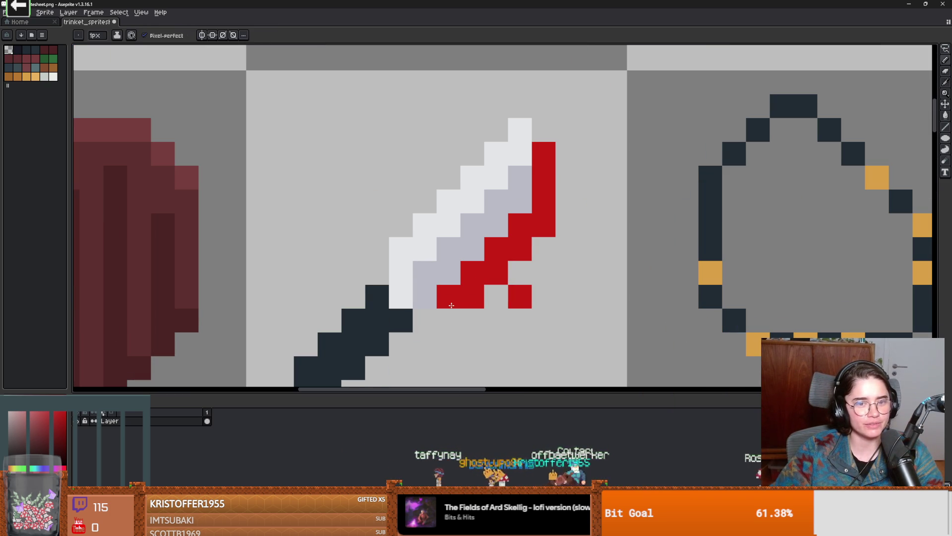
pyautogui.scroll(-2, 476, 297)
pyautogui.scroll(2, 504, 302)
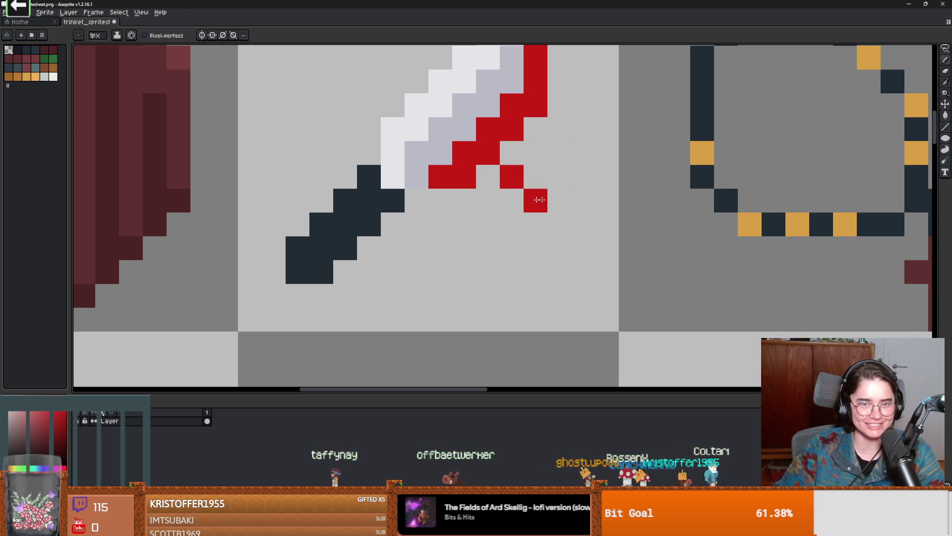
# - Recentre and zoom the view to show the whole nine-sprite trinket sheet
pyautogui.scroll(-5, 555, 201)
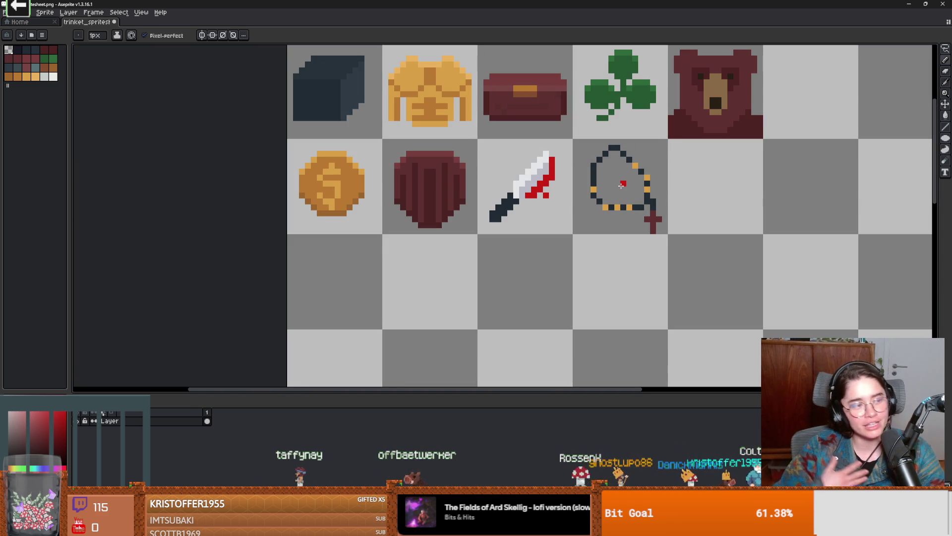
pyautogui.scroll(3, 622, 182)
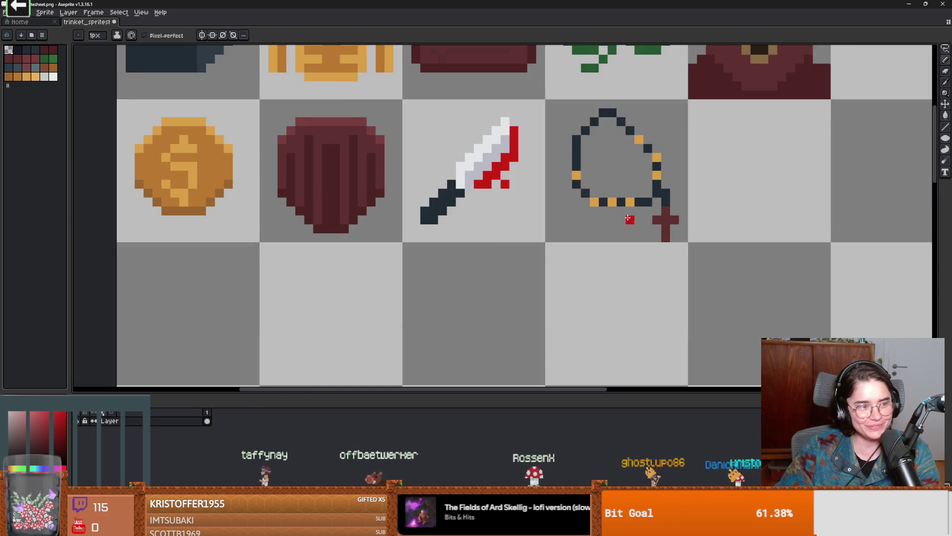
pyautogui.scroll(-1, 664, 228)
pyautogui.scroll(-2, 668, 230)
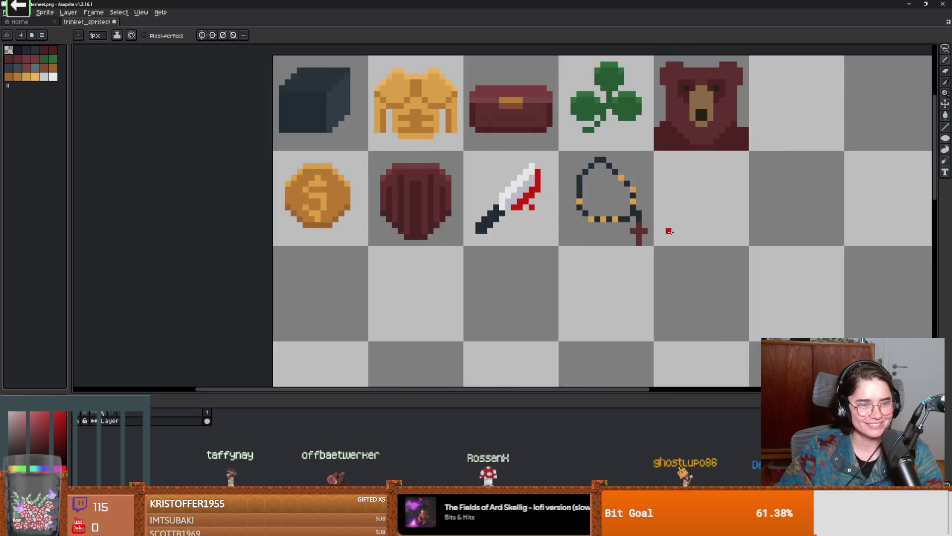
pyautogui.moveTo(676, 227); pyautogui.dragTo(589, 236)
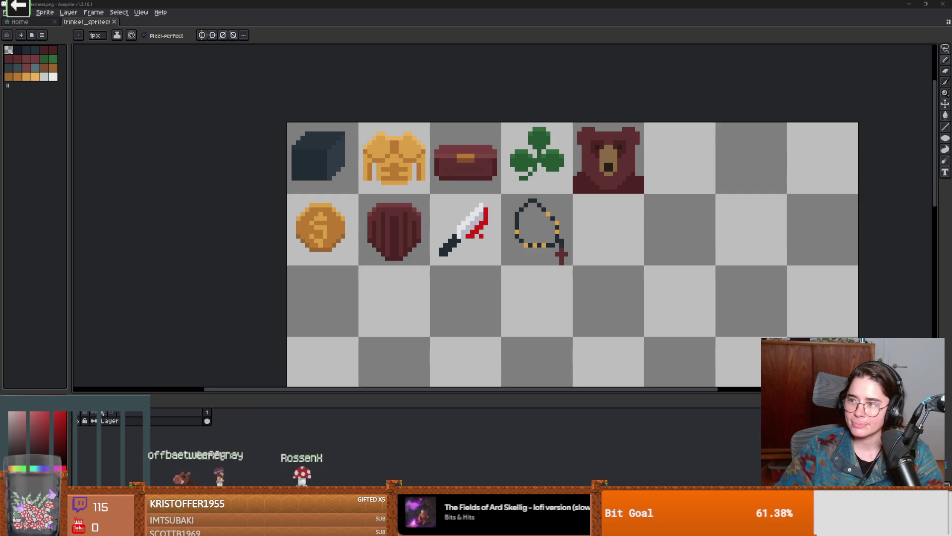
pyautogui.scroll(3, 689, 137)
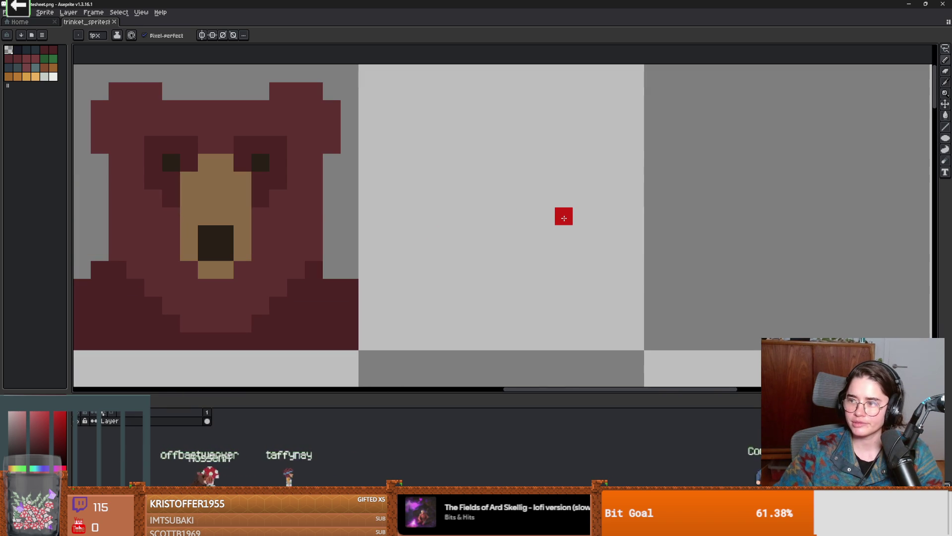
pyautogui.scroll(-4, 488, 244)
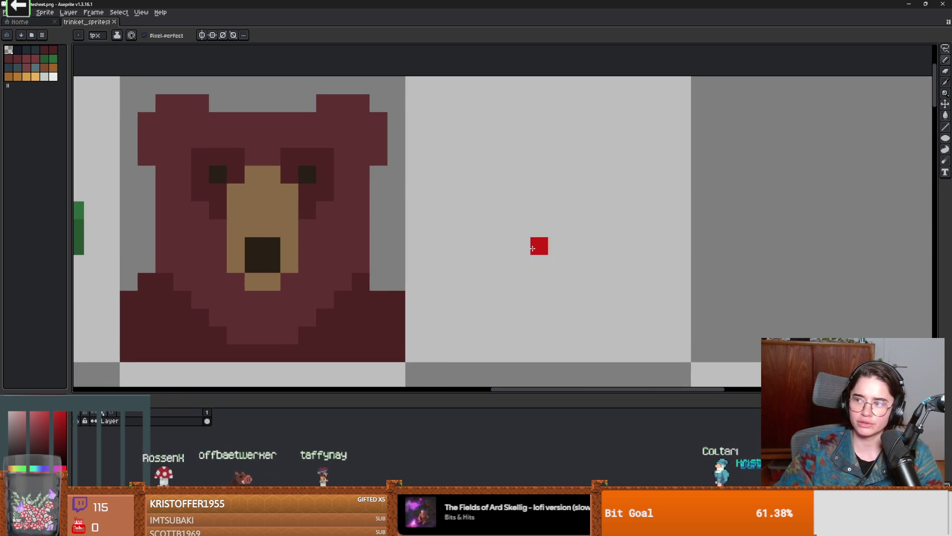
pyautogui.scroll(1, 533, 248)
pyautogui.scroll(-1, 534, 248)
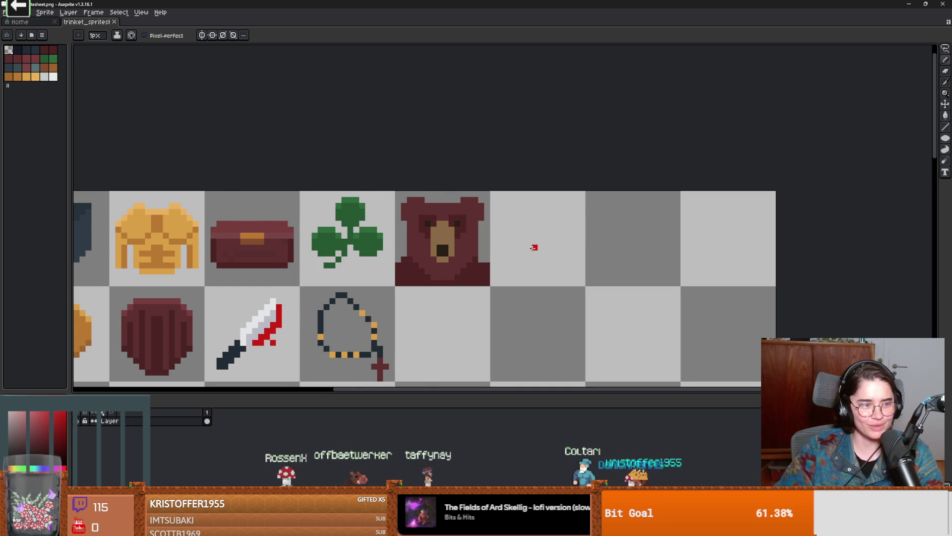
pyautogui.scroll(-1, 531, 243)
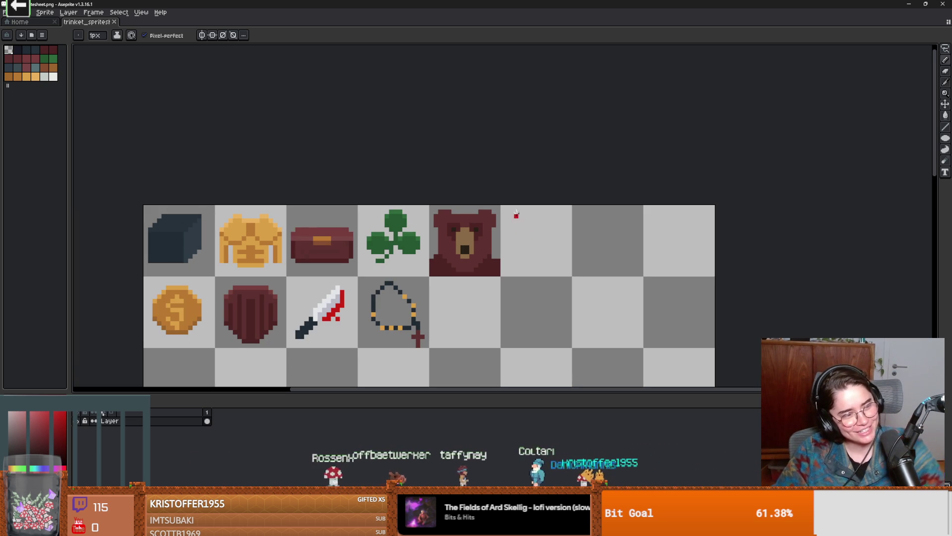
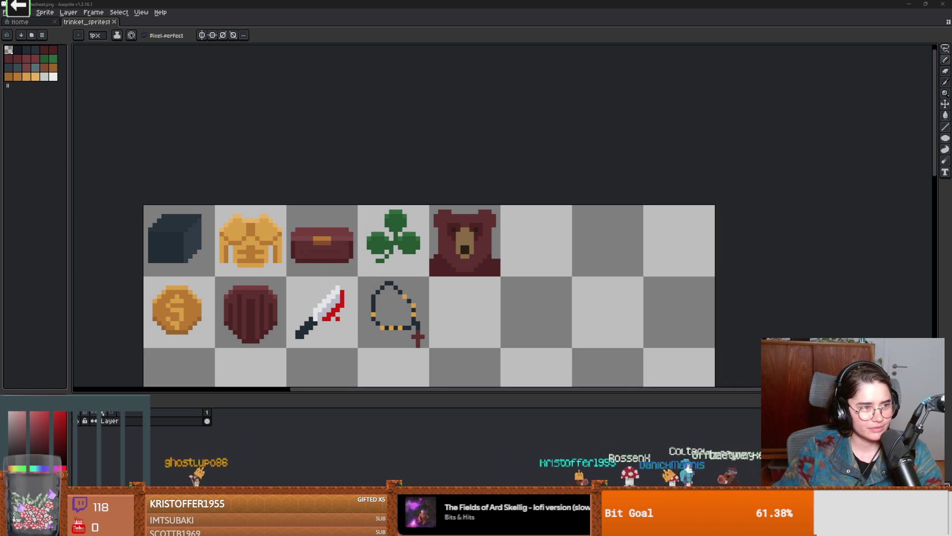
# - Sketch the thickened left arm of a maroon V shape in the empty cell beside the bear
pyautogui.scroll(3, 382, 332)
pyautogui.scroll(-1, 485, 247)
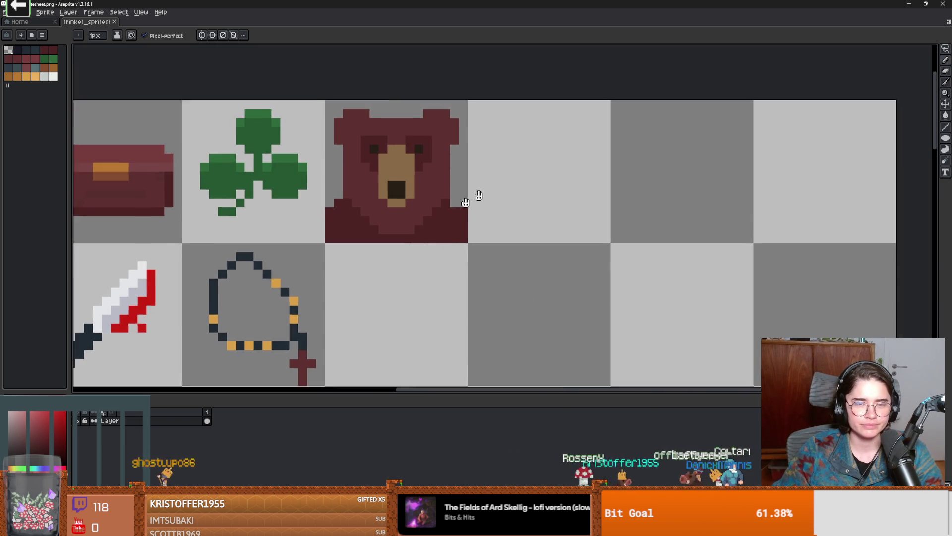
pyautogui.scroll(1, 352, 206)
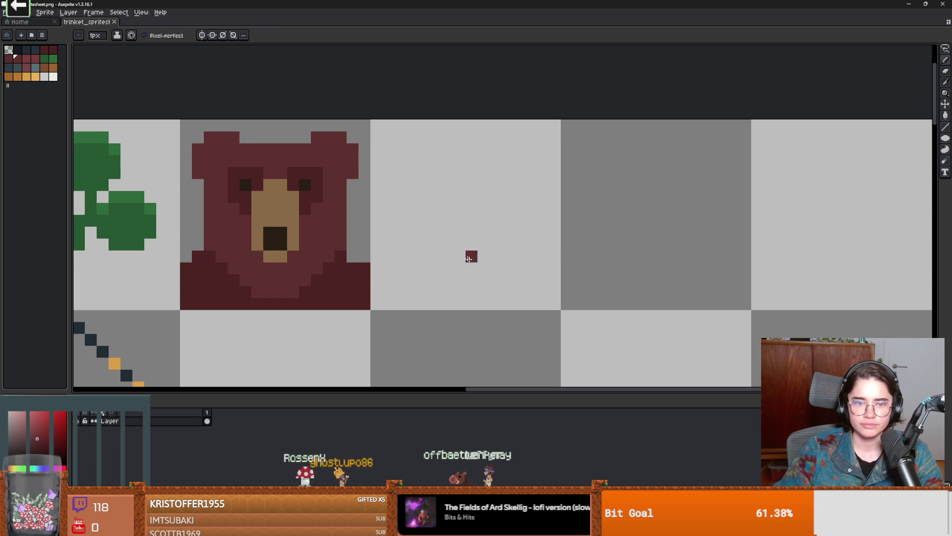
pyautogui.moveTo(448, 233)
pyautogui.mouseDown()
pyautogui.moveTo(448, 221)
pyautogui.moveTo(472, 220)
pyautogui.moveTo(524, 135)
pyautogui.moveTo(485, 244)
pyautogui.moveTo(516, 158)
pyautogui.mouseUp()
pyautogui.moveTo(439, 219)
pyautogui.mouseDown()
pyautogui.moveTo(419, 153)
pyautogui.moveTo(393, 137)
pyautogui.mouseUp()
pyautogui.moveTo(407, 169)
pyautogui.mouseDown()
pyautogui.moveTo(435, 234)
pyautogui.moveTo(403, 150)
pyautogui.mouseUp()
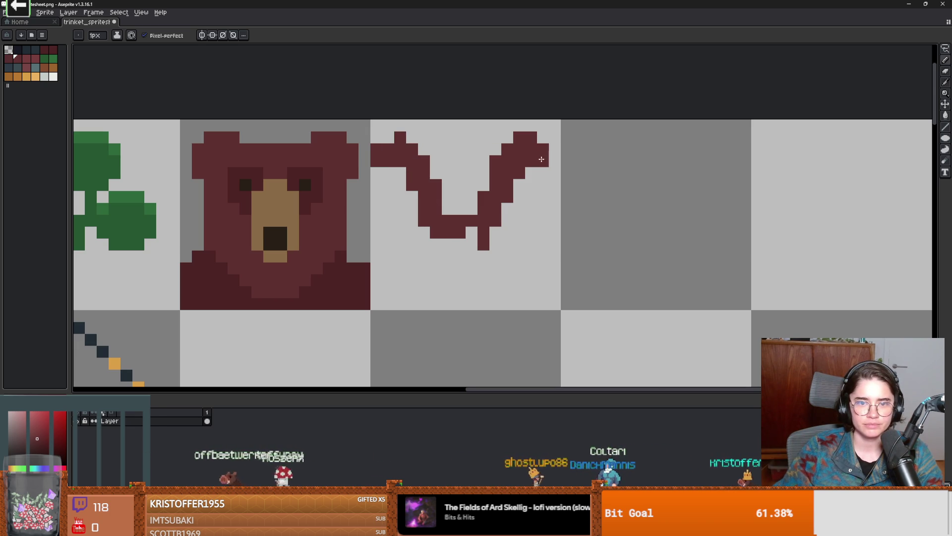
pyautogui.scroll(-3, 488, 224)
pyautogui.scroll(1, 487, 224)
pyautogui.scroll(1, 461, 210)
pyautogui.press('alt')
pyautogui.click(430, 98)
# - Fill the V's inner corner with maroon and widen its bottom and right edge
pyautogui.scroll(-1, 521, 206)
pyautogui.scroll(1, 521, 206)
pyautogui.click(519, 205)
pyautogui.click(519, 186)
pyautogui.scroll(-1, 521, 186)
pyautogui.scroll(1, 521, 186)
pyautogui.moveTo(569, 244)
pyautogui.mouseDown()
pyautogui.moveTo(517, 251)
pyautogui.moveTo(512, 274)
pyautogui.moveTo(485, 292)
pyautogui.moveTo(535, 347)
pyautogui.moveTo(570, 307)
pyautogui.moveTo(571, 289)
pyautogui.moveTo(569, 325)
pyautogui.mouseUp()
pyautogui.scroll(-1, 550, 348)
pyautogui.scroll(1, 550, 345)
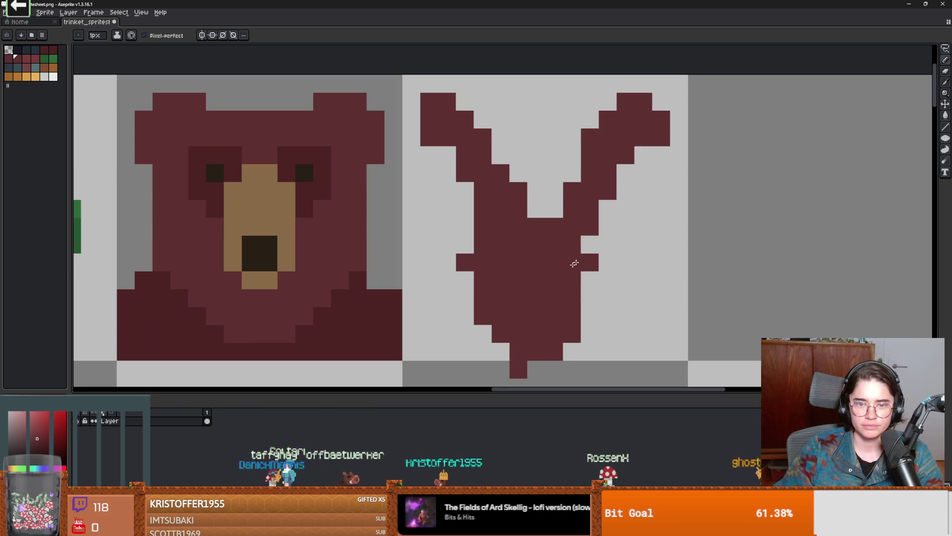
pyautogui.moveTo(592, 244); pyautogui.dragTo(584, 325)
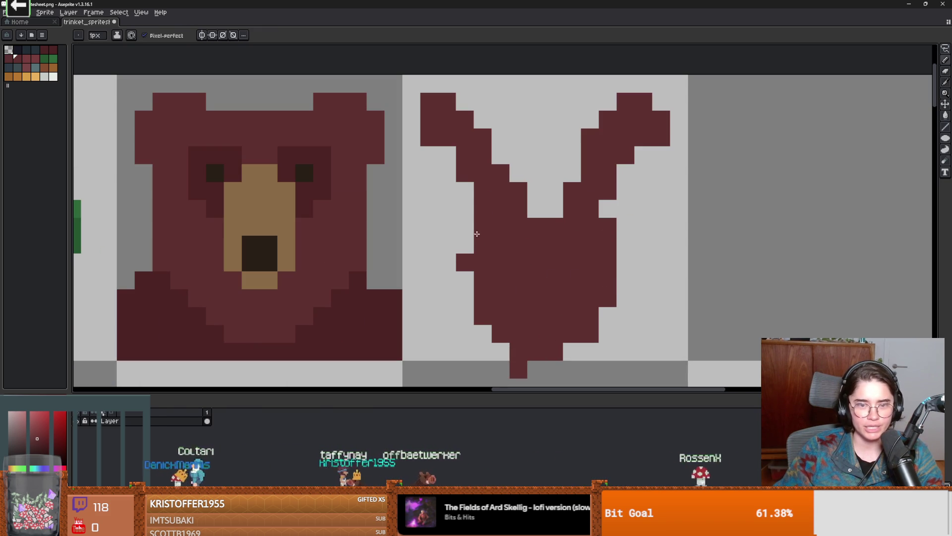
# - Erase a stray pixel on the V's left edge and marquee-select the cell holding the shape
pyautogui.press('e')
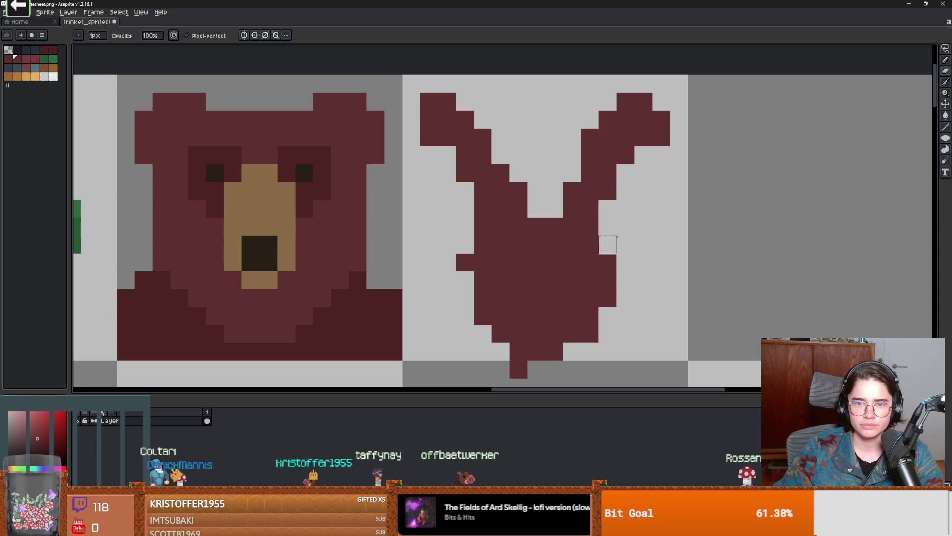
pyautogui.press('b')
pyautogui.press('e')
pyautogui.click(465, 261)
pyautogui.scroll(-2, 535, 315)
pyautogui.scroll(1, 572, 325)
pyautogui.scroll(-1, 556, 289)
pyautogui.scroll(1, 555, 290)
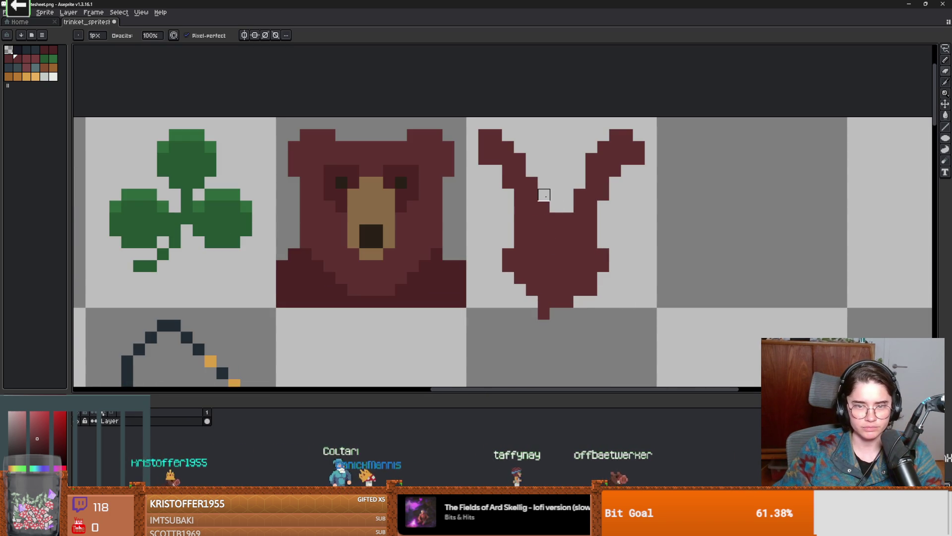
pyautogui.scroll(-4, 610, 290)
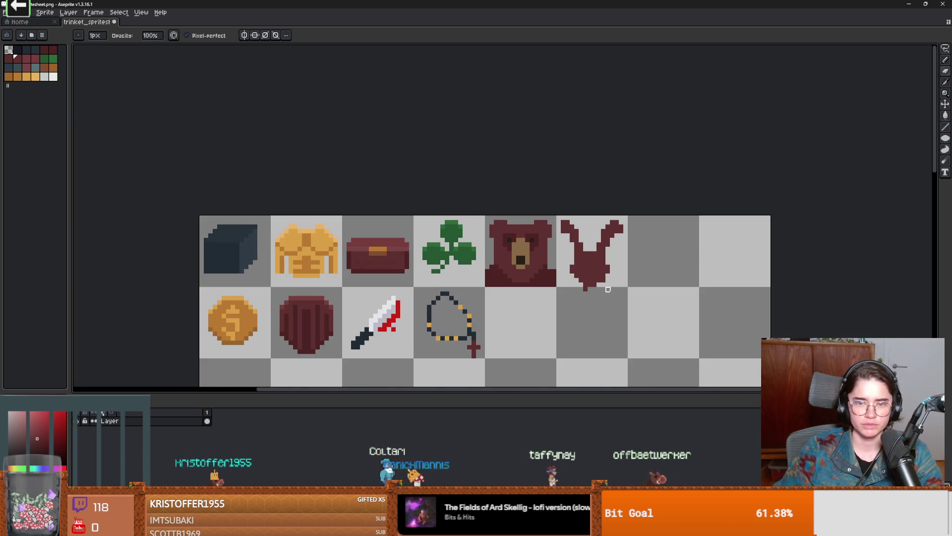
pyautogui.press('m')
pyautogui.moveTo(556, 215); pyautogui.dragTo(627, 287)
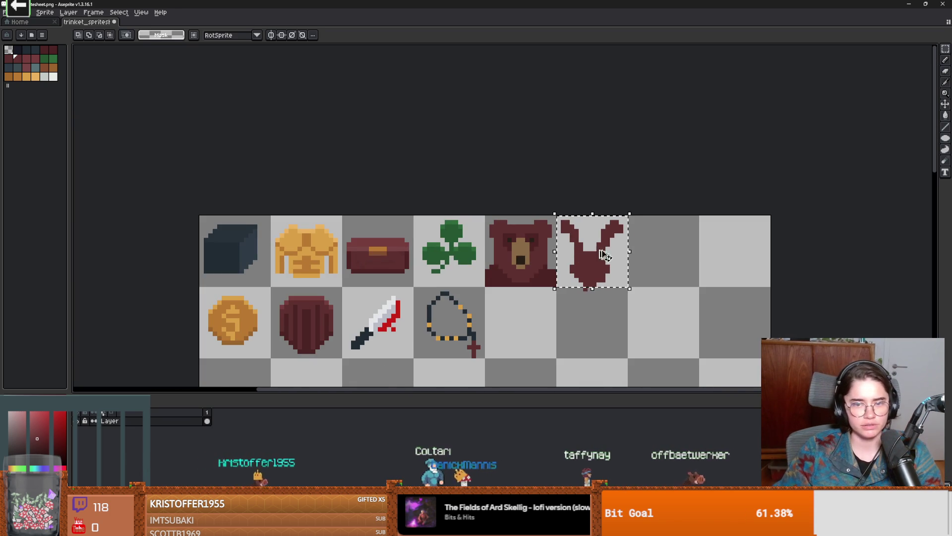
# - Create a new 16x16 sprite in indexed colour mode
pyautogui.hotkey('alt', 'f')
pyautogui.press('n')
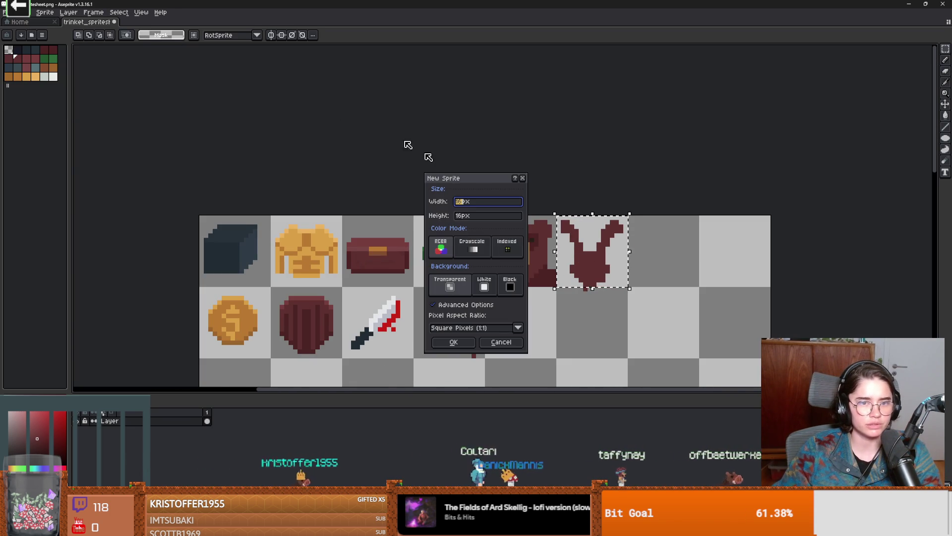
pyautogui.click(507, 246)
pyautogui.press('Return')
pyautogui.scroll(7, 506, 206)
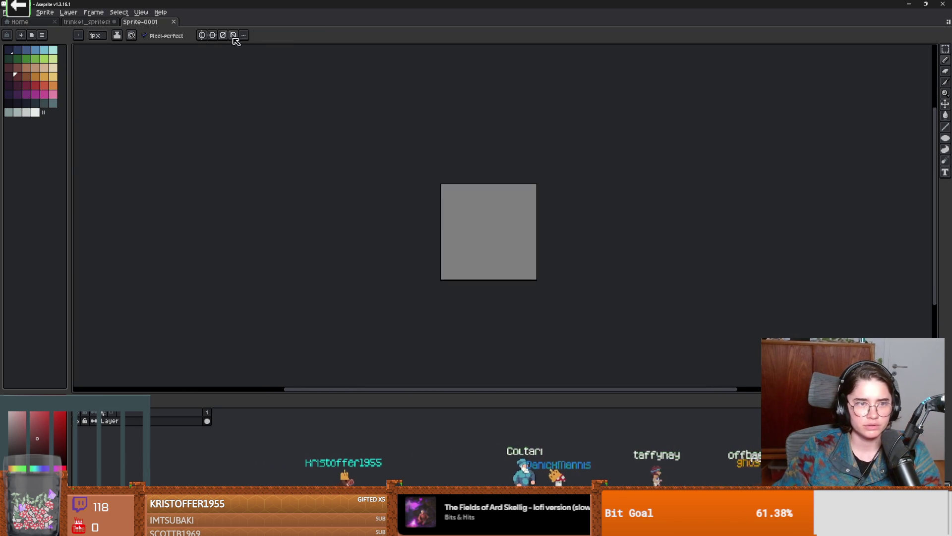
pyautogui.scroll(1, 485, 194)
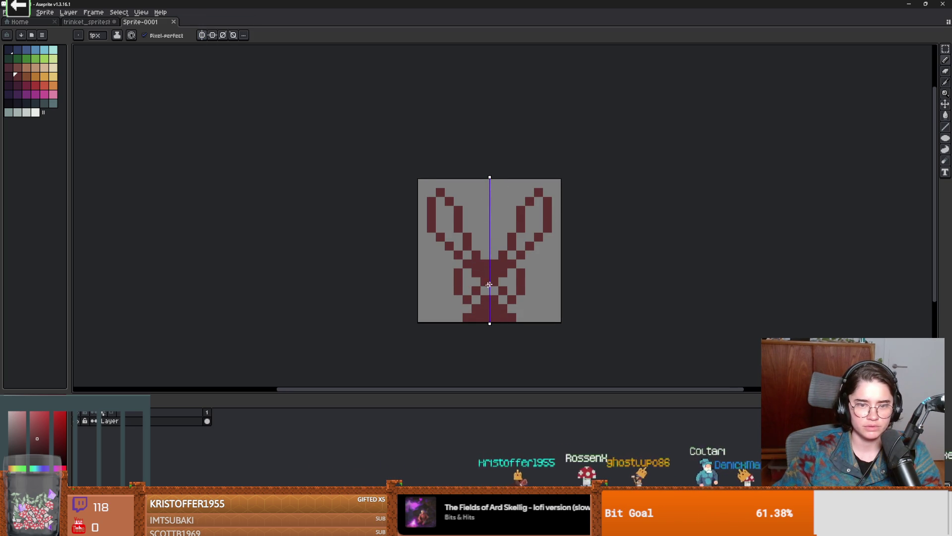
pyautogui.hscroll(1, 488, 295)
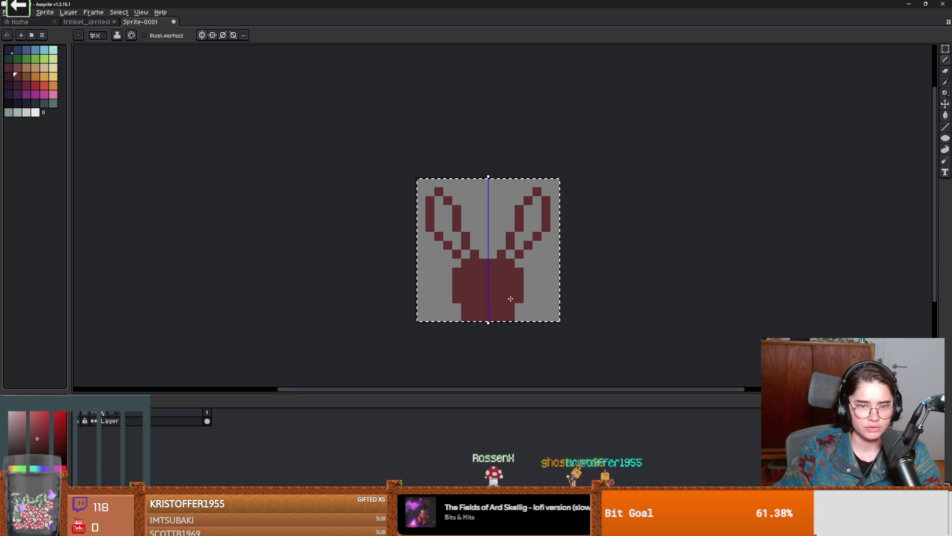
# - Clear the existing selection and select a small spot at the canvas bottom
pyautogui.press('i')
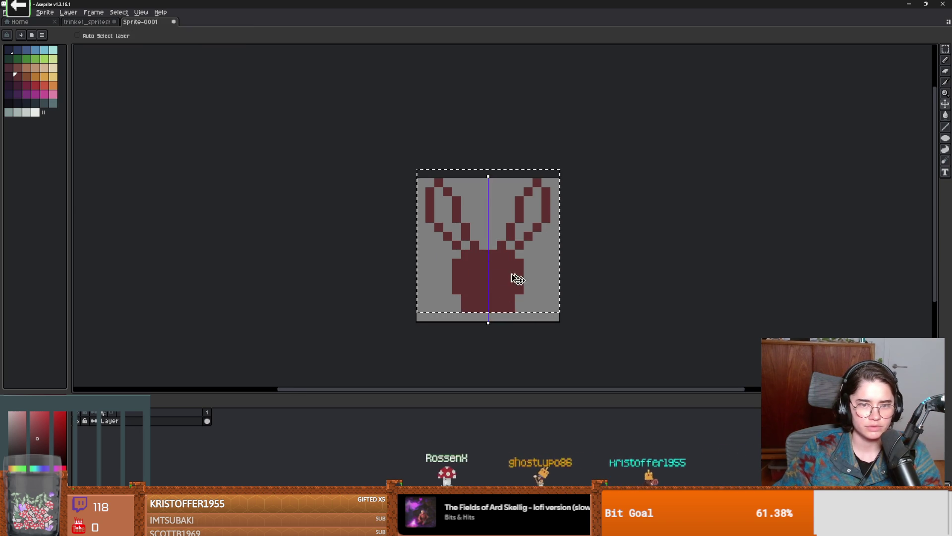
pyautogui.scroll(1, 496, 275)
pyautogui.press('b')
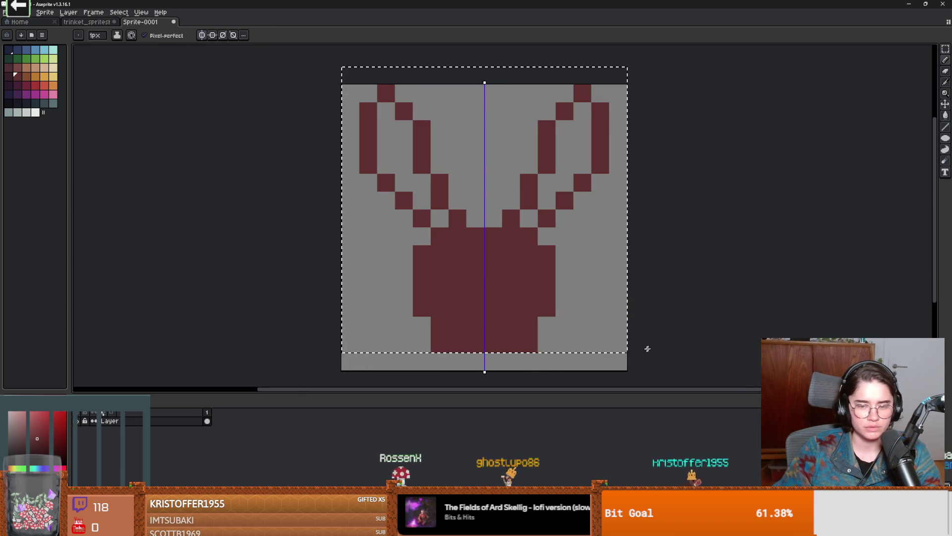
pyautogui.press('m')
pyautogui.hotkey('ctrl', 'd')
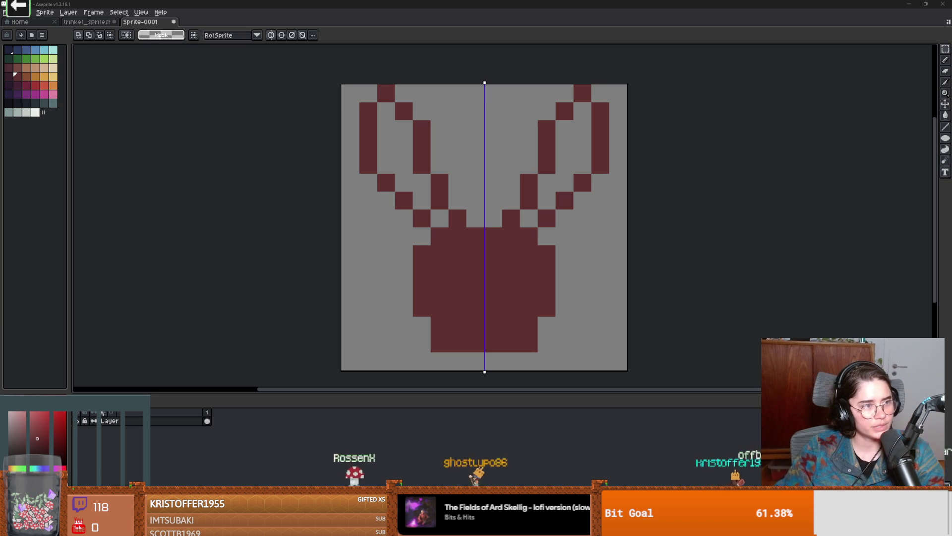
pyautogui.moveTo(485, 371)
pyautogui.mouseDown()
pyautogui.moveTo(501, 363)
pyautogui.moveTo(491, 363)
pyautogui.mouseUp()
pyautogui.press('b')
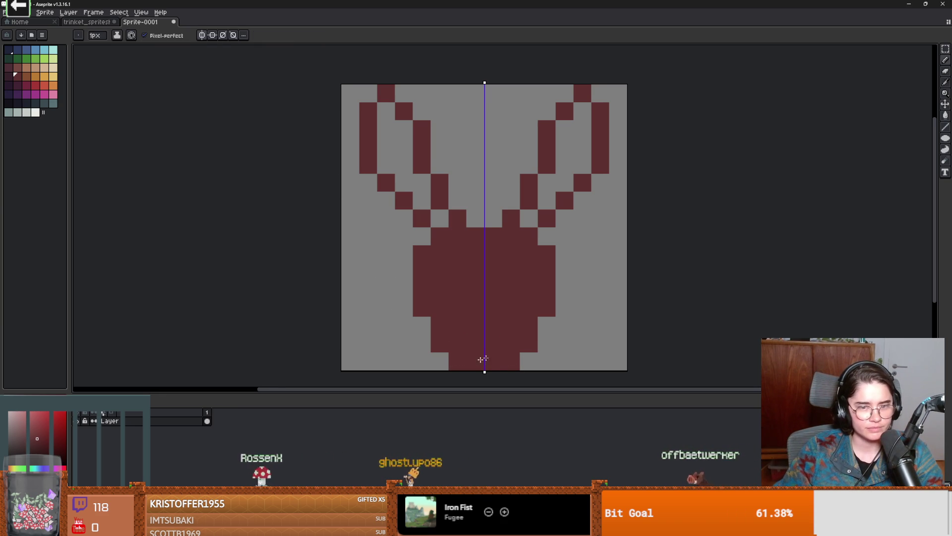
pyautogui.scroll(-1, 482, 359)
# - Fill both hare ear interiors with maroon and add a maroon pixel to the face
pyautogui.press('g')
pyautogui.click(431, 245)
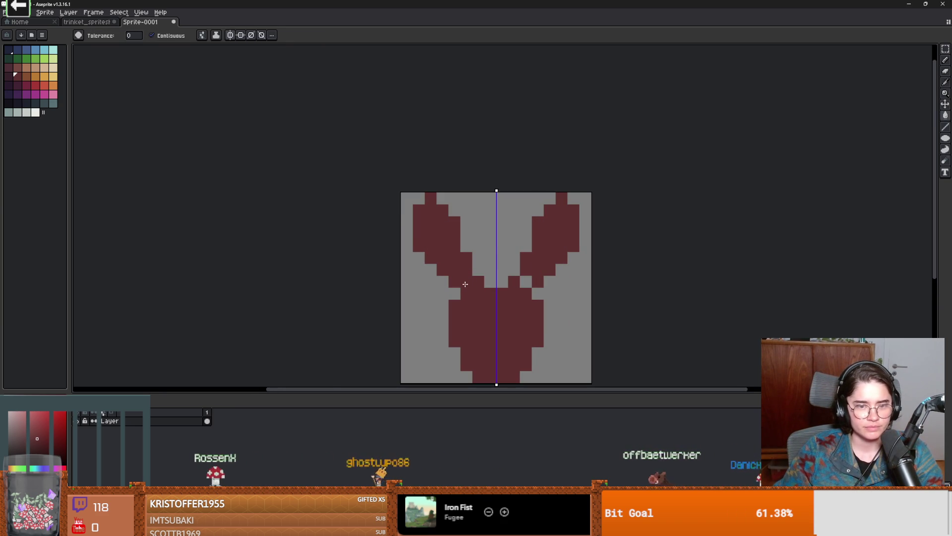
pyautogui.press('b')
pyautogui.scroll(-1, 465, 283)
pyautogui.scroll(2, 465, 293)
pyautogui.click(460, 297)
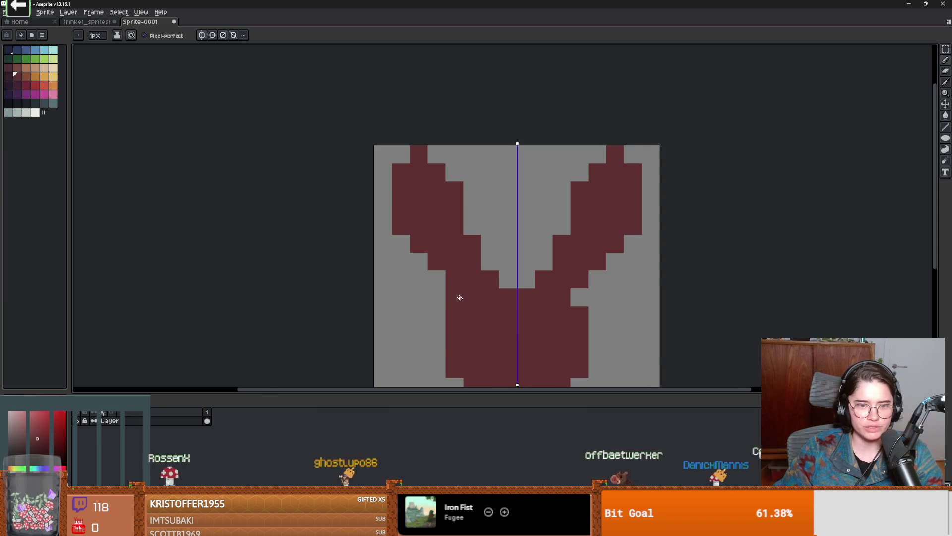
pyautogui.scroll(-2, 460, 297)
pyautogui.scroll(1, 509, 321)
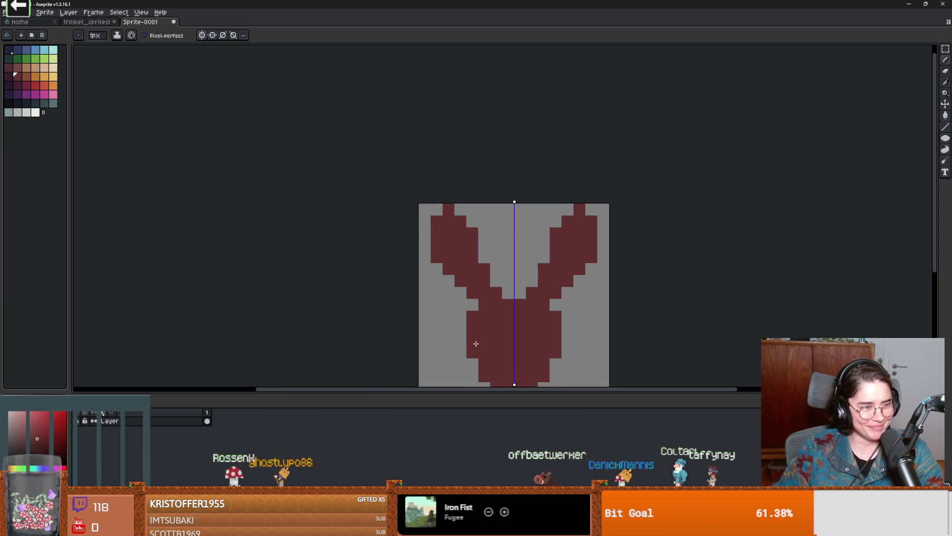
pyautogui.scroll(1, 500, 328)
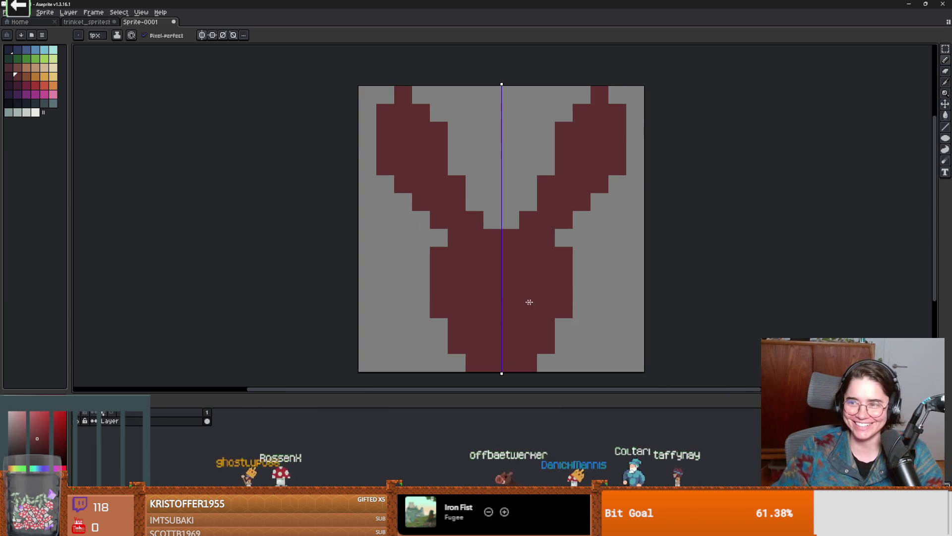
# - Paint the hare's eyes orange with a dark navy pixel beneath
pyautogui.click(53, 85)
pyautogui.click(576, 285)
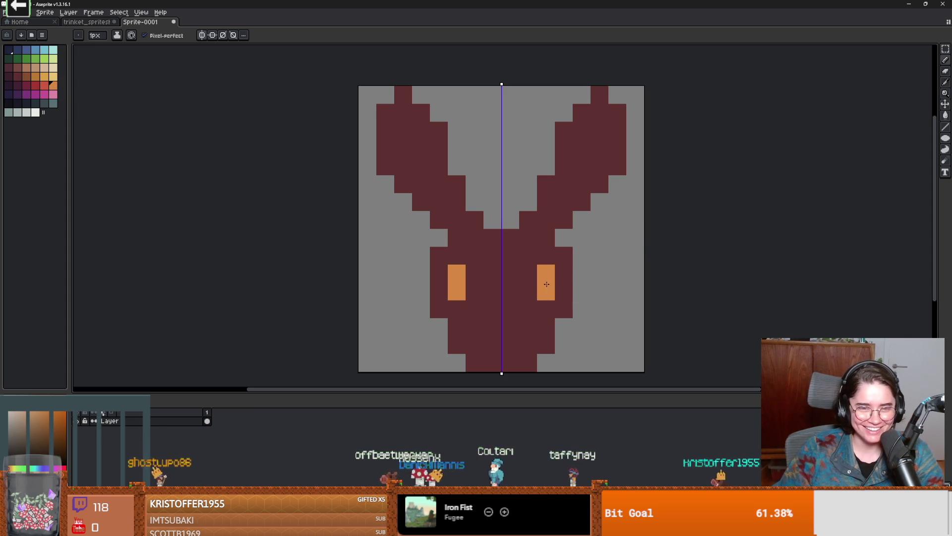
pyautogui.click(27, 103)
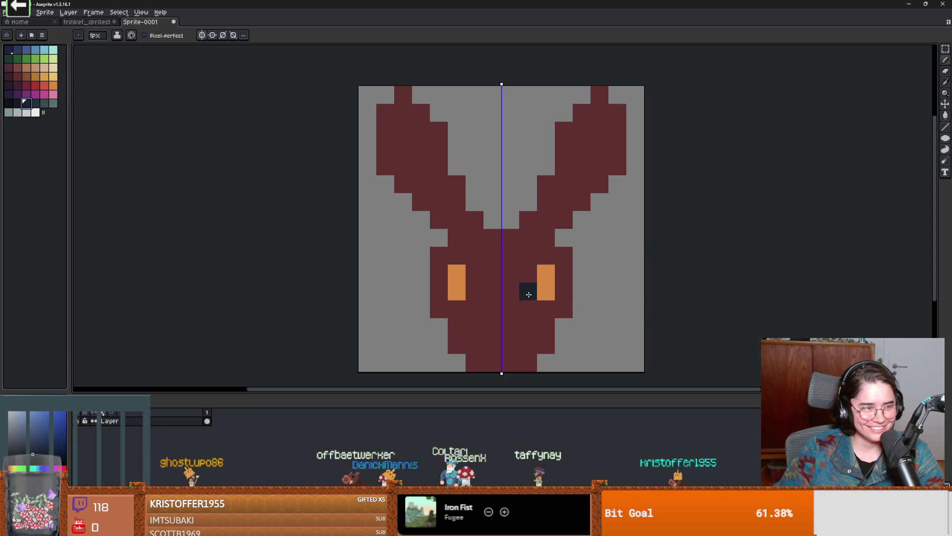
pyautogui.scroll(-2, 555, 329)
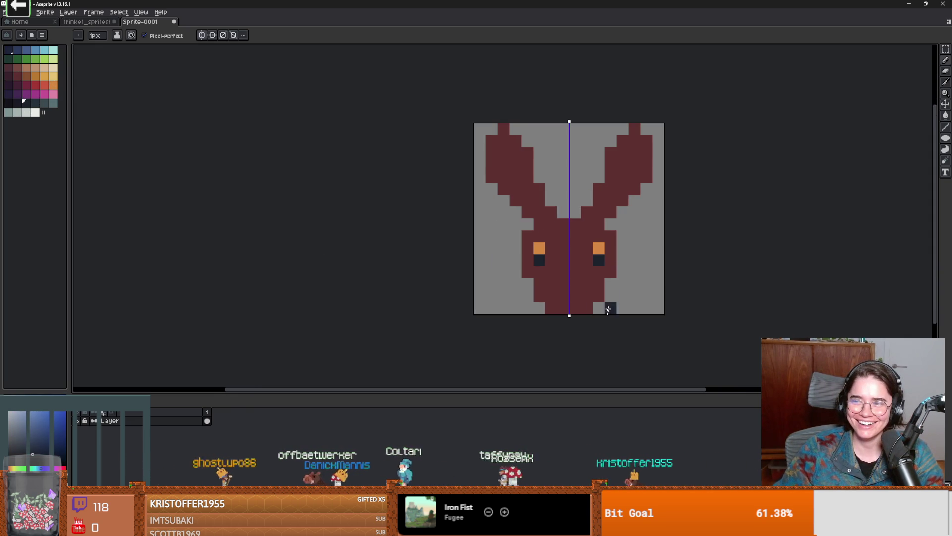
pyautogui.scroll(3, 635, 319)
pyautogui.click(457, 158)
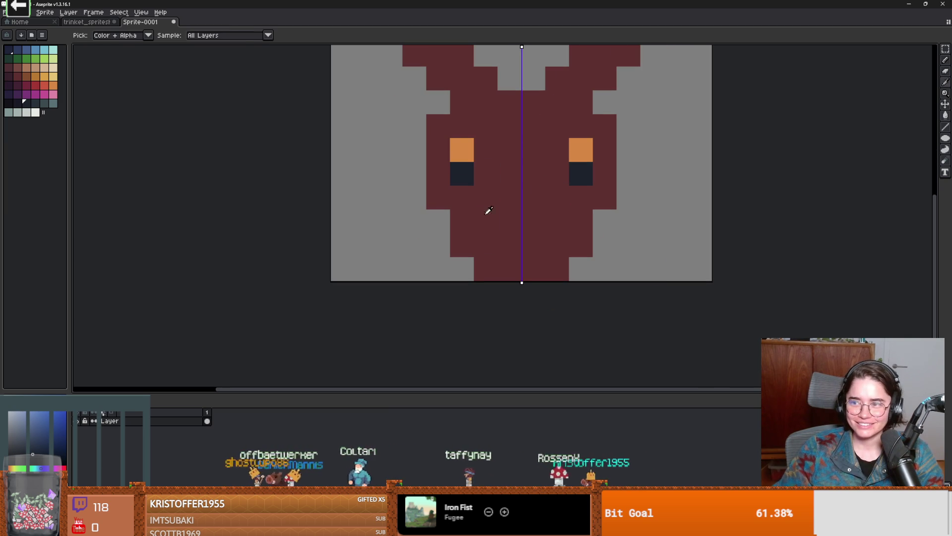
pyautogui.click(483, 230)
pyautogui.scroll(-3, 573, 282)
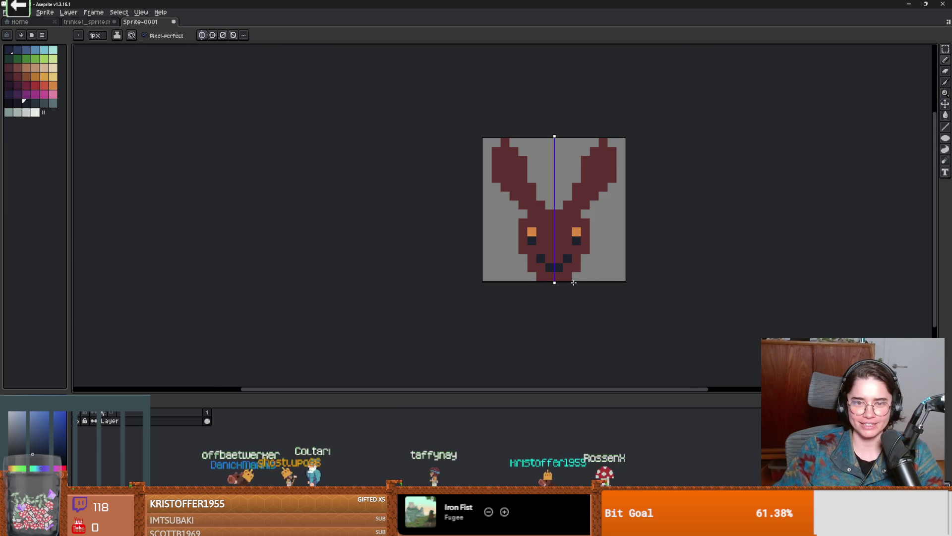
# - Redo the mouth as dark navy in the face's centre with a maroon bottom row
pyautogui.hotkey('ctrl', 'z')
pyautogui.hotkey('ctrl', 'z')
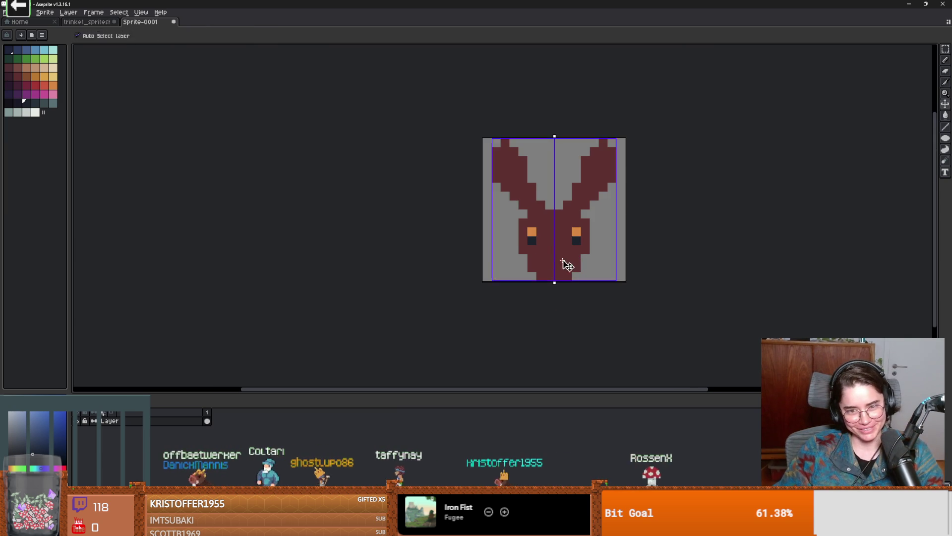
pyautogui.scroll(1, 562, 265)
pyautogui.moveTo(544, 267); pyautogui.dragTo(554, 281)
pyautogui.keyDown('alt'); pyautogui.click(580, 270); pyautogui.keyUp('alt')
pyautogui.scroll(-2, 567, 287)
pyautogui.scroll(1, 606, 289)
# - Copy the whole hare sprite and go back to the trinket sprite sheet
pyautogui.hotkey('ctrl', 'a')
pyautogui.hotkey('ctrl', 'x')
pyautogui.hotkey('ctrl', 'z')
pyautogui.click(86, 22)
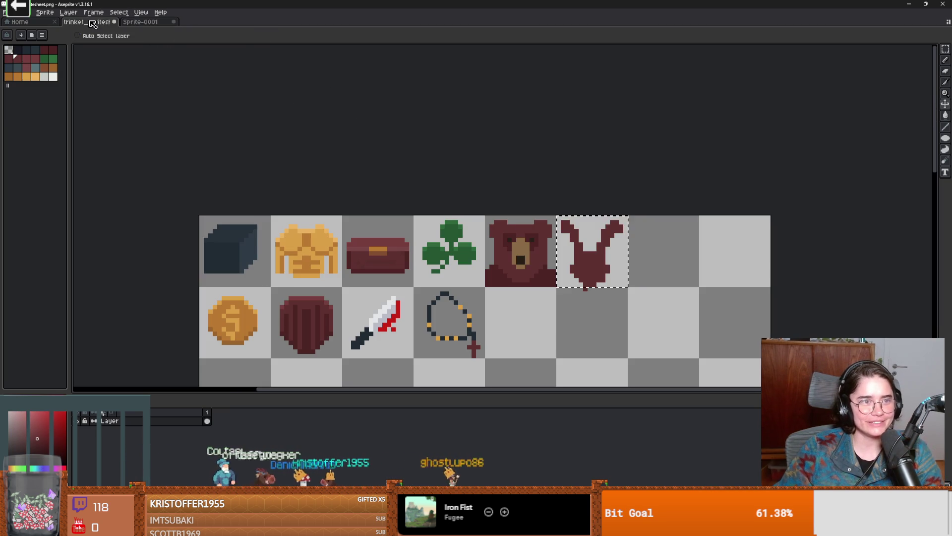
# - Paste the hare onto the sheet and commit it in the empty cell beside the bear
pyautogui.hotkey('ctrl', 'v')
pyautogui.moveTo(261, 283)
pyautogui.mouseDown()
pyautogui.moveTo(712, 321)
pyautogui.moveTo(654, 240)
pyautogui.mouseUp()
pyautogui.press('Return')
pyautogui.moveTo(713, 308); pyautogui.dragTo(602, 259)
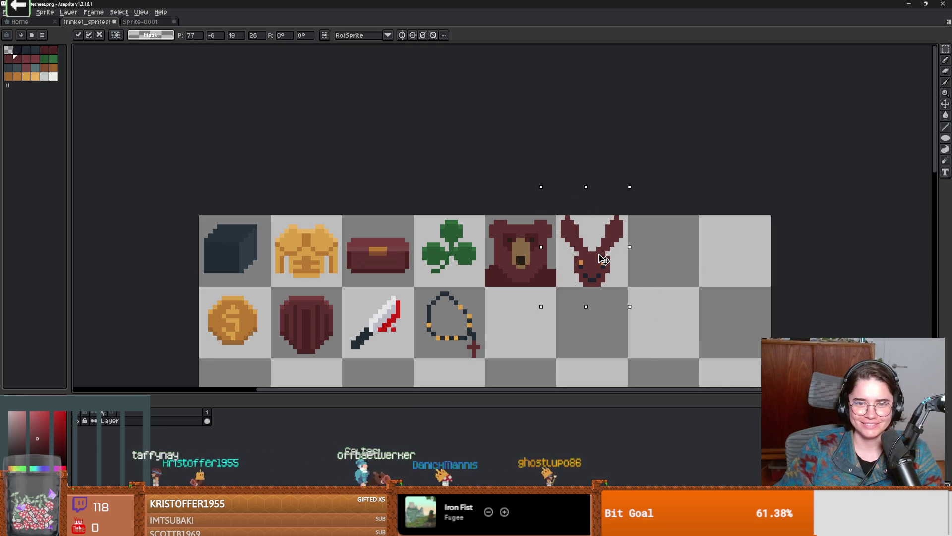
pyautogui.press('Return')
pyautogui.scroll(2, 584, 292)
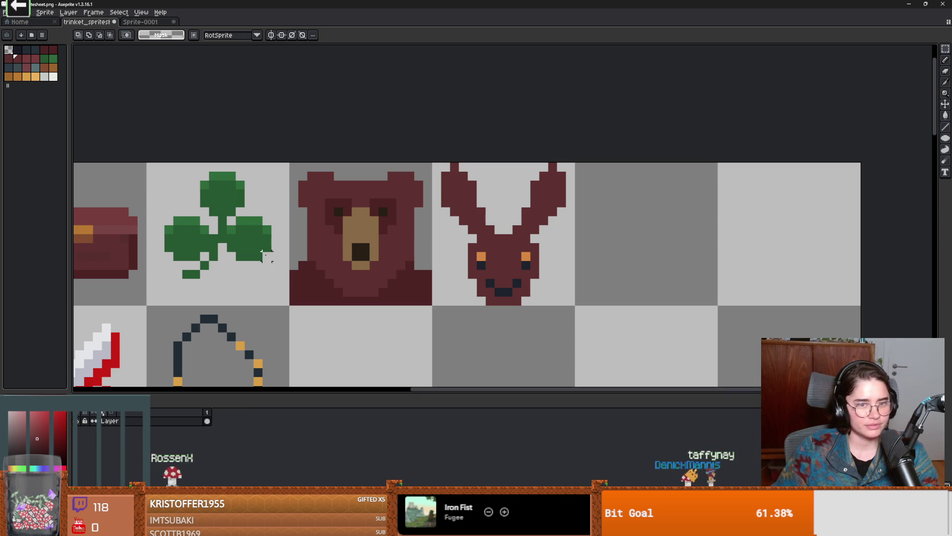
pyautogui.scroll(-3, 320, 273)
# - Using the clover's green, outline and fill a leaf in the empty cell beside the rosary
pyautogui.press('i')
pyautogui.click(297, 148)
pyautogui.press('b')
pyautogui.click(510, 226)
pyautogui.hotkey('ctrl', 'z')
pyautogui.moveTo(524, 200); pyautogui.dragTo(445, 221)
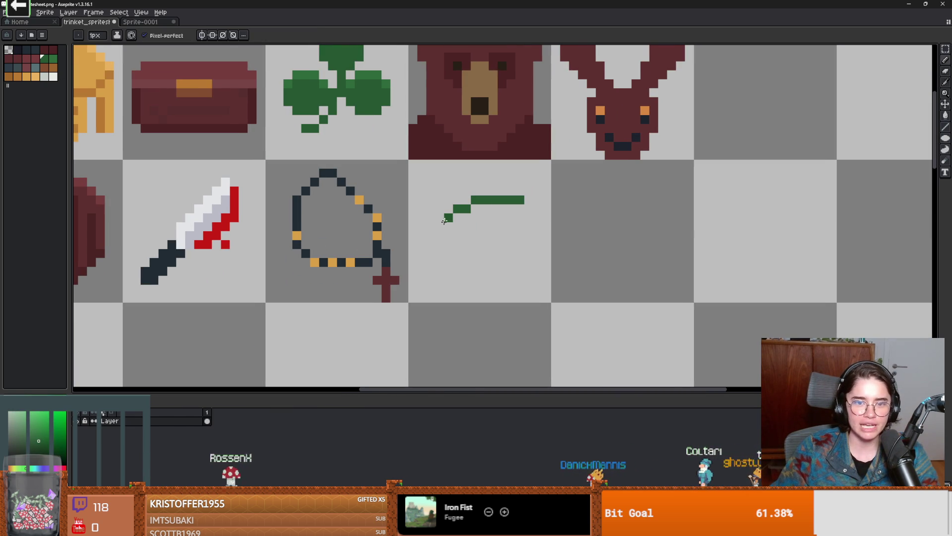
pyautogui.press('g')
pyautogui.click(491, 225)
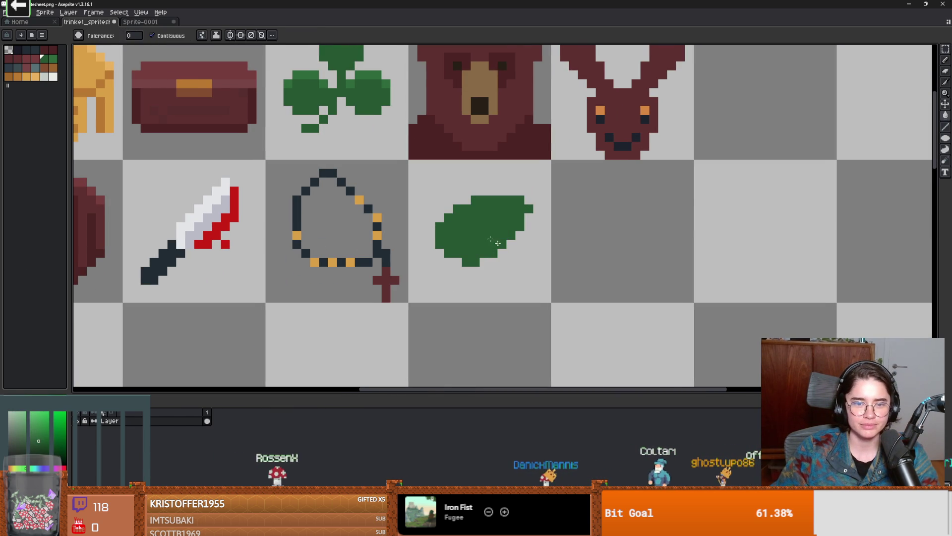
# - Add a small stem to the leaf's bottom-left, undoing a stray pixel
pyautogui.press('i')
pyautogui.click(344, 83)
pyautogui.press('b')
pyautogui.moveTo(413, 262); pyautogui.dragTo(442, 262)
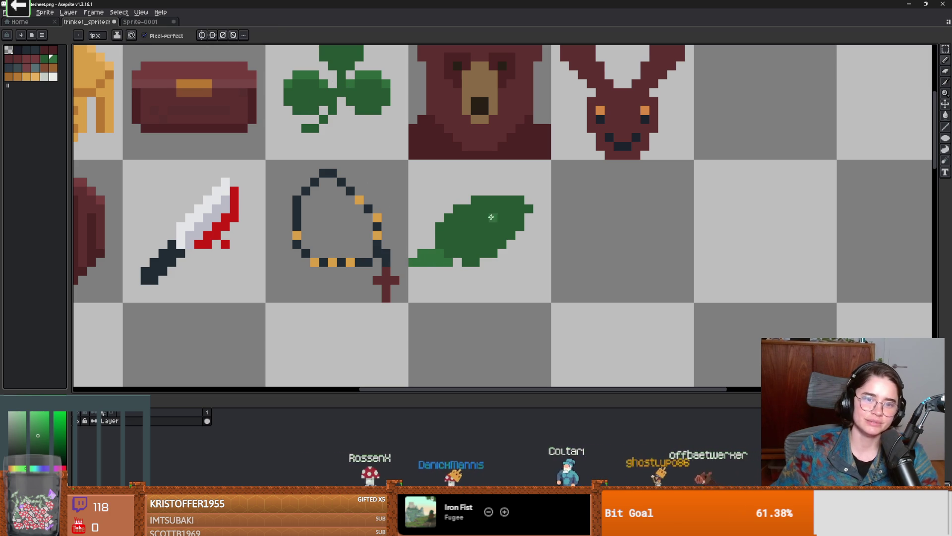
pyautogui.click(119, 289)
pyautogui.hotkey('ctrl', 'z')
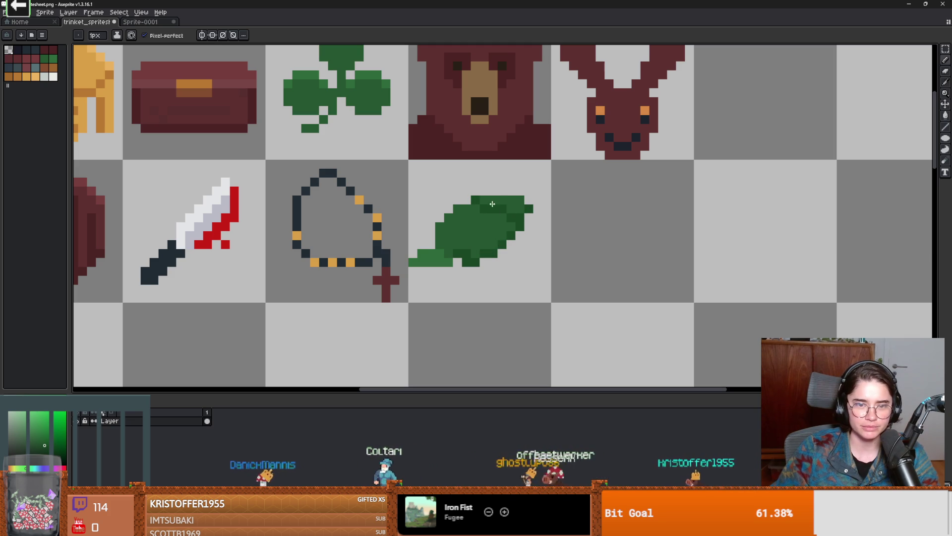
pyautogui.scroll(-2, 466, 248)
pyautogui.scroll(2, 461, 258)
# - Pick a darker green and add shading pixels along the leaf
pyautogui.press('alt')
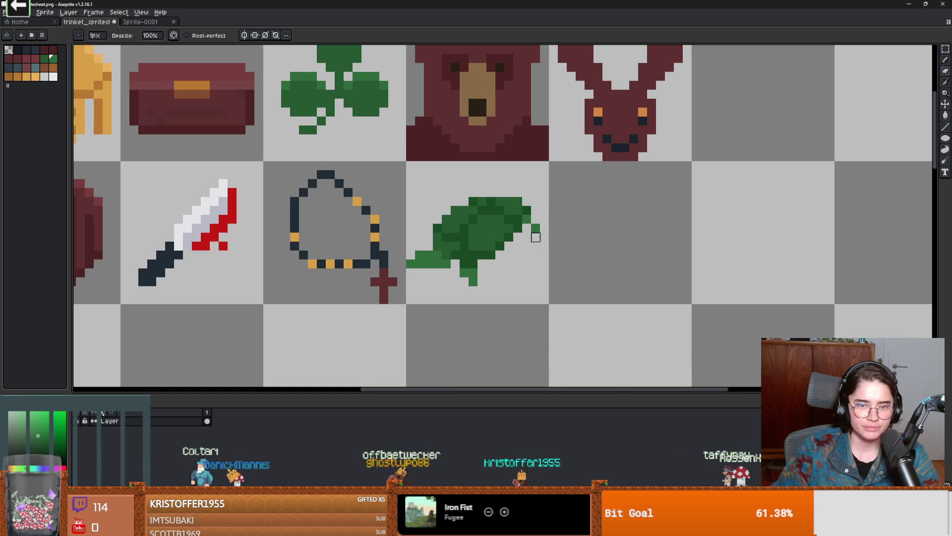
pyautogui.scroll(2, 510, 191)
pyautogui.press('alt')
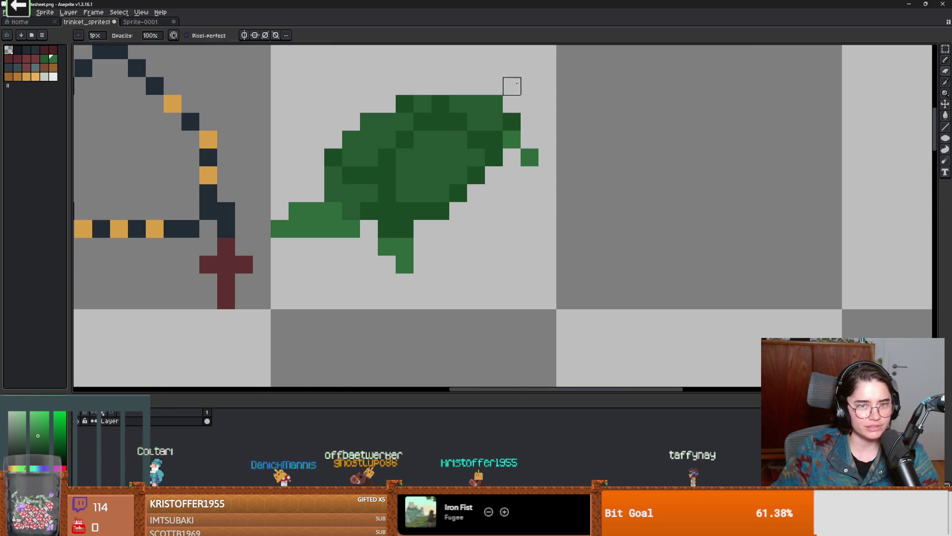
pyautogui.keyDown('alt'); pyautogui.click(463, 100); pyautogui.keyUp('alt')
pyautogui.moveTo(458, 86); pyautogui.dragTo(421, 86)
pyautogui.scroll(-2, 421, 86)
pyautogui.scroll(3, 454, 254)
pyautogui.keyDown('alt'); pyautogui.click(434, 138); pyautogui.keyUp('alt')
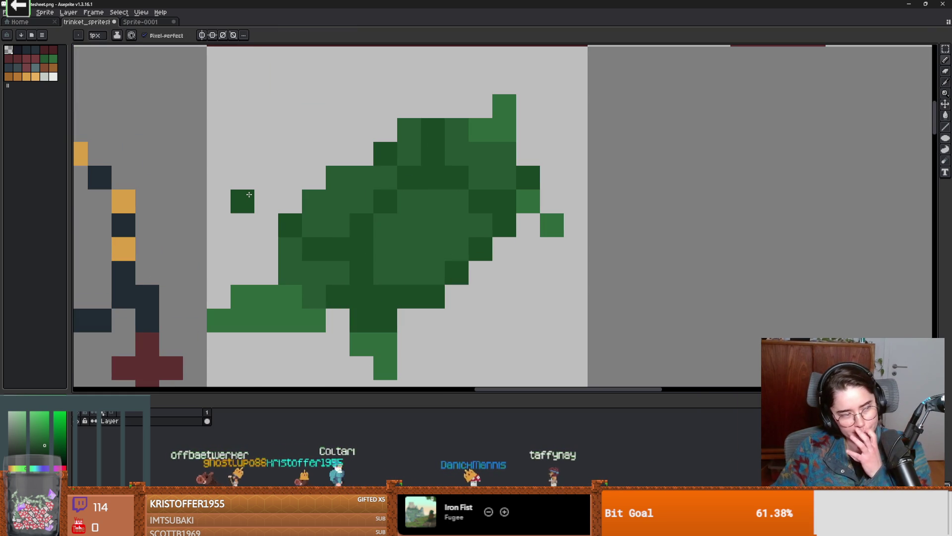
# - Sample more greens from the leaf to continue its two-tone shading
pyautogui.scroll(-2, 433, 278)
pyautogui.scroll(2, 435, 238)
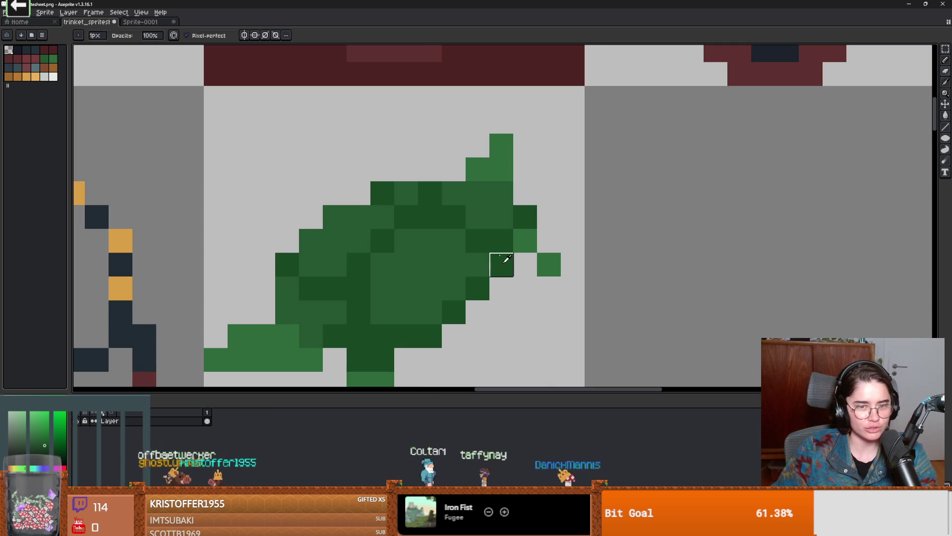
pyautogui.scroll(-2, 501, 264)
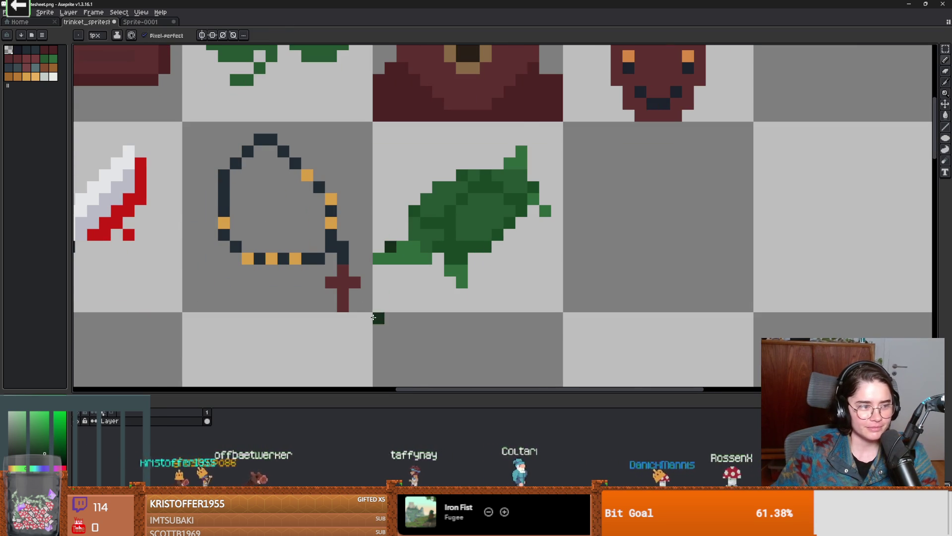
pyautogui.scroll(-1, 416, 293)
pyautogui.scroll(1, 417, 293)
pyautogui.scroll(-2, 414, 294)
pyautogui.scroll(3, 406, 296)
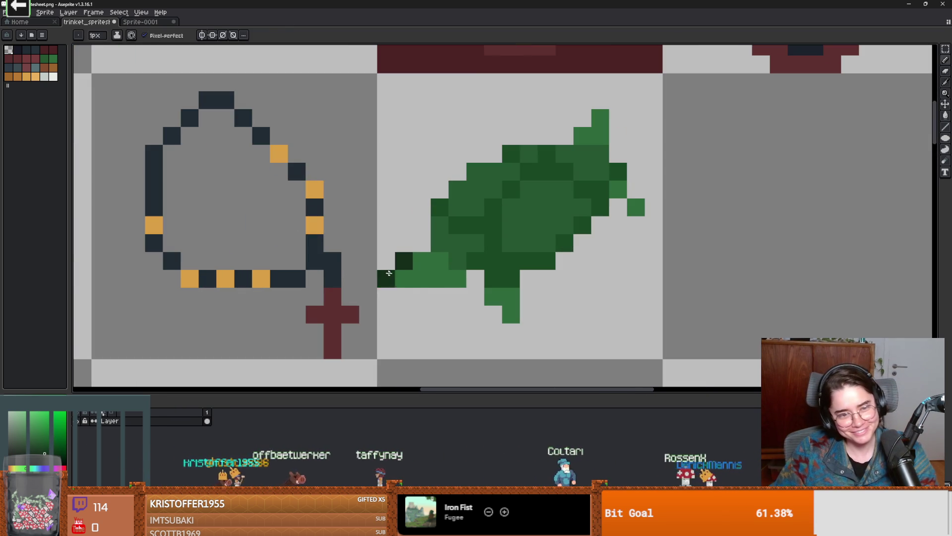
pyautogui.scroll(-1, 404, 297)
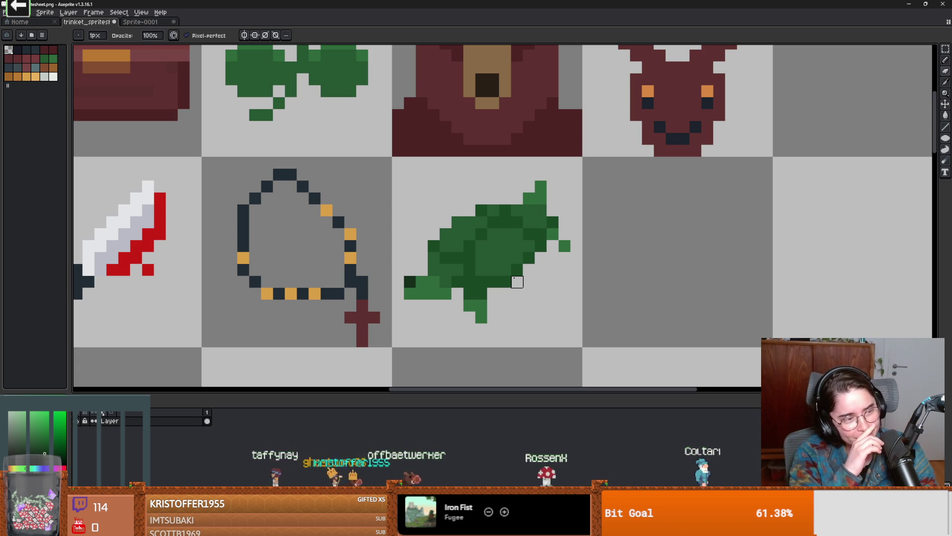
pyautogui.scroll(-1, 446, 300)
pyautogui.scroll(2, 416, 291)
pyautogui.keyDown('alt'); pyautogui.click(417, 291); pyautogui.keyUp('alt')
pyautogui.scroll(-1, 453, 291)
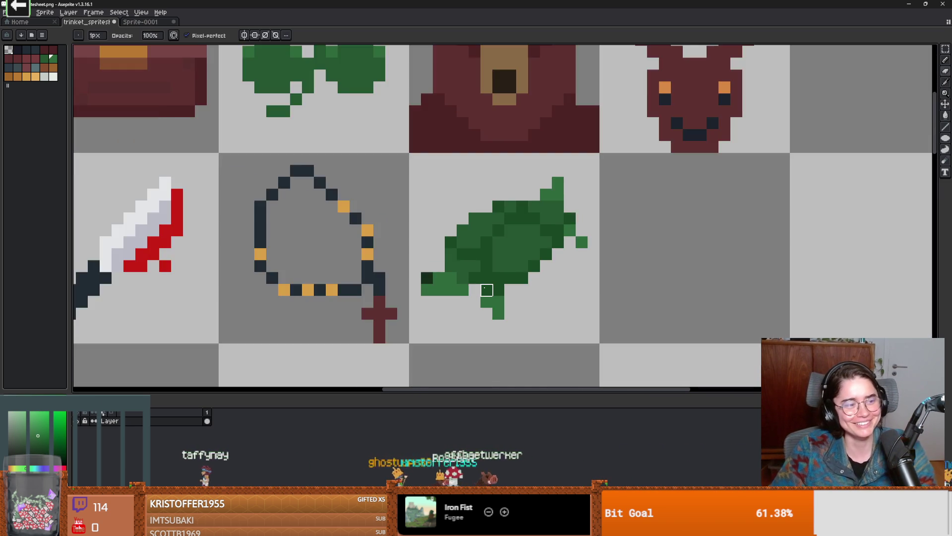
pyautogui.scroll(1, 485, 288)
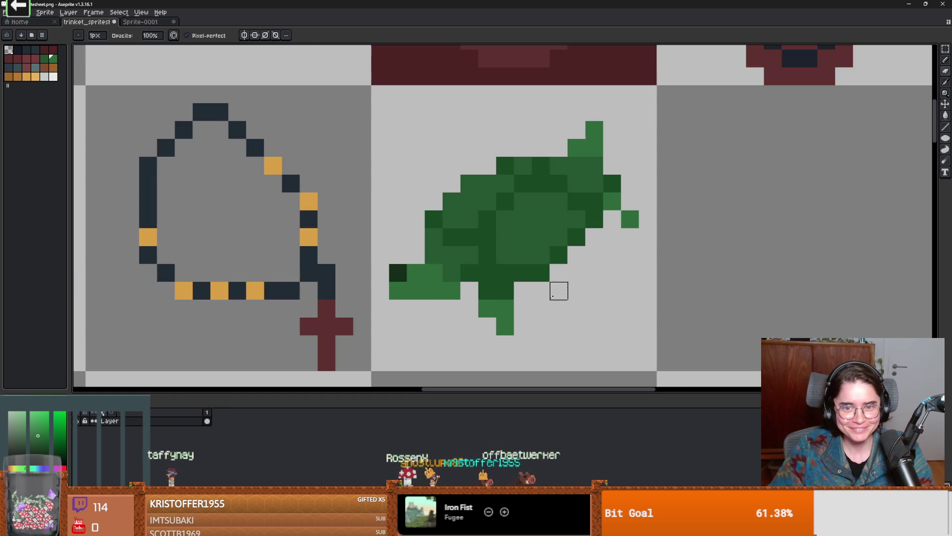
pyautogui.keyDown('alt'); pyautogui.click(623, 225); pyautogui.keyUp('alt')
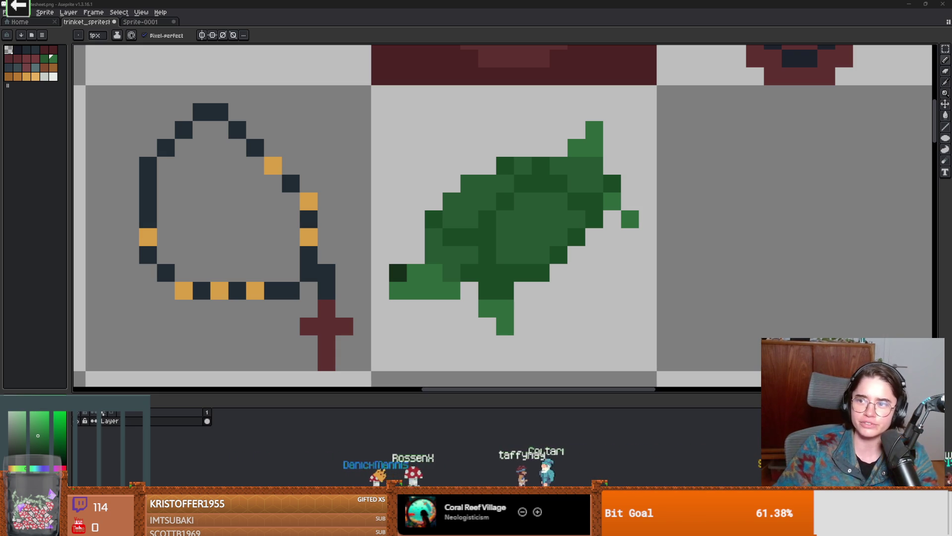
pyautogui.hotkey('alt', 'Tab')
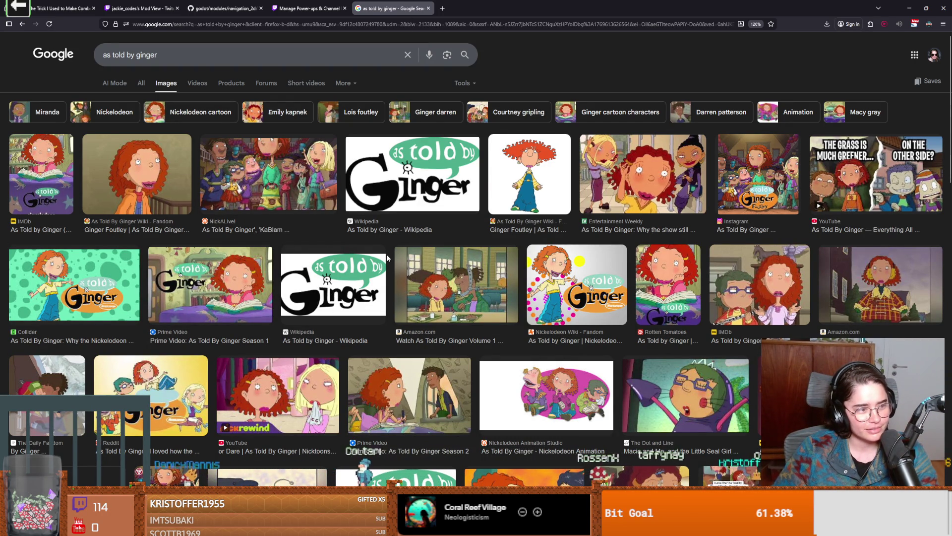
pyautogui.scroll(-1, 342, 297)
pyautogui.scroll(1, 345, 318)
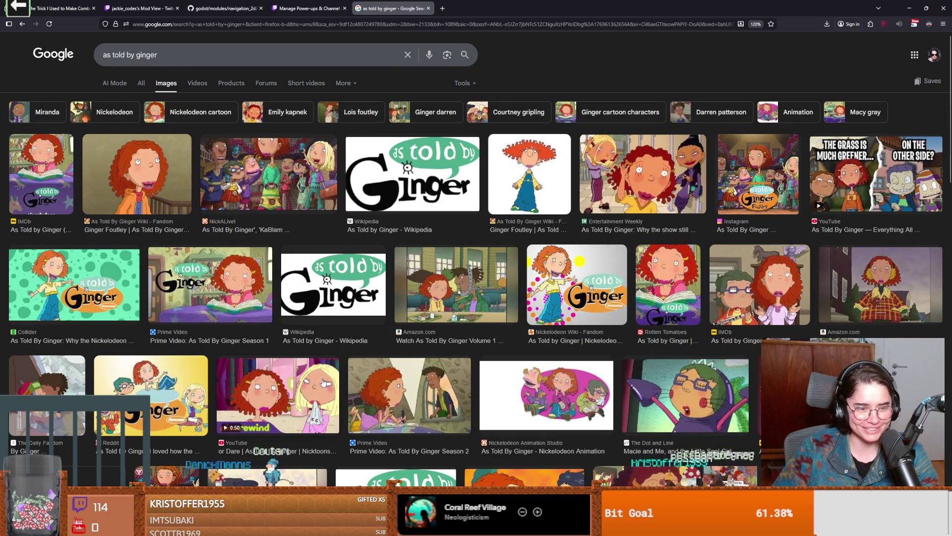
pyautogui.scroll(-4, 239, 377)
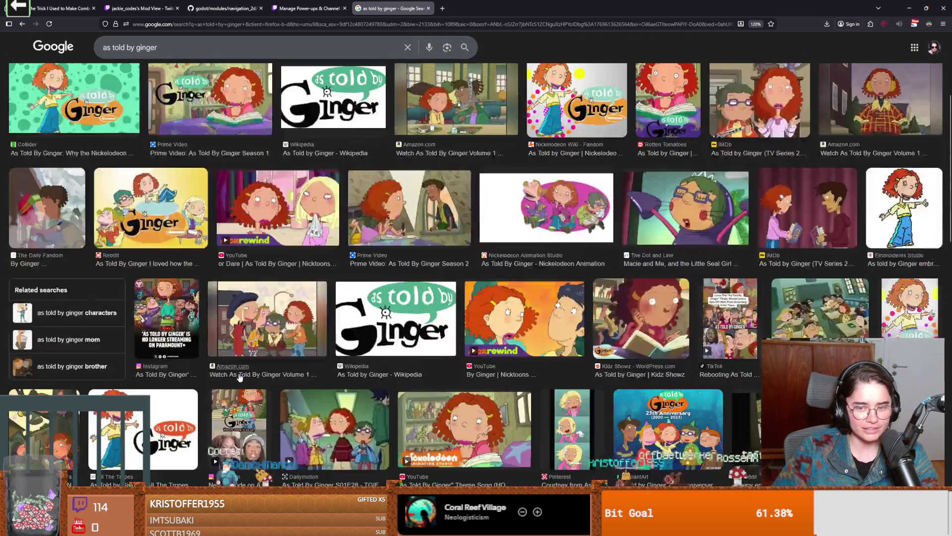
pyautogui.scroll(1, 252, 378)
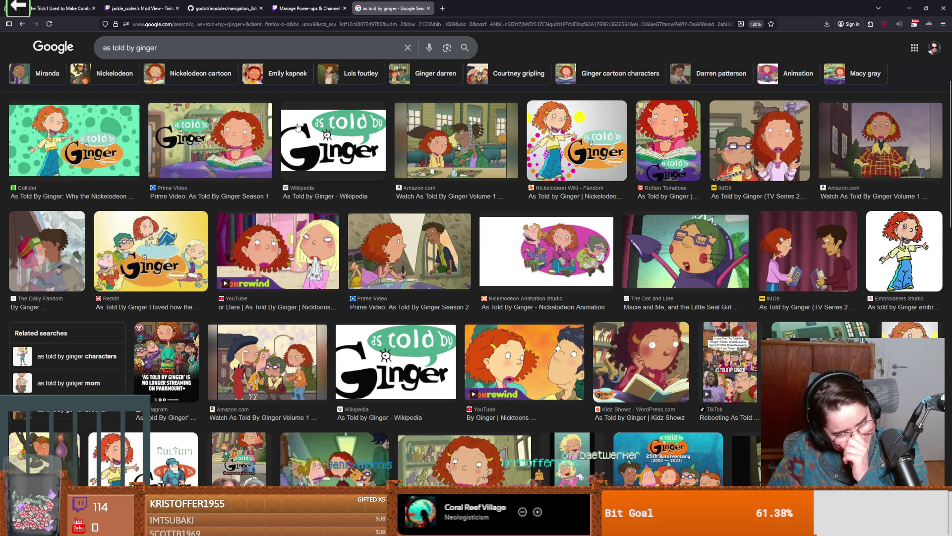
pyautogui.scroll(3, 320, 287)
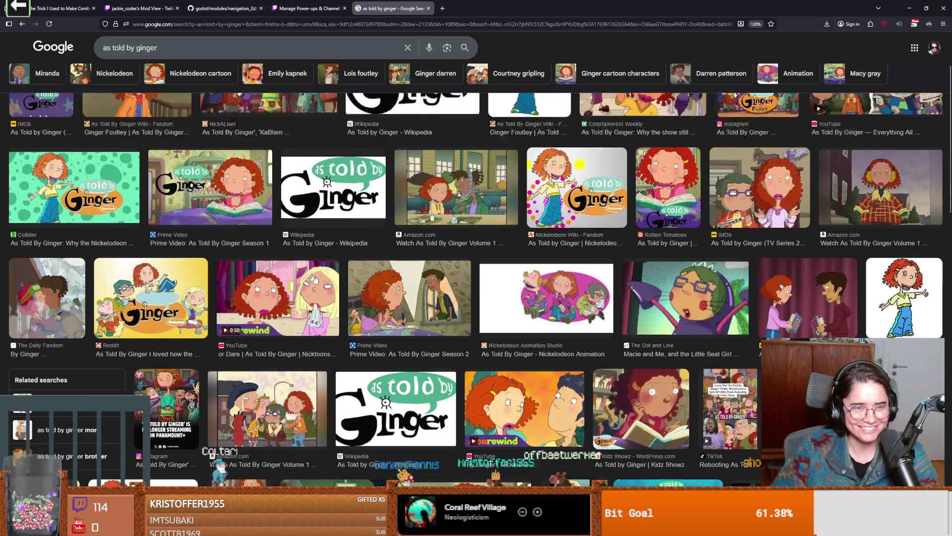
pyautogui.hotkey('alt', 'Tab')
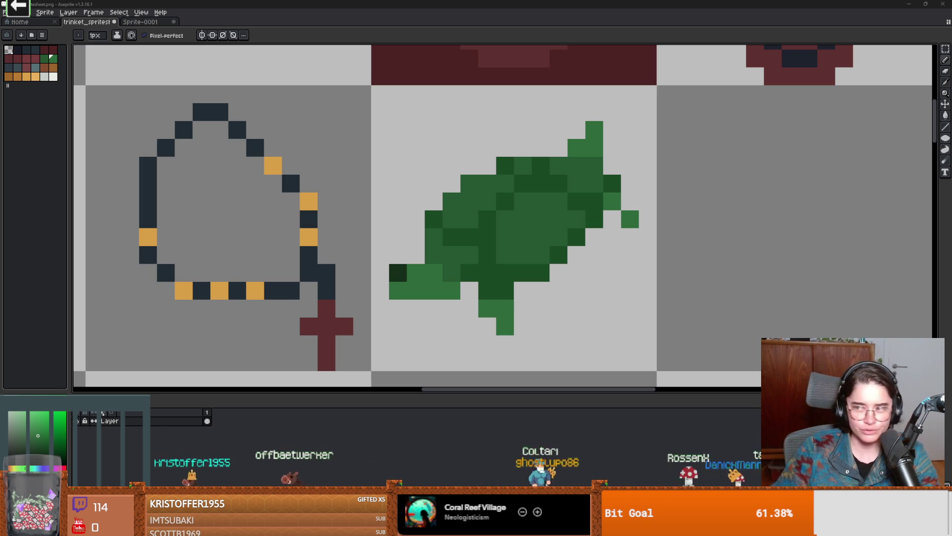
pyautogui.hotkey('alt', 'Tab')
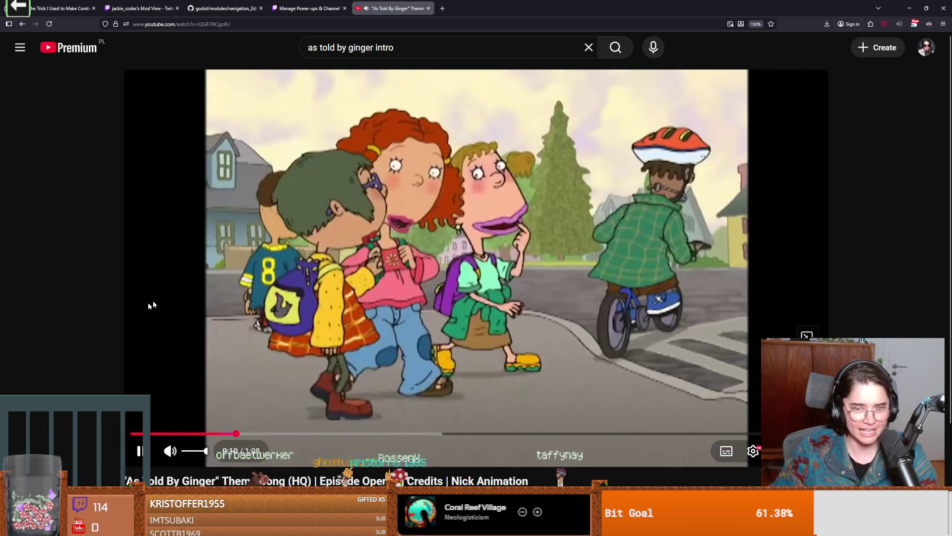
pyautogui.click(528, 268)
pyautogui.click(571, 270)
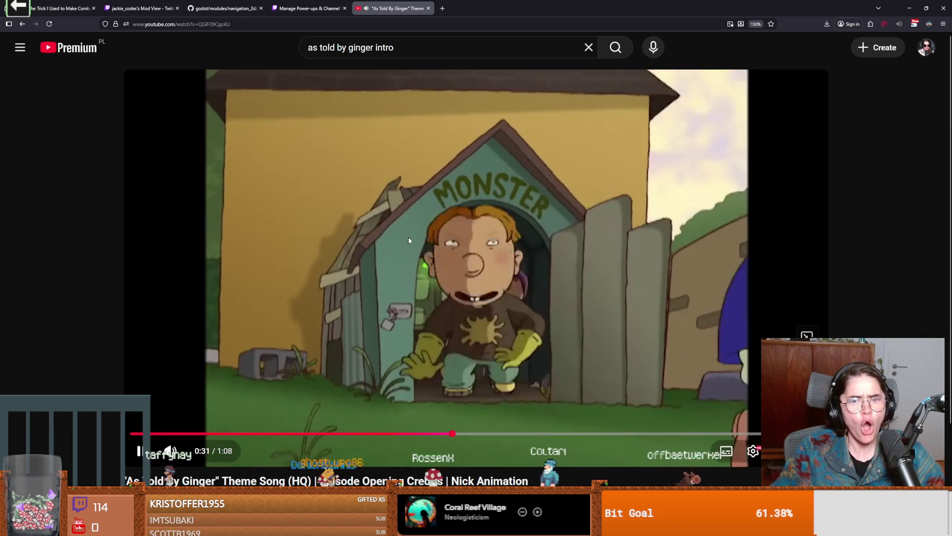
pyautogui.click(407, 239)
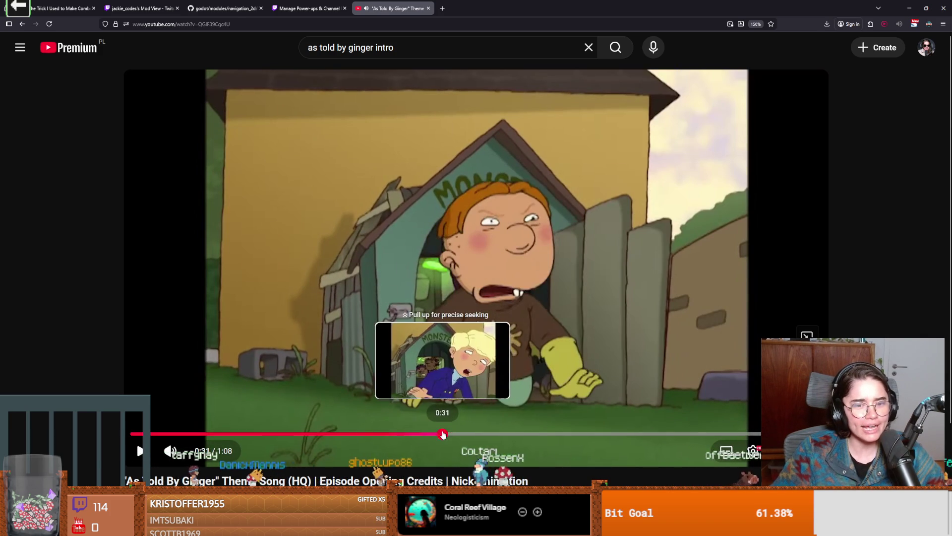
pyautogui.click(443, 433)
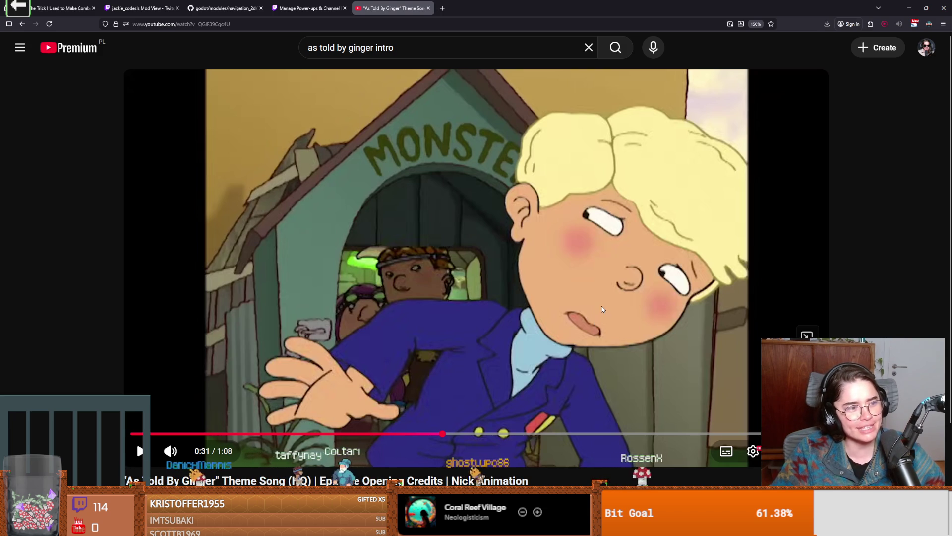
pyautogui.click(604, 304)
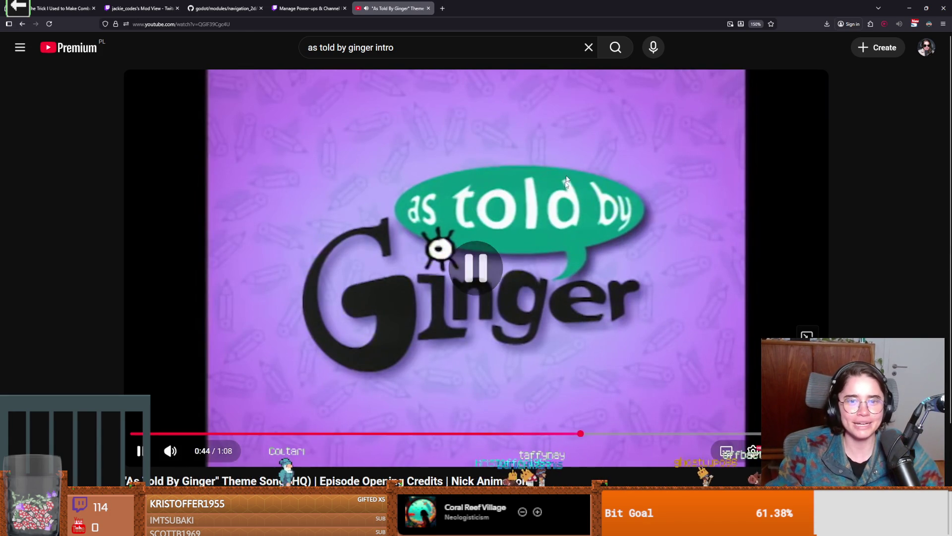
pyautogui.press('space')
pyautogui.hotkey('alt', 'Tab')
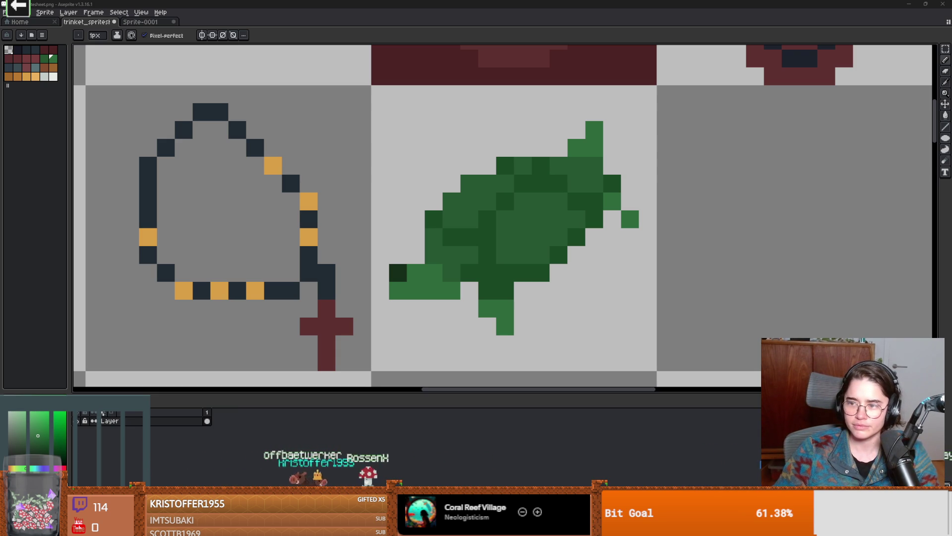
# - Expand the full character list in the 'as told by ginger character names' results, then return to Aseprite
pyautogui.hotkey('alt', 'Tab')
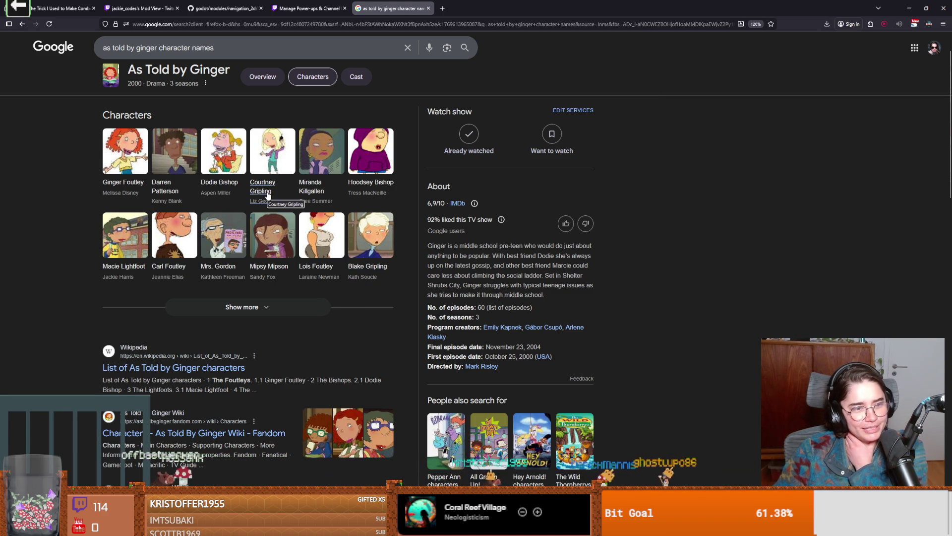
pyautogui.click(245, 309)
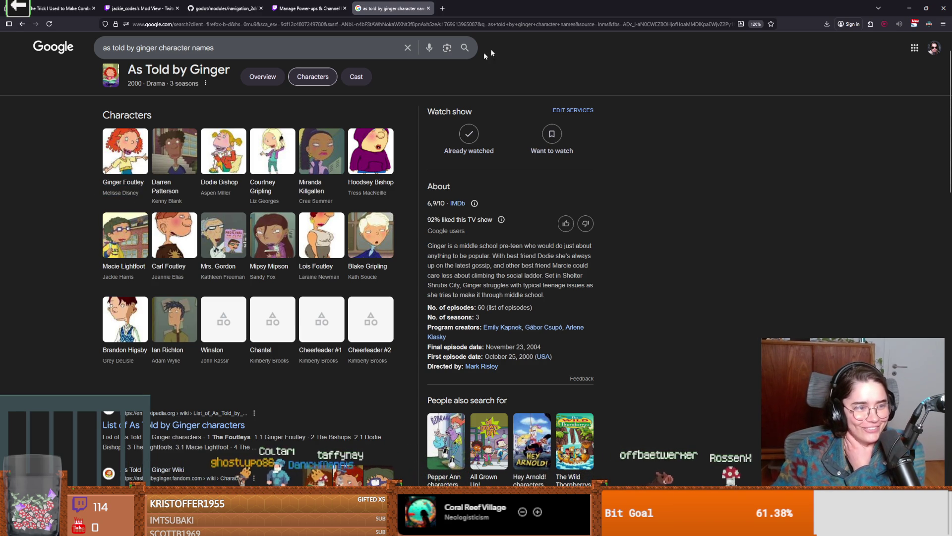
pyautogui.hotkey('alt', 'Tab')
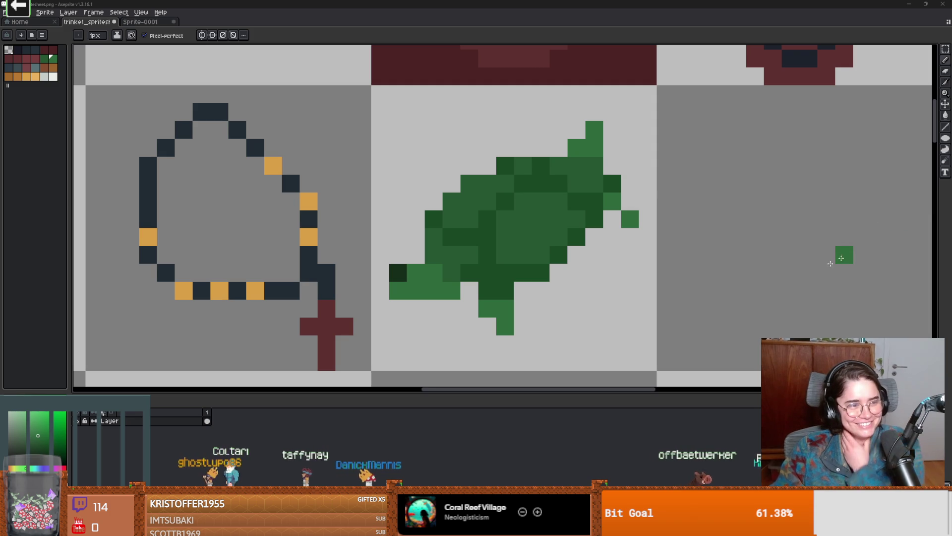
# - Erase the stray pixel at the green turtle's tip and touch up one more turtle pixel
pyautogui.scroll(-1, 595, 238)
pyautogui.scroll(1, 605, 241)
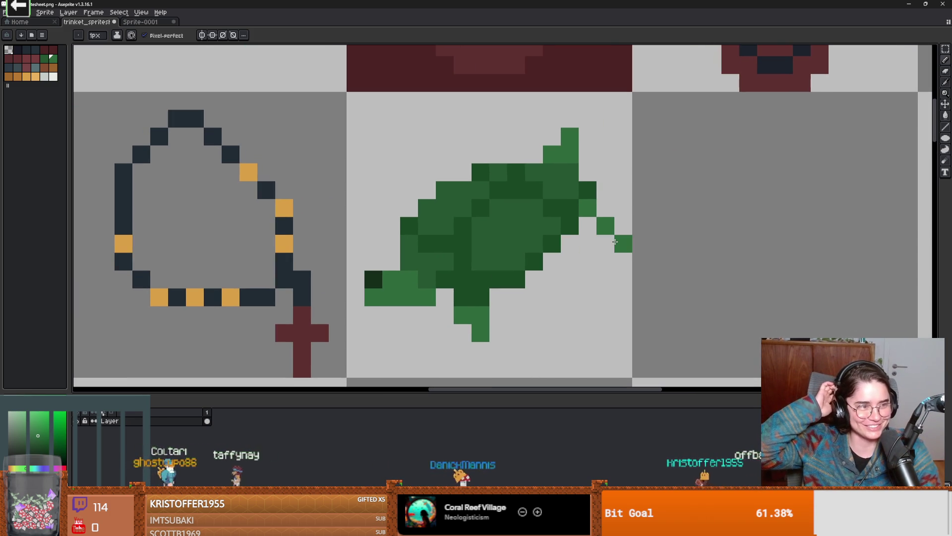
pyautogui.rightClick(615, 242)
pyautogui.click(569, 299)
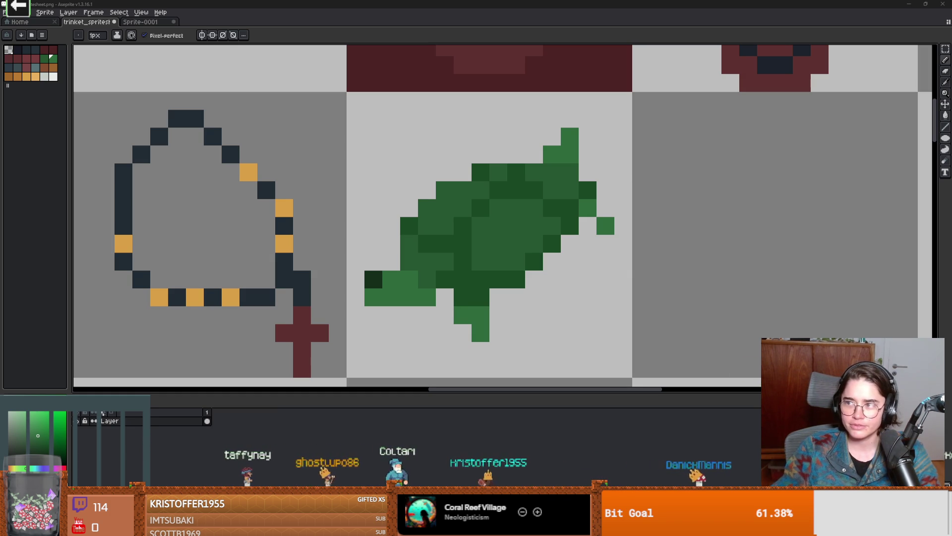
# - Pan and zoom around the sheet to review the turtle, rosary and neighbouring sprites
pyautogui.scroll(1, 484, 263)
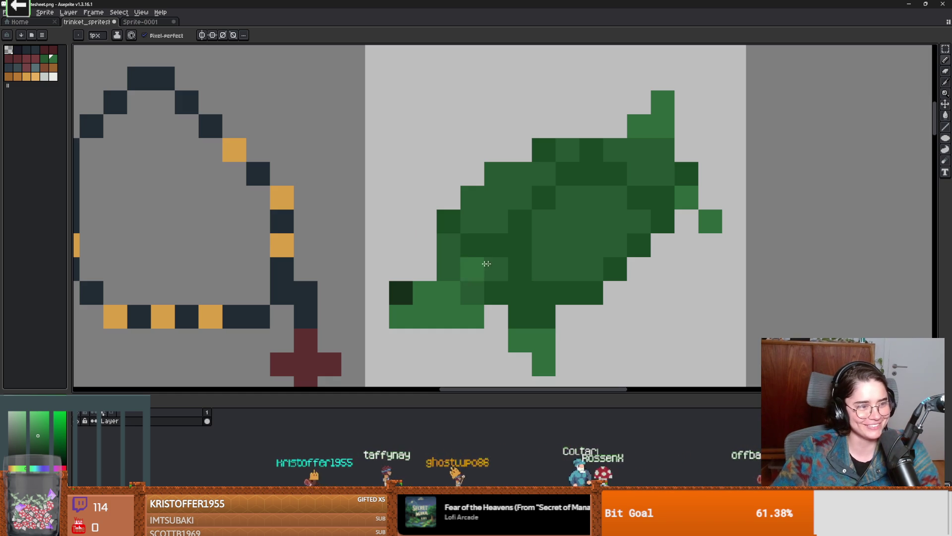
pyautogui.scroll(-4, 478, 274)
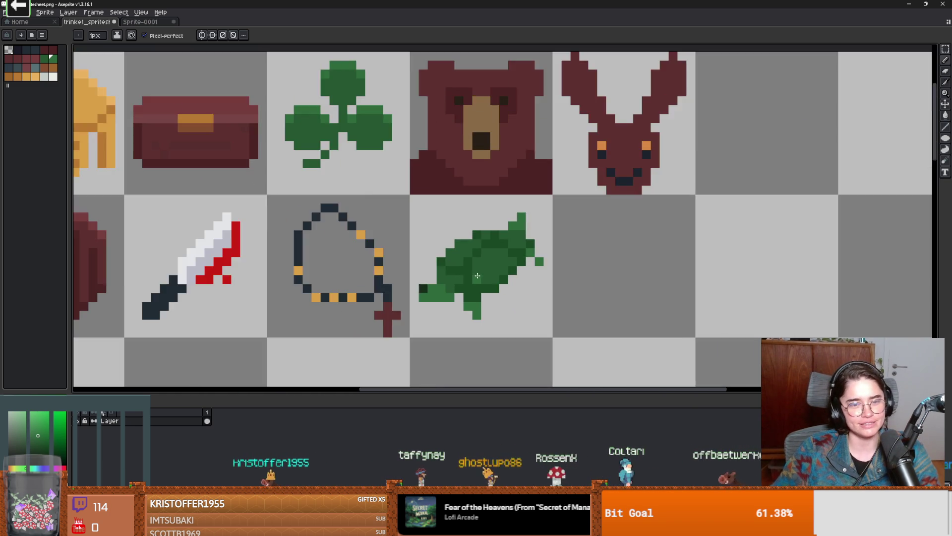
pyautogui.scroll(-2, 478, 275)
pyautogui.scroll(3, 466, 277)
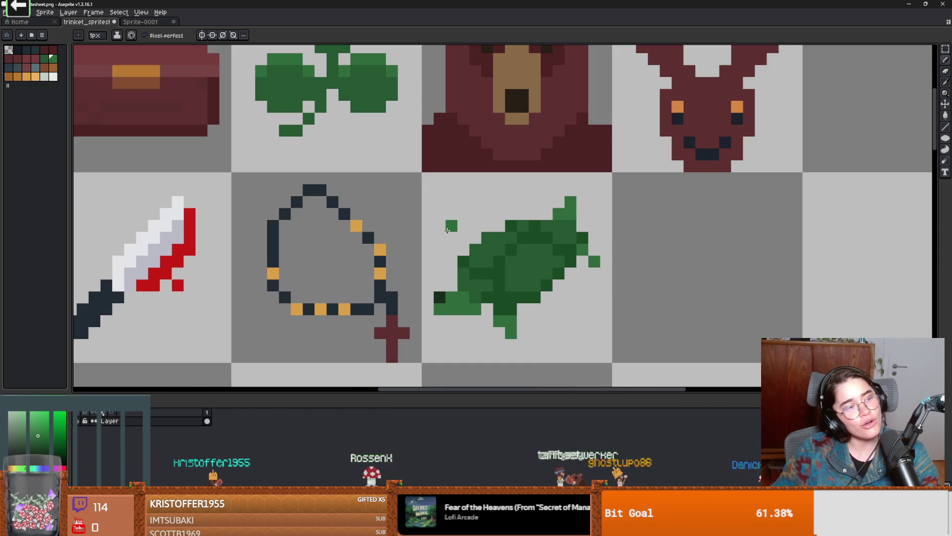
pyautogui.hscroll(-2, 416, 254)
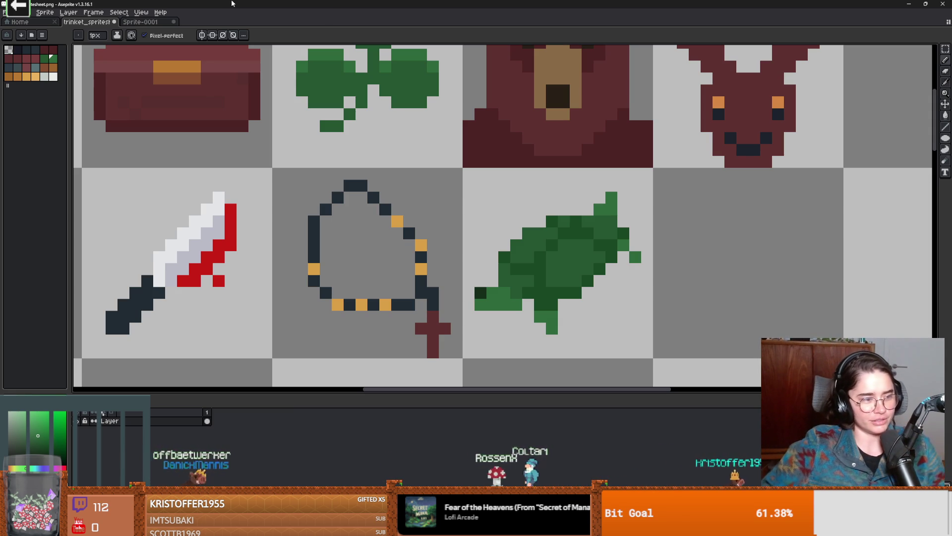
pyautogui.moveTo(603, 257)
pyautogui.mouseDown()
pyautogui.moveTo(434, 258)
pyautogui.moveTo(431, 278)
pyautogui.mouseUp()
pyautogui.scroll(-4, 431, 277)
pyautogui.scroll(1, 565, 240)
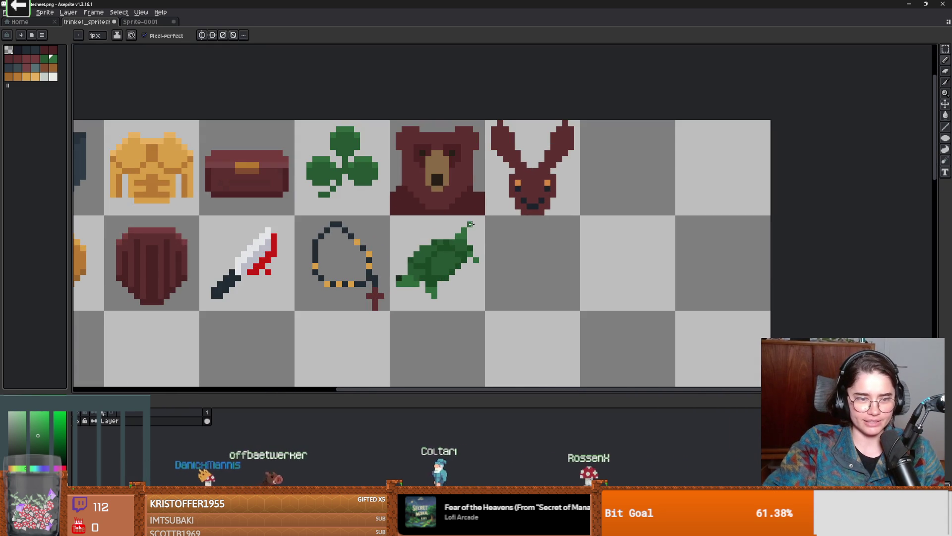
pyautogui.scroll(-1, 565, 241)
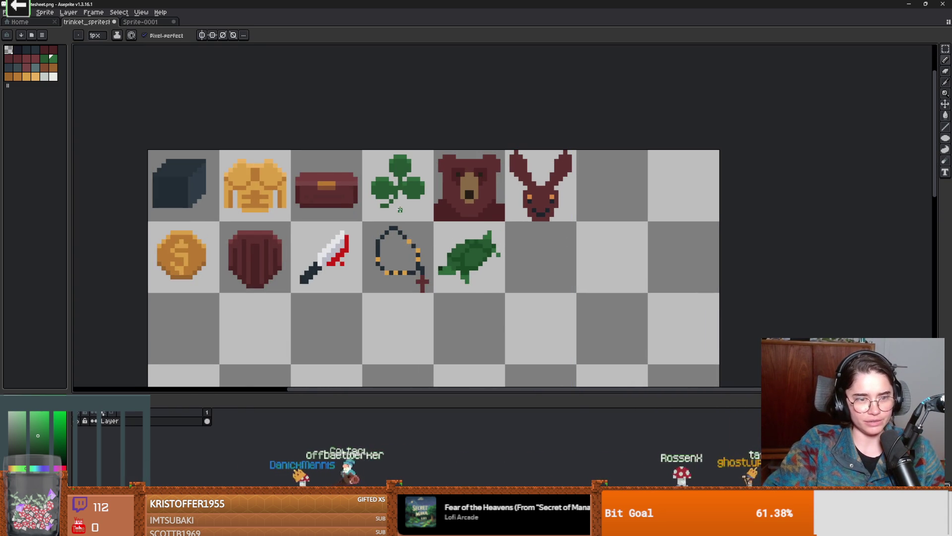
pyautogui.scroll(1, 423, 218)
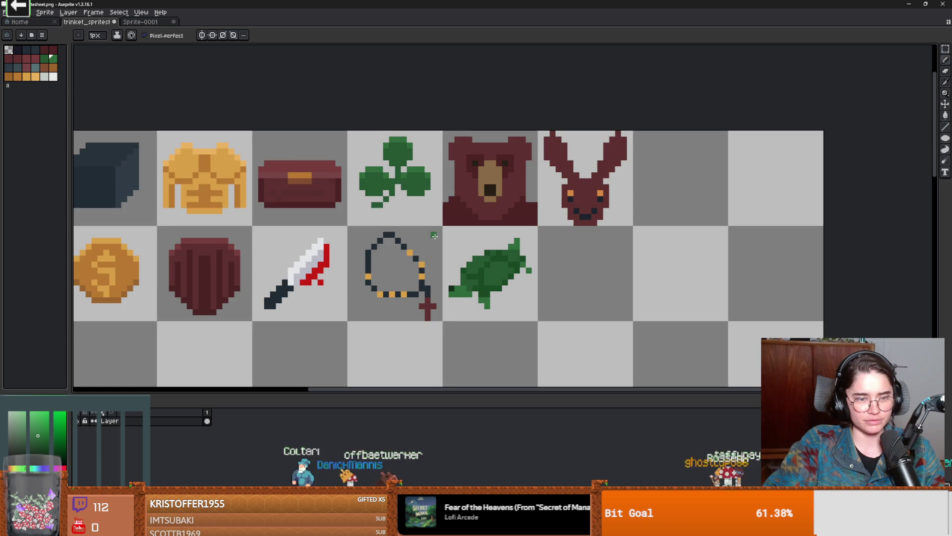
pyautogui.scroll(-1, 435, 236)
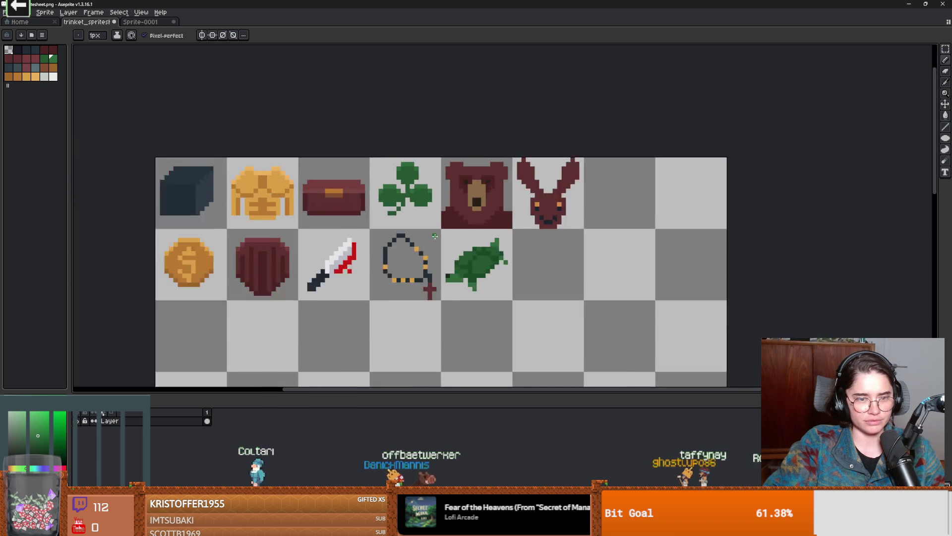
pyautogui.scroll(1, 435, 236)
pyautogui.scroll(1, 435, 236)
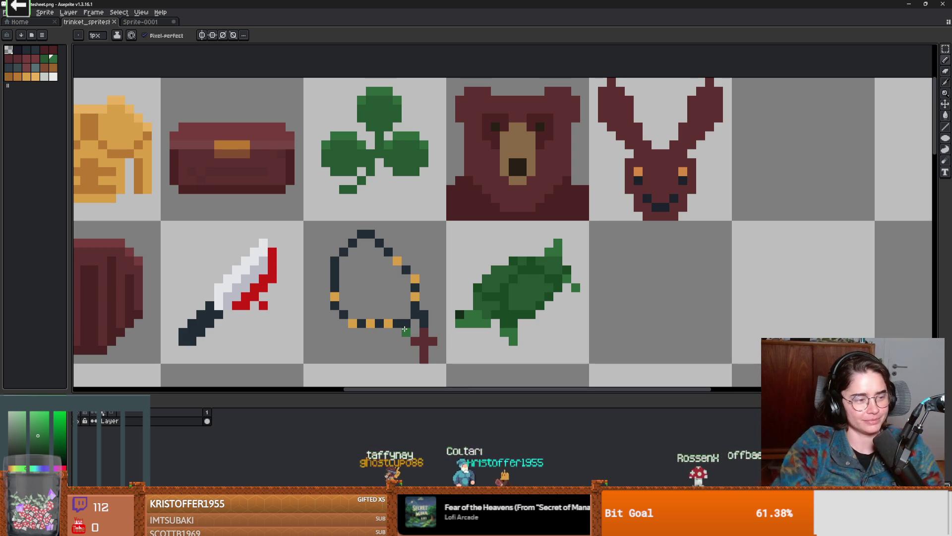
pyautogui.moveTo(436, 223); pyautogui.dragTo(496, 196)
pyautogui.moveTo(625, 188); pyautogui.dragTo(497, 220)
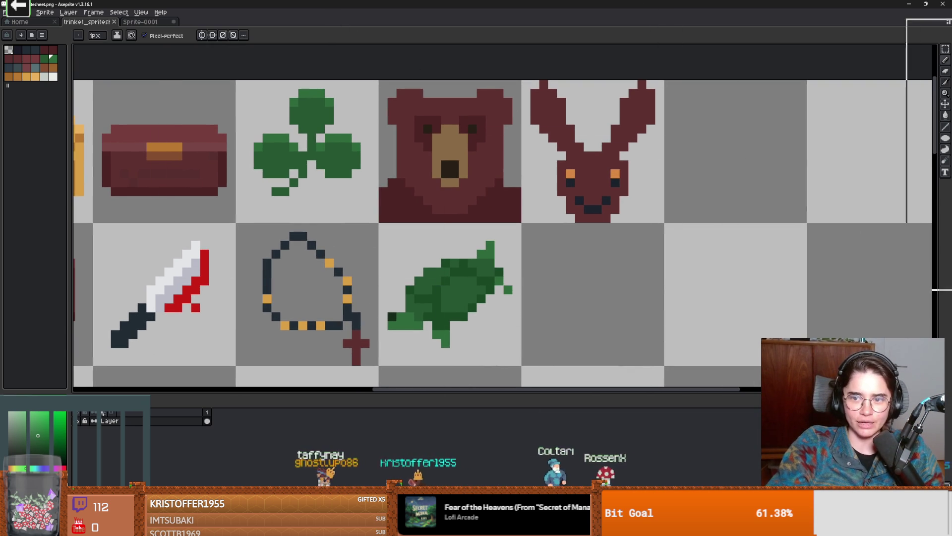
# - Close the Trinket folder window and enter 'enemy ai fixes' as the GitHub Desktop commit summary
pyautogui.hotkey('alt', 'Tab')
pyautogui.press('super+Down')
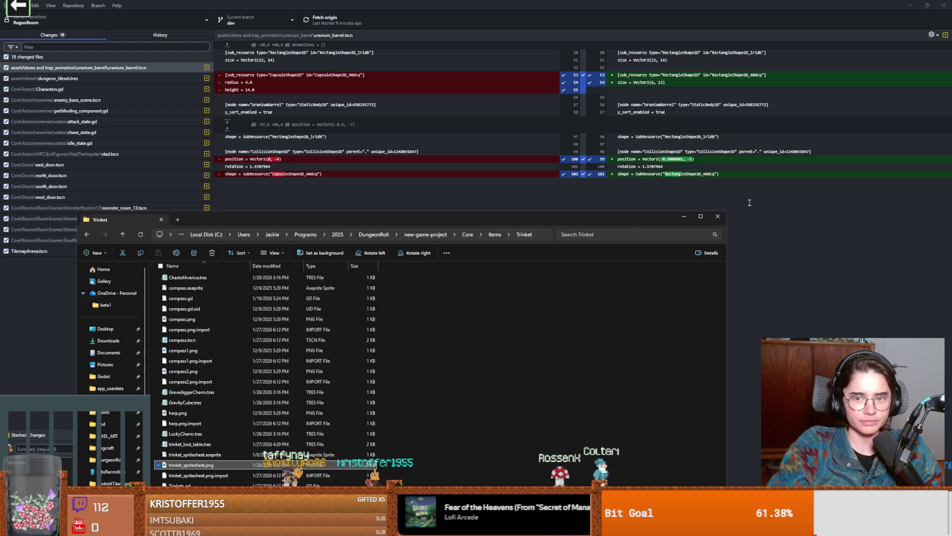
pyautogui.press('super+Down')
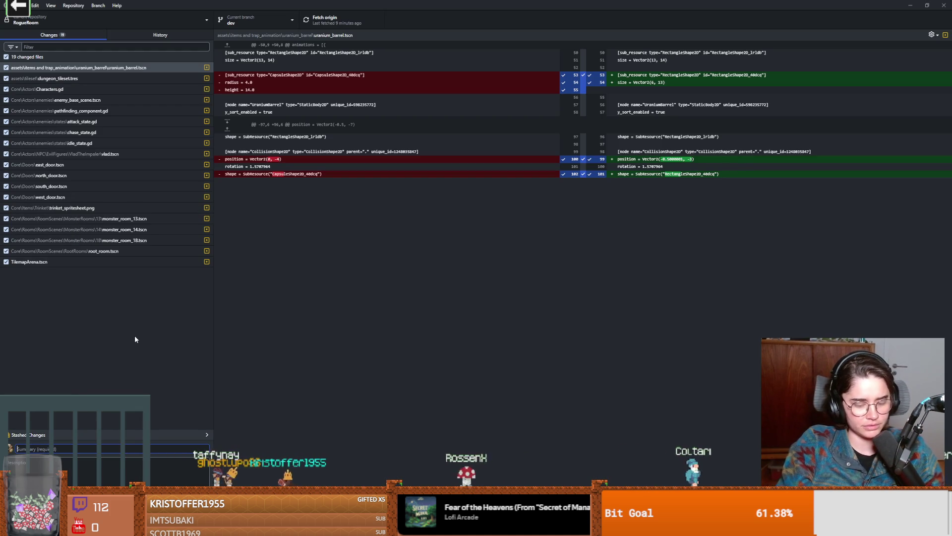
pyautogui.write('enemy ai')
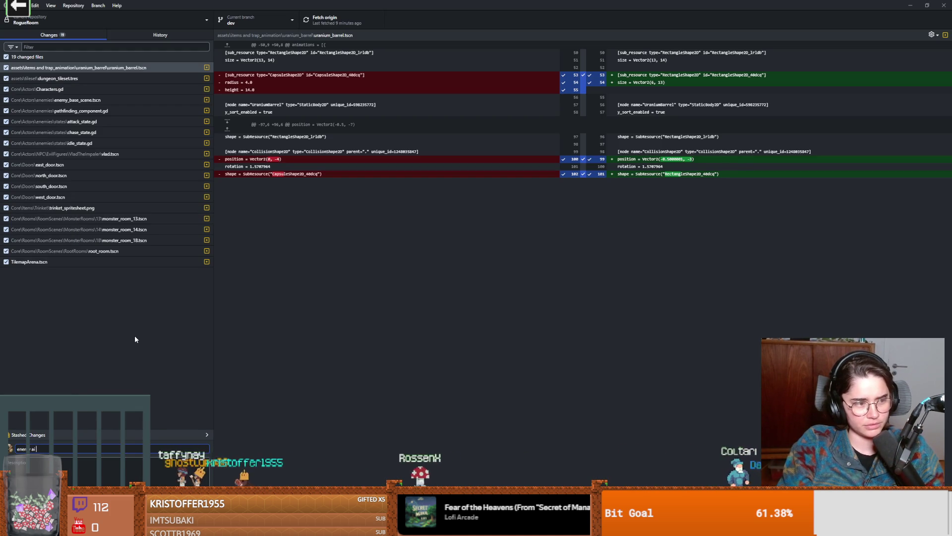
pyautogui.write(' fixes')
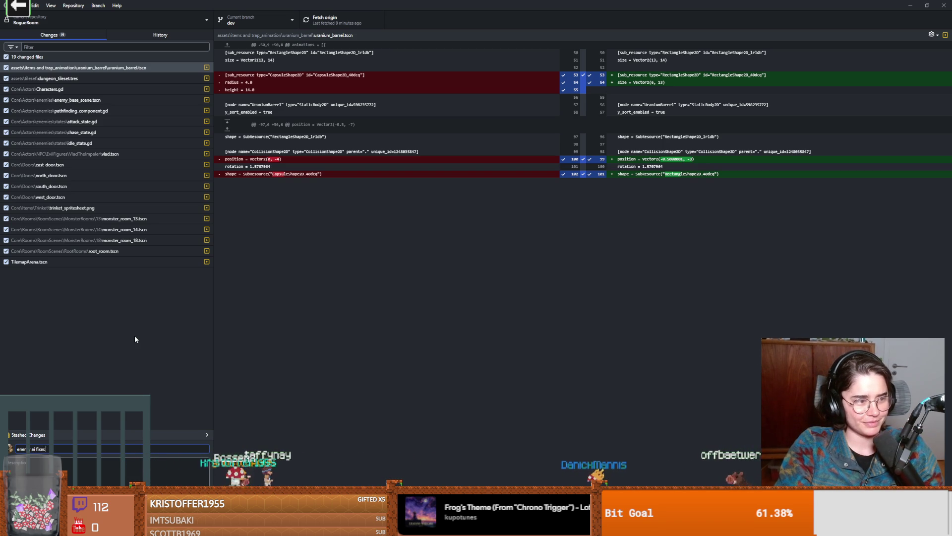
pyautogui.moveTo(331, 7); pyautogui.dragTo(332, 0)
pyautogui.scroll(-2, 447, 264)
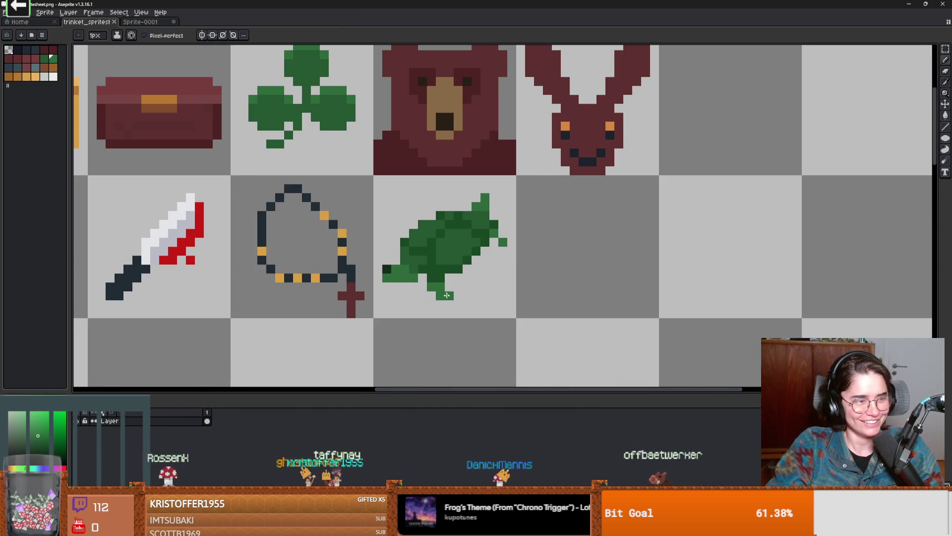
# - Zoom around the trinket sprite sheet in Aseprite, then return to GitHub Desktop
pyautogui.scroll(2, 446, 295)
pyautogui.scroll(-3, 497, 297)
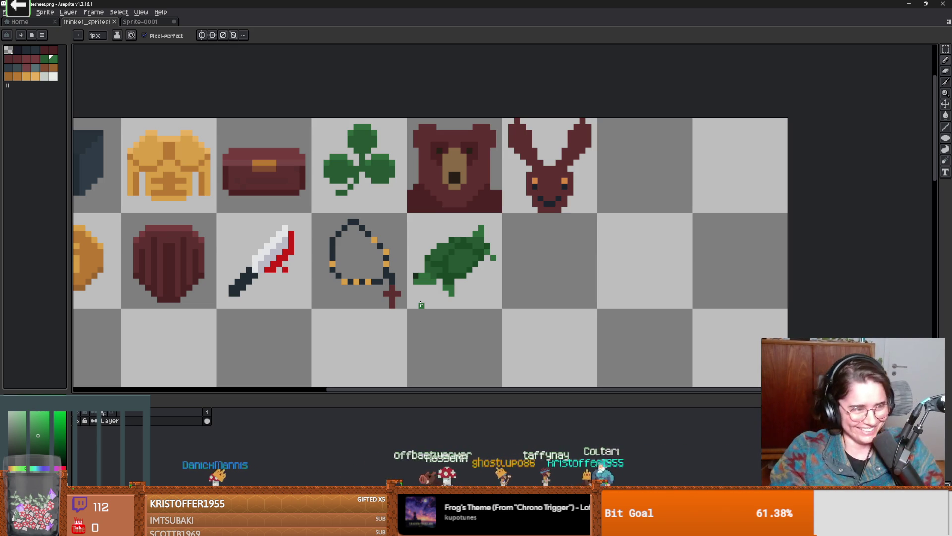
pyautogui.hotkey('alt', 'Tab')
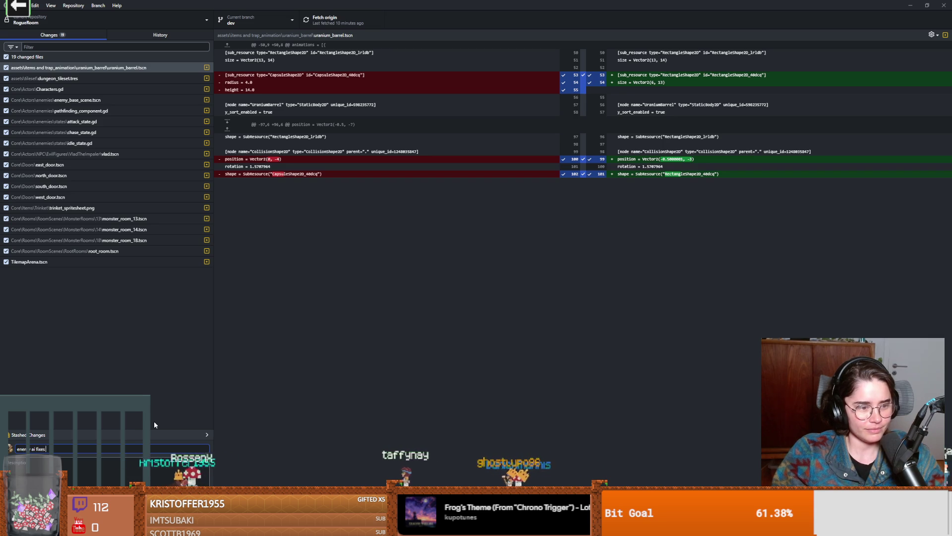
# - Commit the 19 changed files to dev and push them to origin
pyautogui.click(283, 306)
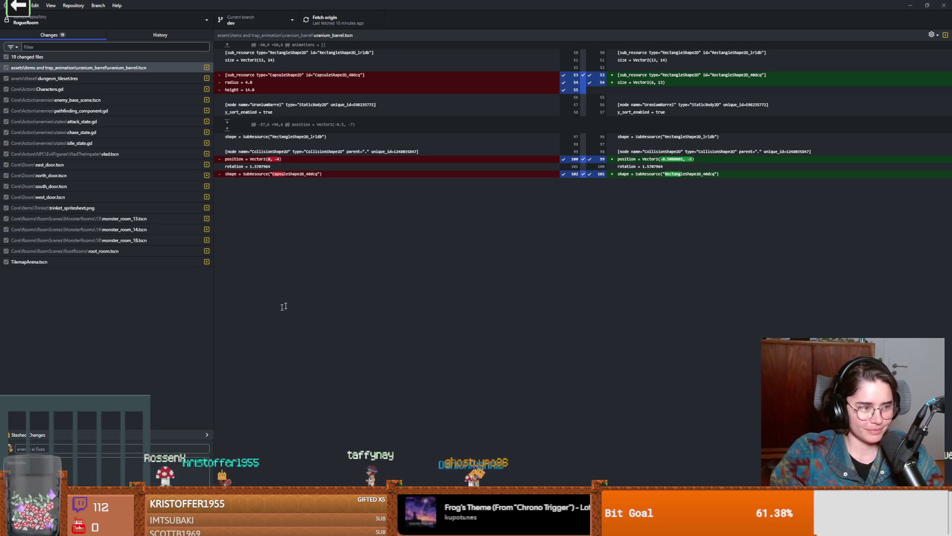
pyautogui.hotkey('ctrl', 'p')
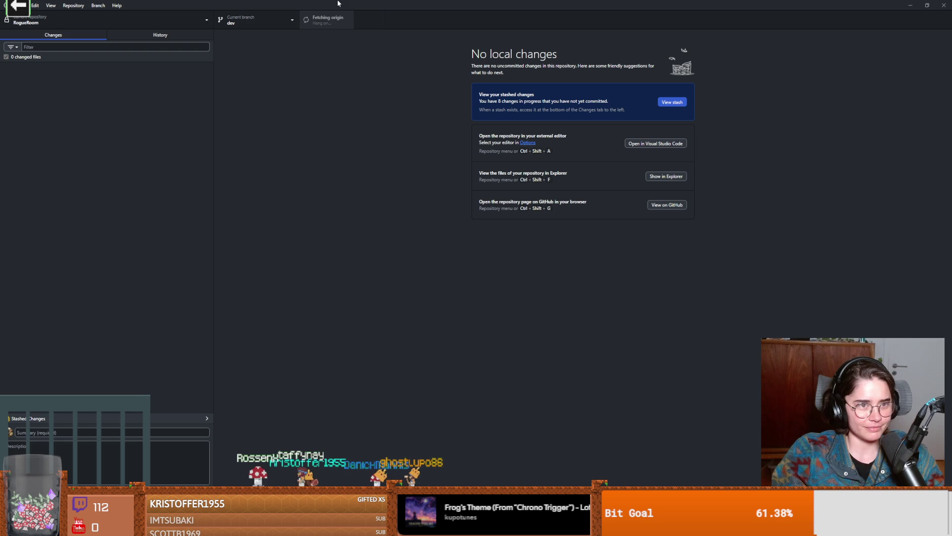
pyautogui.moveTo(363, 3)
pyautogui.mouseDown()
pyautogui.moveTo(396, 74)
pyautogui.moveTo(620, 318)
pyautogui.mouseUp()
pyautogui.click(431, 203)
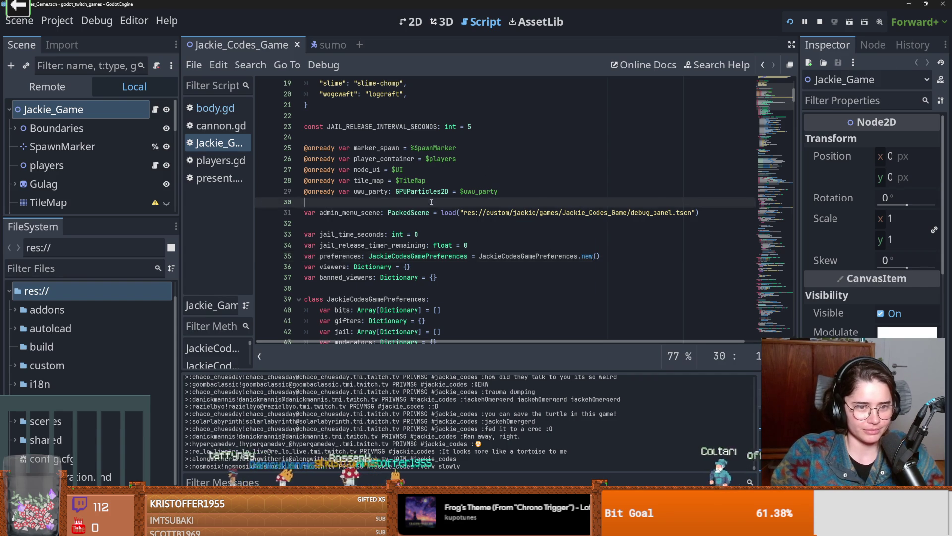
# - Frame the door scene in the viewport and save door.tscn
pyautogui.scroll(4, 431, 203)
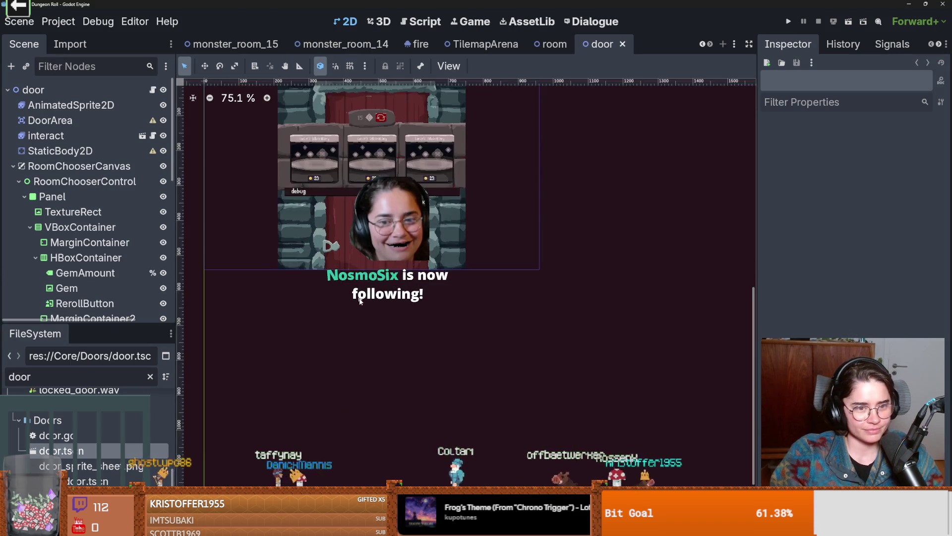
pyautogui.scroll(5, 360, 301)
pyautogui.moveTo(457, 349); pyautogui.dragTo(418, 413)
pyautogui.scroll(1, 429, 392)
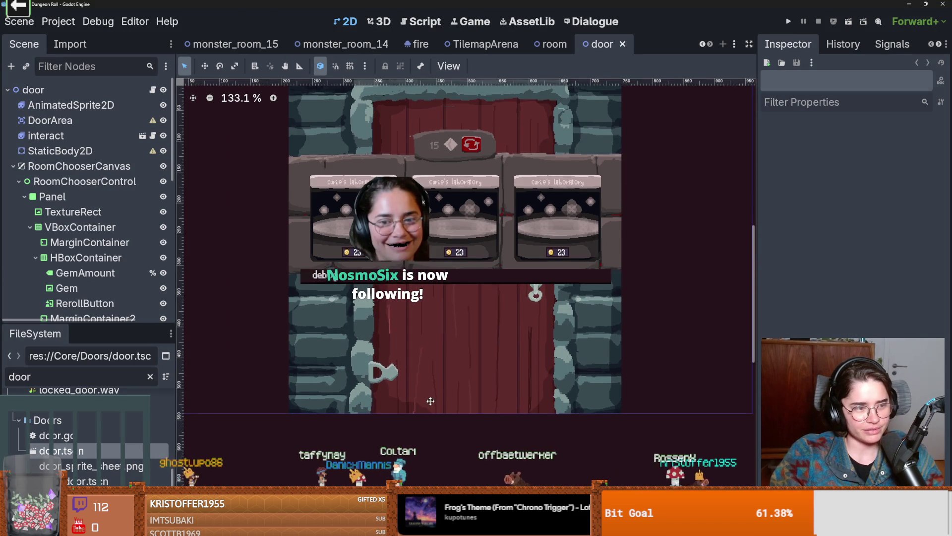
pyautogui.scroll(1, 445, 422)
pyautogui.scroll(1, 445, 422)
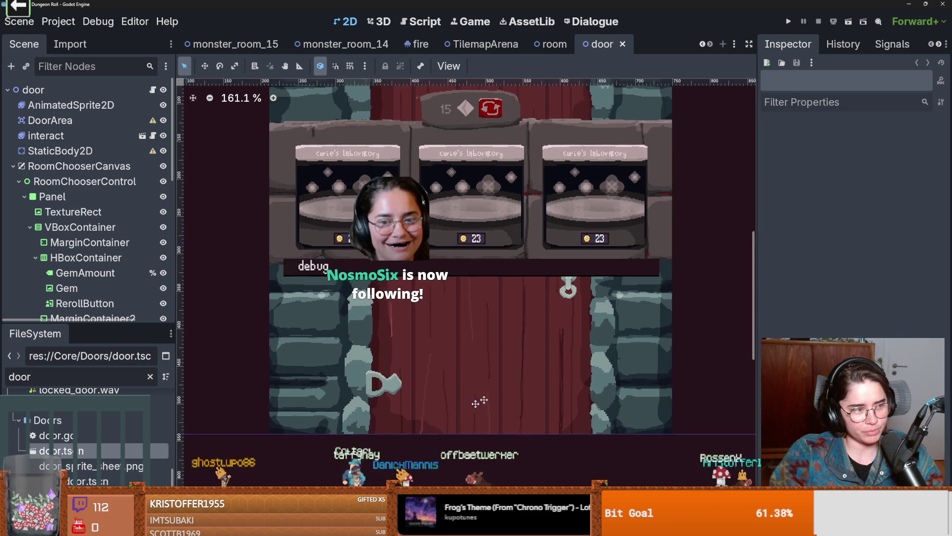
pyautogui.scroll(-1, 534, 375)
pyautogui.moveTo(507, 419); pyautogui.dragTo(463, 437)
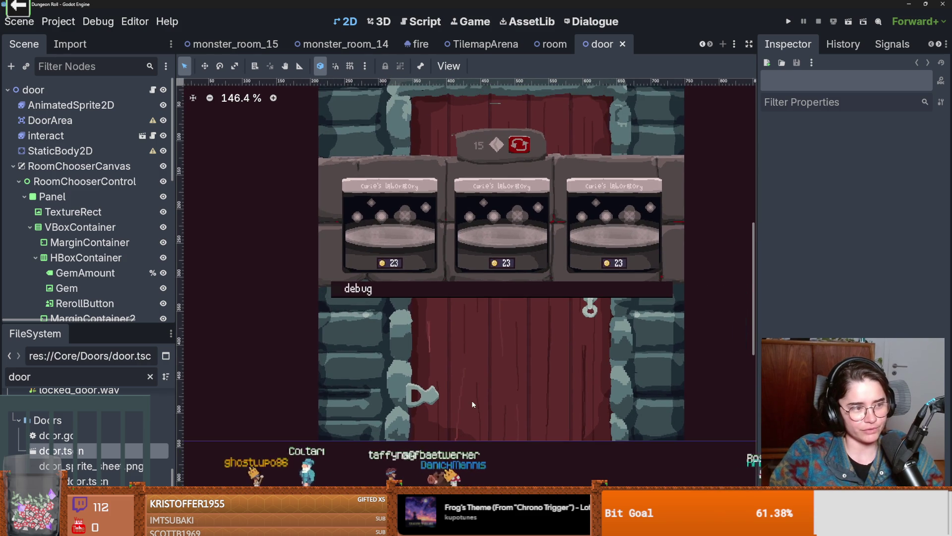
pyautogui.scroll(1, 474, 356)
pyautogui.hotkey('ctrl', 's')
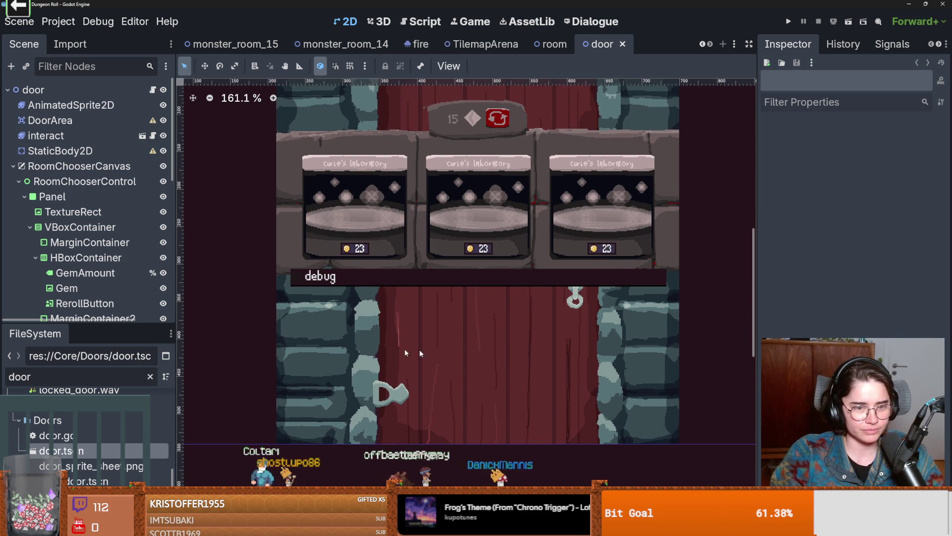
# - Enlarge and widen the scene tree panel, pan the door view, and save again
pyautogui.moveTo(133, 322)
pyautogui.mouseDown()
pyautogui.moveTo(141, 431)
pyautogui.moveTo(143, 387)
pyautogui.mouseUp()
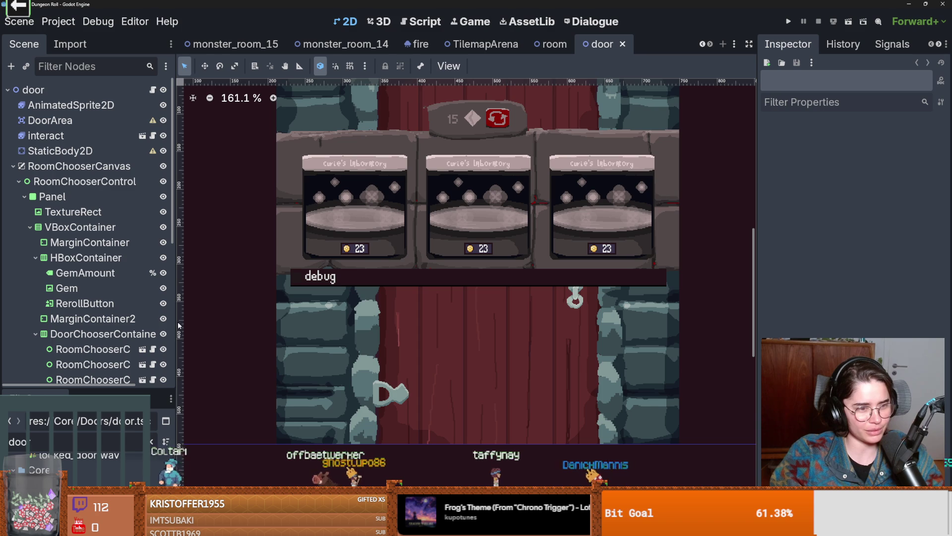
pyautogui.moveTo(176, 322)
pyautogui.mouseDown()
pyautogui.moveTo(114, 322)
pyautogui.moveTo(185, 322)
pyautogui.mouseUp()
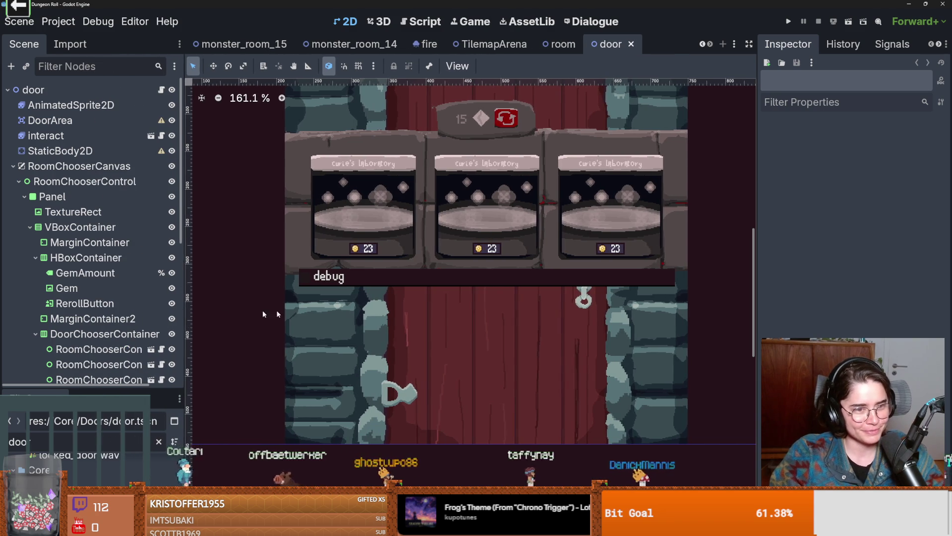
pyautogui.scroll(-1, 326, 321)
pyautogui.moveTo(325, 320); pyautogui.dragTo(376, 317)
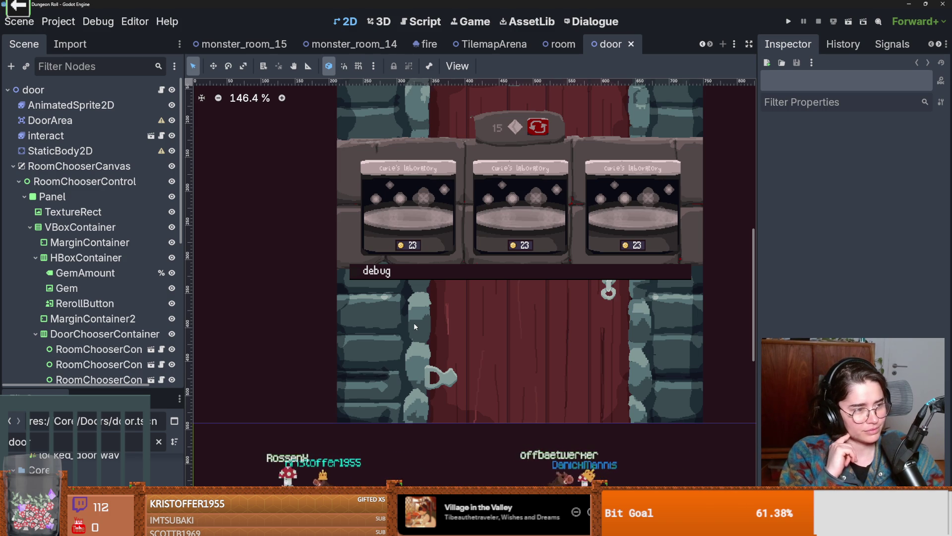
pyautogui.scroll(-1, 415, 281)
pyautogui.scroll(1, 415, 278)
pyautogui.scroll(-1, 411, 283)
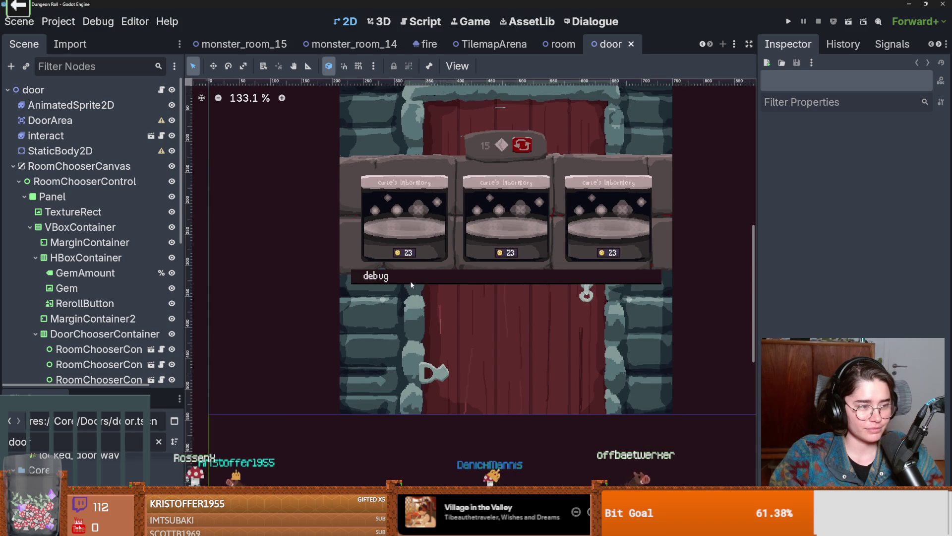
pyautogui.scroll(-1, 411, 284)
pyautogui.scroll(-3, 410, 282)
pyautogui.scroll(5, 411, 282)
pyautogui.scroll(-3, 411, 283)
pyautogui.hotkey('ctrl', 's')
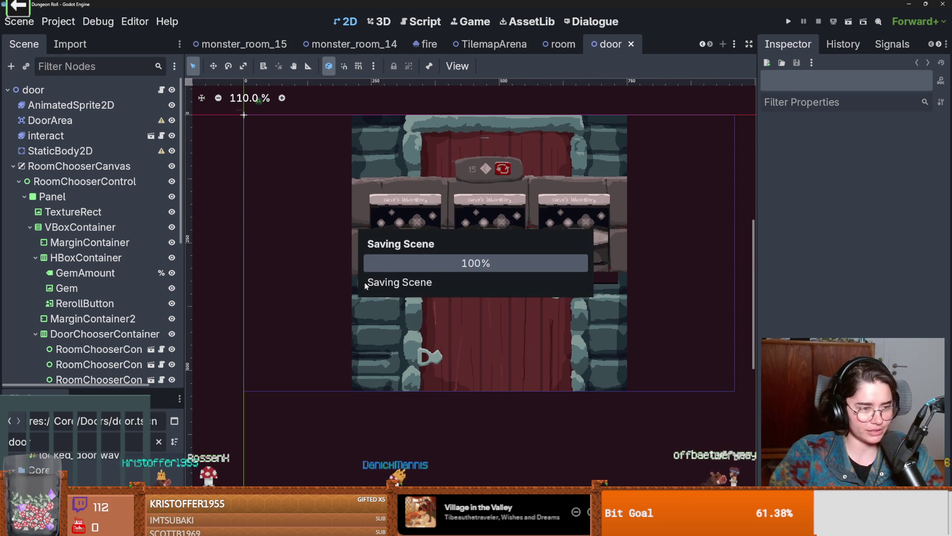
# - Collapse and re-expand the RoomChooserCanvas branch, saving the door scene in between
pyautogui.click(13, 166)
pyautogui.hotkey('ctrl', 's')
pyautogui.scroll(3, 451, 252)
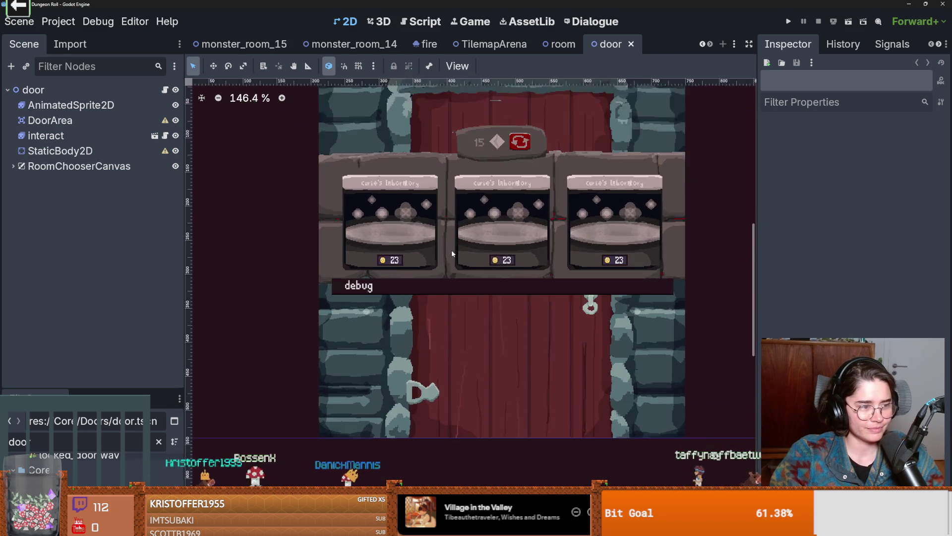
pyautogui.scroll(-2, 376, 236)
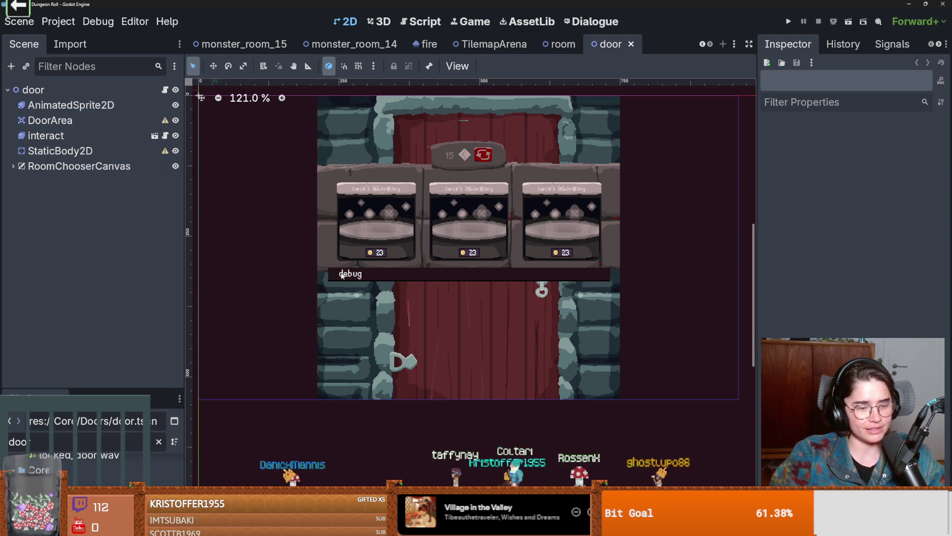
pyautogui.scroll(2, 411, 301)
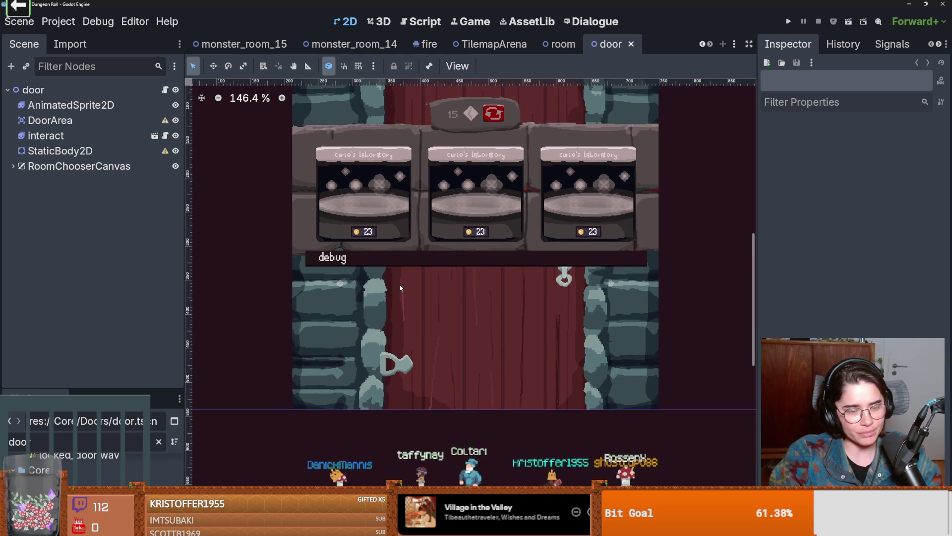
pyautogui.click(13, 166)
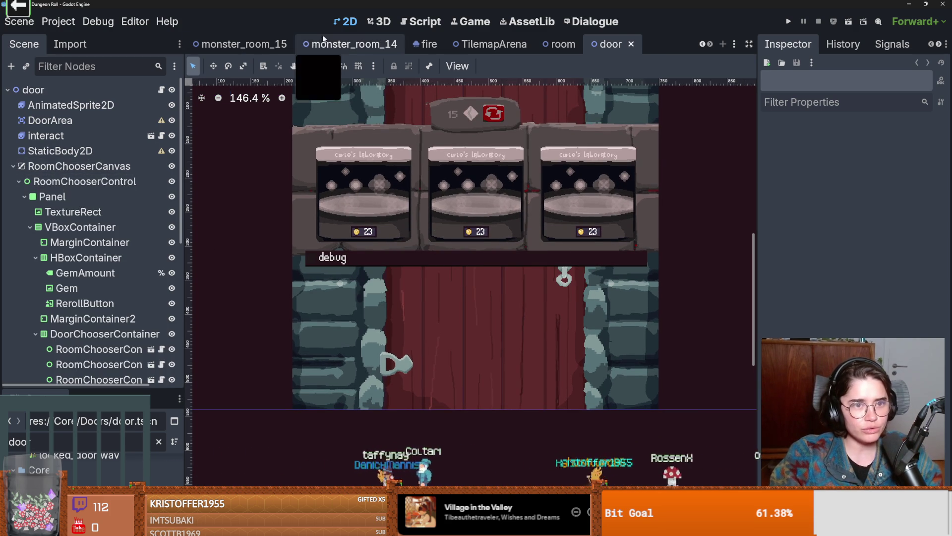
# - Close all open scene tabs from the monster_room_14 tab's menu
pyautogui.click(348, 43)
pyautogui.rightClick(373, 46)
pyautogui.click(433, 227)
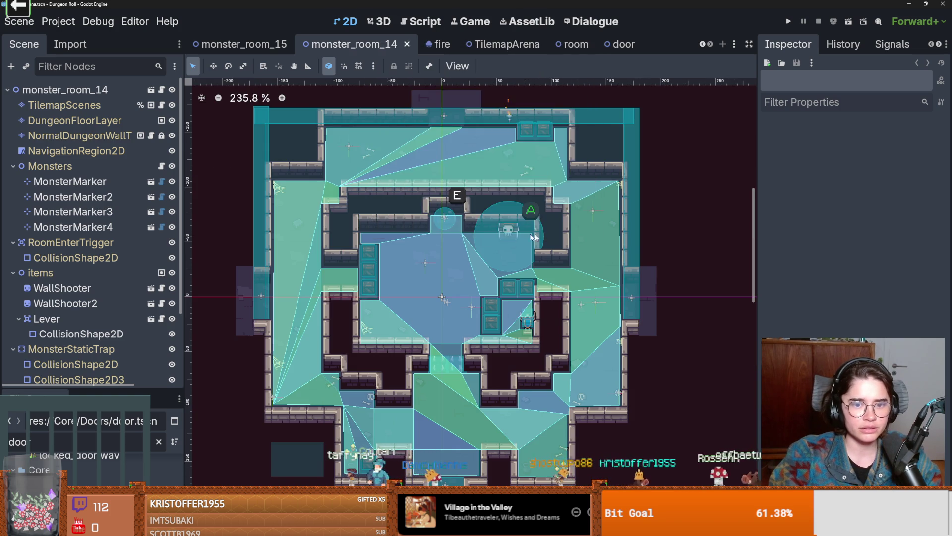
# - Make the FileSystem panel taller and clear the door file filter
pyautogui.moveTo(95, 394); pyautogui.dragTo(109, 272)
pyautogui.click(158, 329)
pyautogui.scroll(-10, 99, 376)
pyautogui.scroll(2, 99, 377)
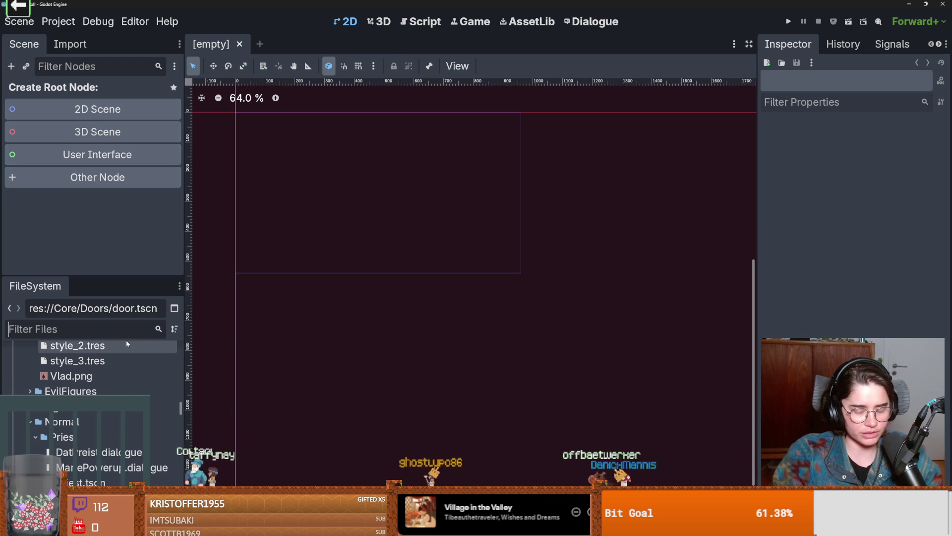
# - Filter the FileSystem for 'trink' and open the Trinket folder in a taller panel
pyautogui.write('trink')
pyautogui.click(86, 386)
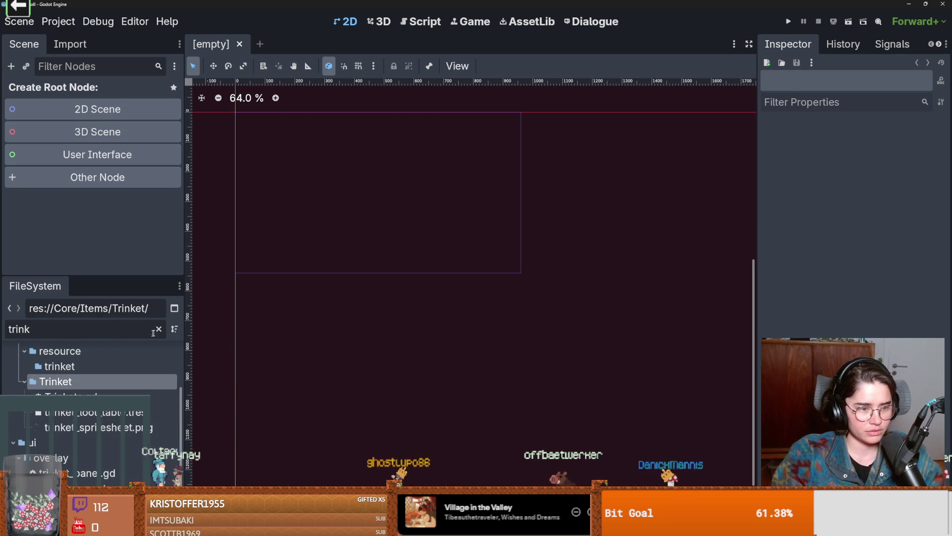
pyautogui.click(159, 328)
pyautogui.moveTo(118, 271); pyautogui.dragTo(103, 148)
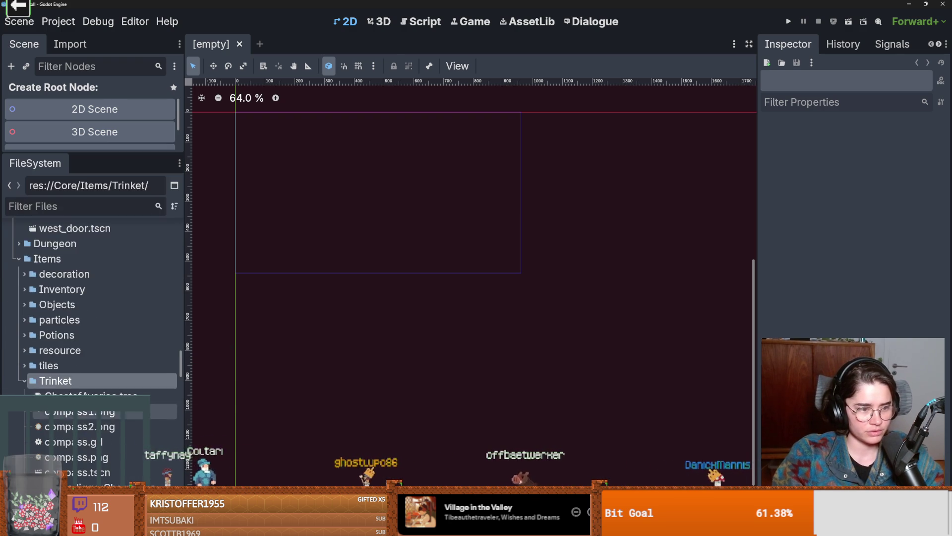
pyautogui.scroll(-2, 59, 274)
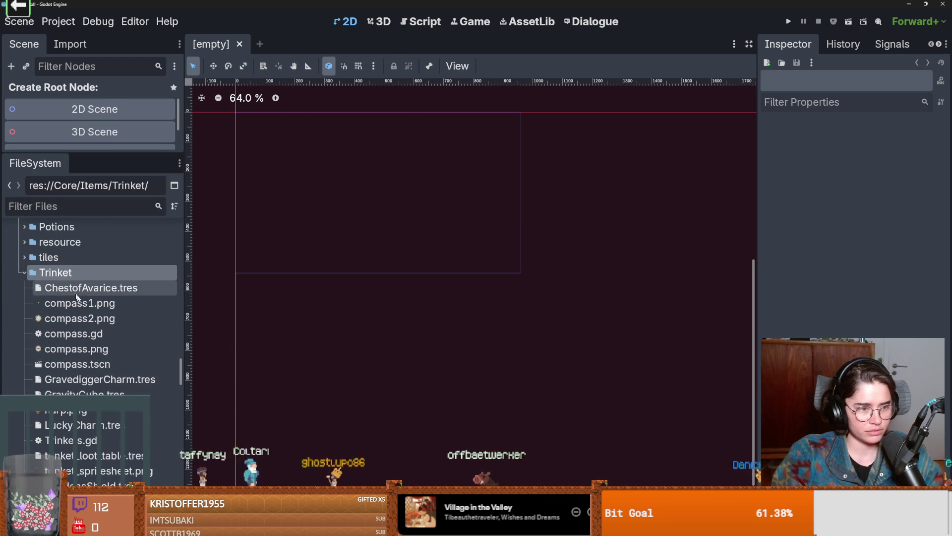
pyautogui.scroll(-1, 82, 303)
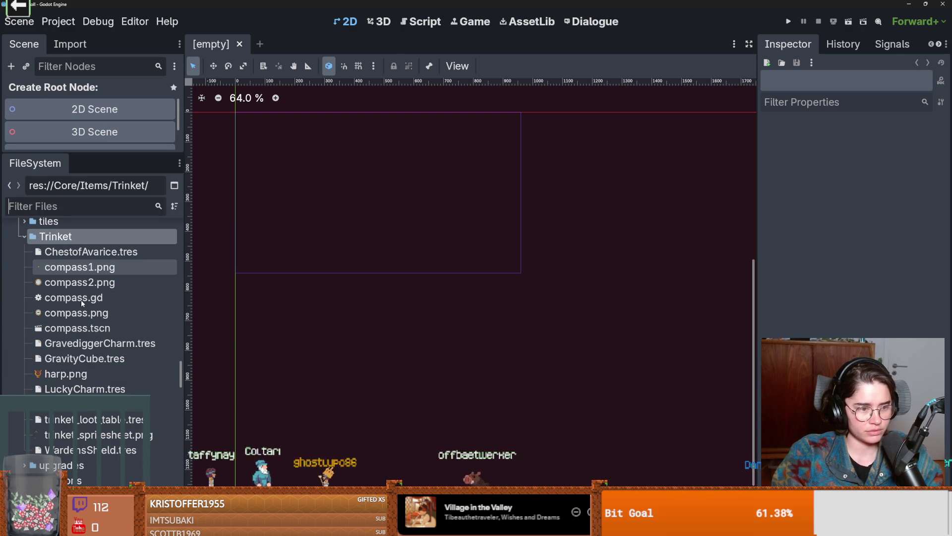
# - Cancel a delete of harp.png, view its owners, and open lore_room_icon.tres
pyautogui.click(74, 374)
pyautogui.rightClick(79, 378)
pyautogui.click(115, 429)
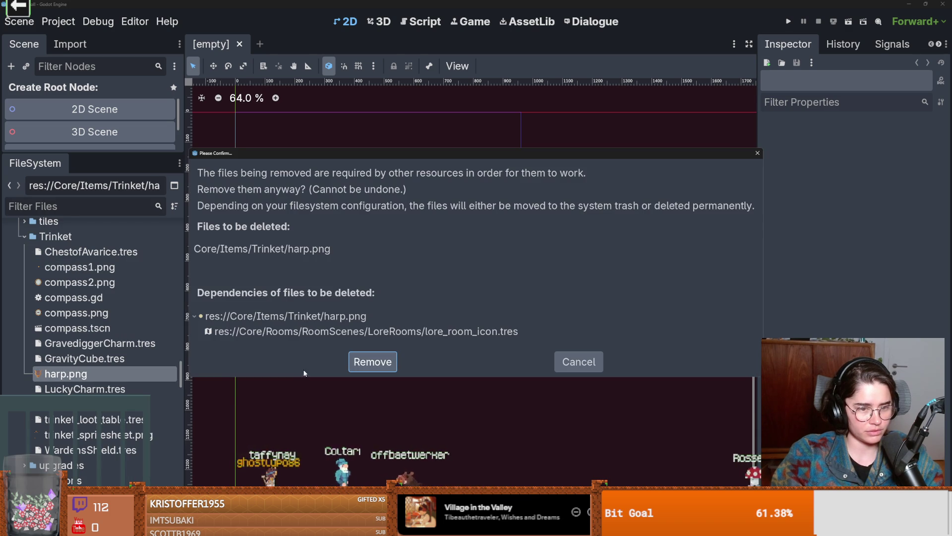
pyautogui.click(580, 362)
pyautogui.rightClick(85, 377)
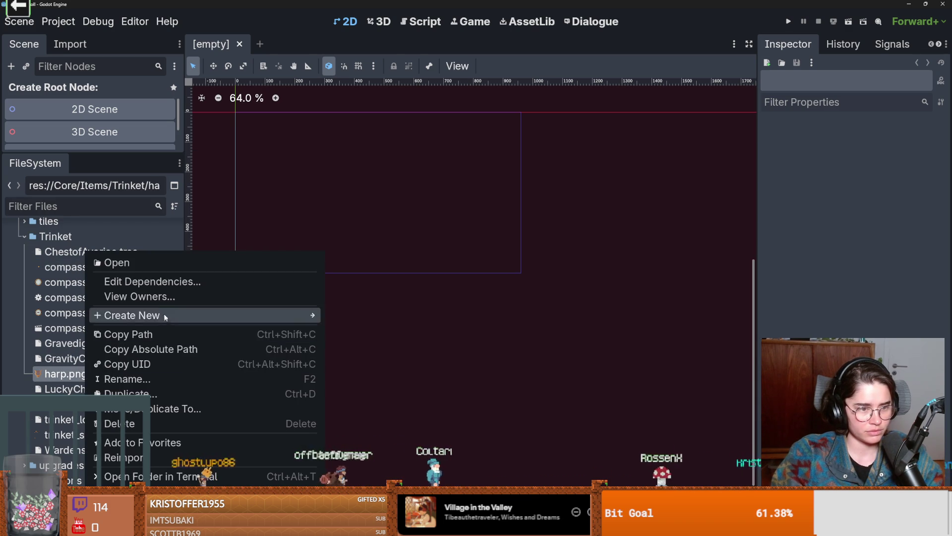
pyautogui.click(139, 296)
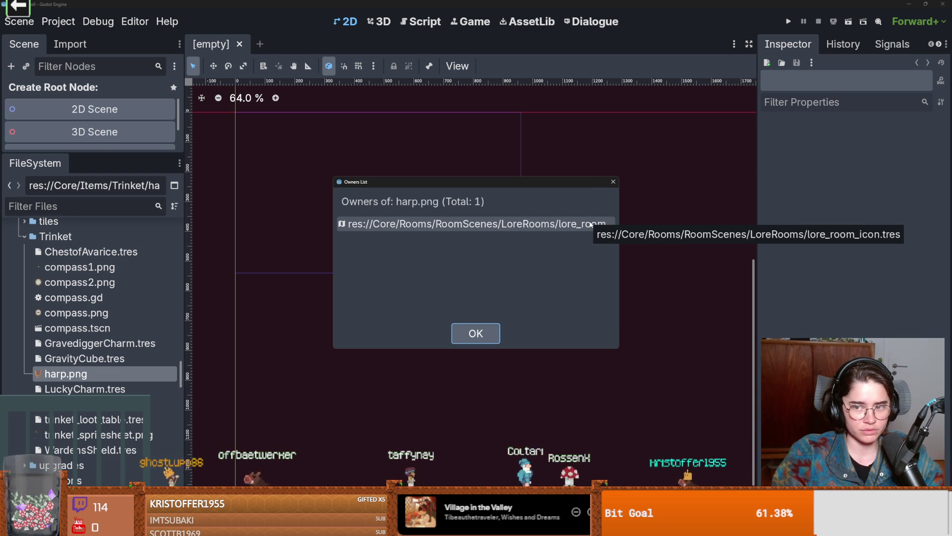
pyautogui.doubleClick(544, 224)
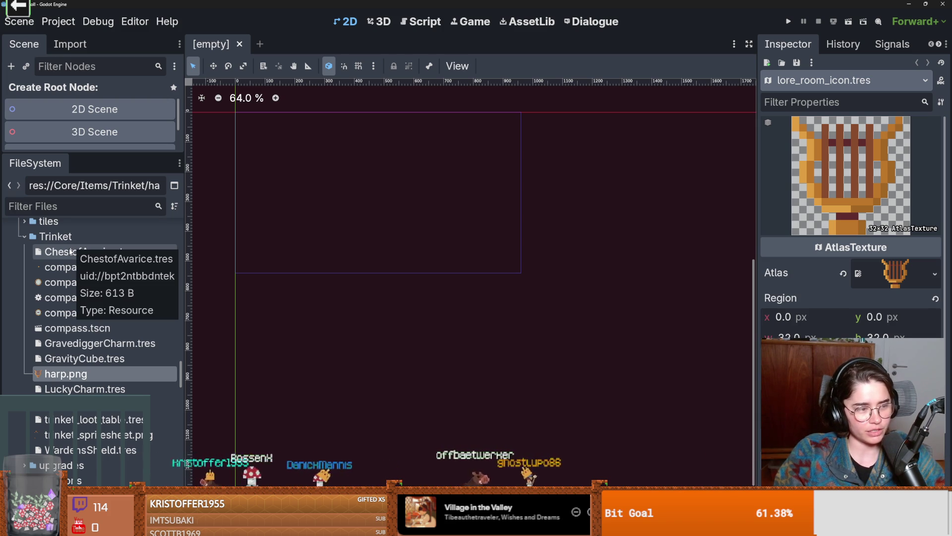
# - Preview the harp.png texture, dismissing its file menu without choosing anything
pyautogui.scroll(3, 95, 317)
pyautogui.scroll(-3, 95, 325)
pyautogui.click(72, 376)
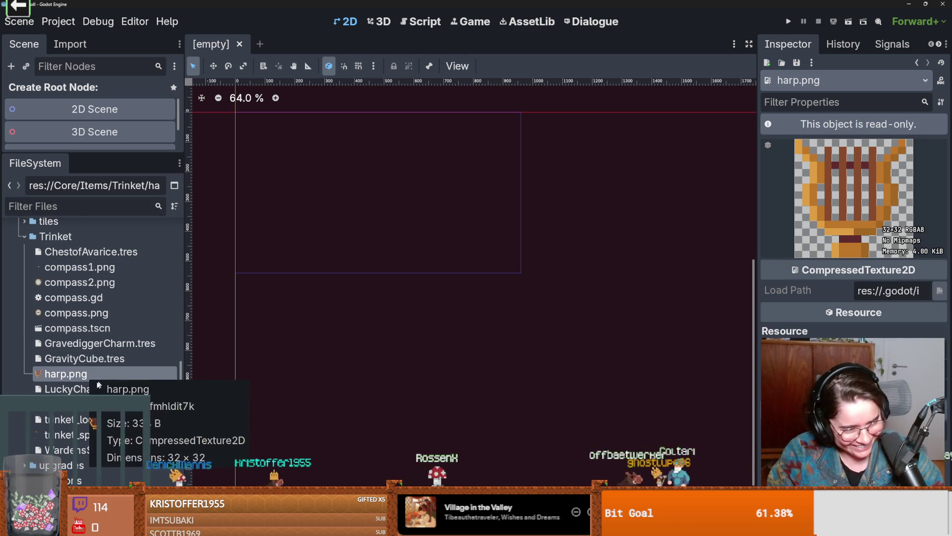
pyautogui.rightClick(72, 374)
pyautogui.click(51, 212)
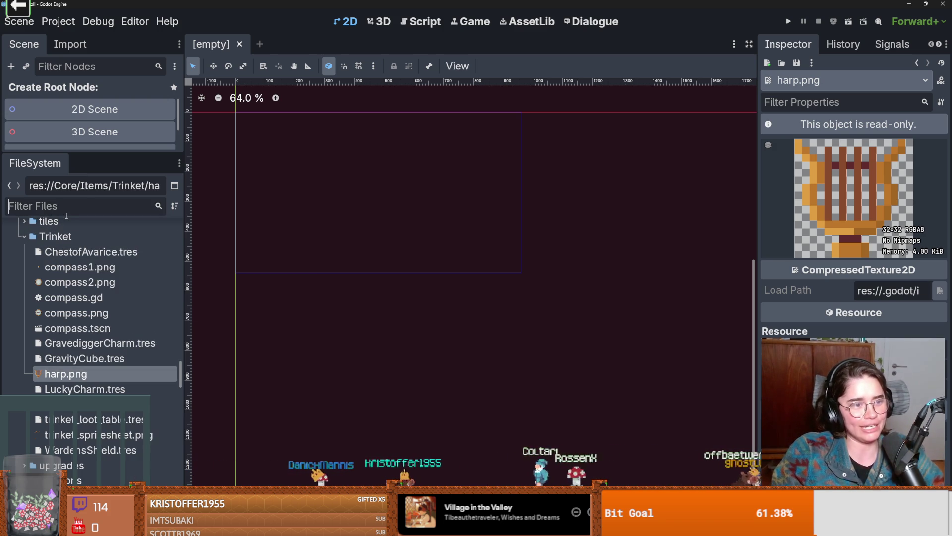
# - Reopen the Trinket folder and confirm compass1.png is used only by compass.tscn
pyautogui.click(23, 237)
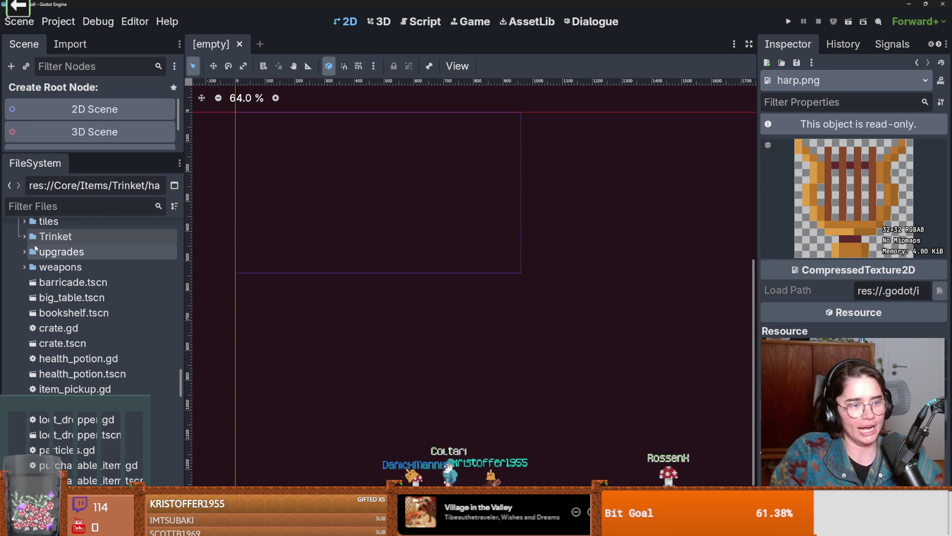
pyautogui.scroll(3, 65, 349)
pyautogui.doubleClick(65, 349)
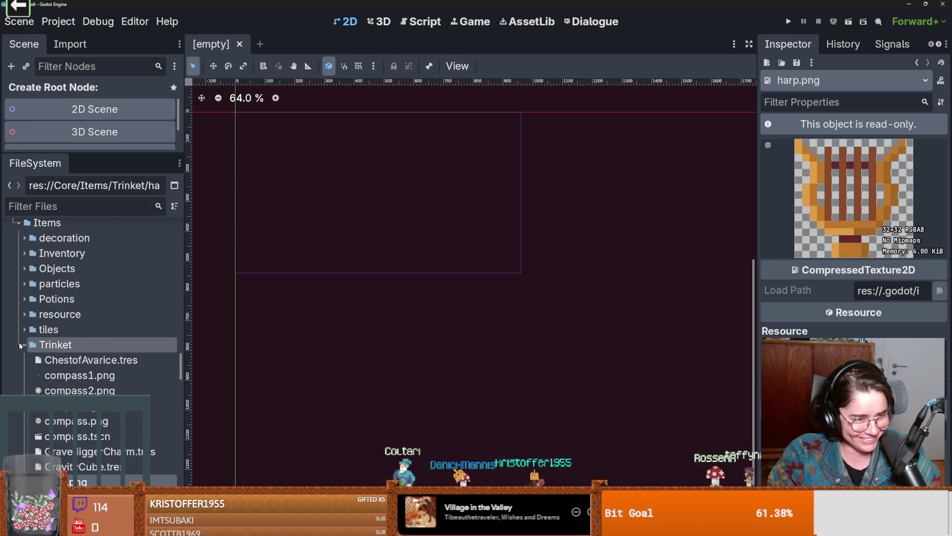
pyautogui.scroll(-1, 70, 343)
pyautogui.click(70, 339)
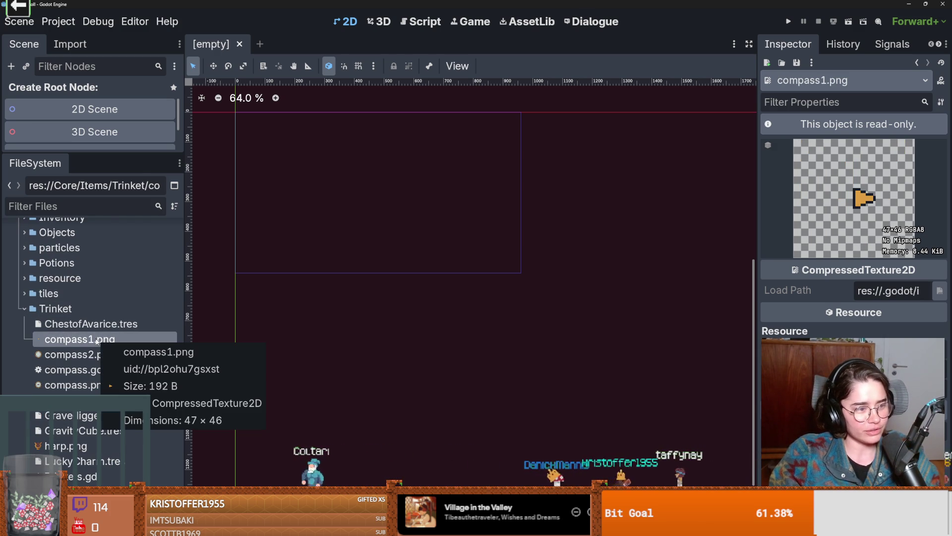
pyautogui.rightClick(81, 339)
pyautogui.click(133, 296)
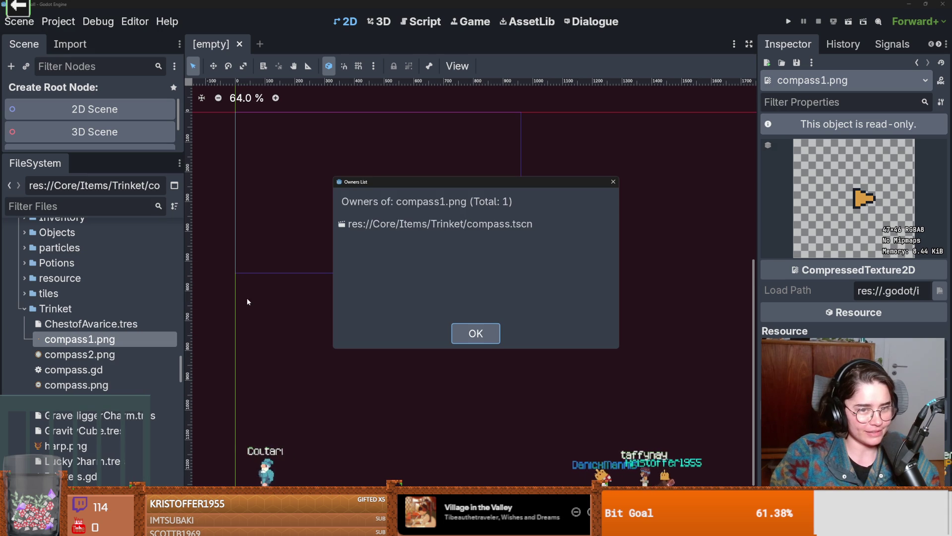
pyautogui.click(473, 333)
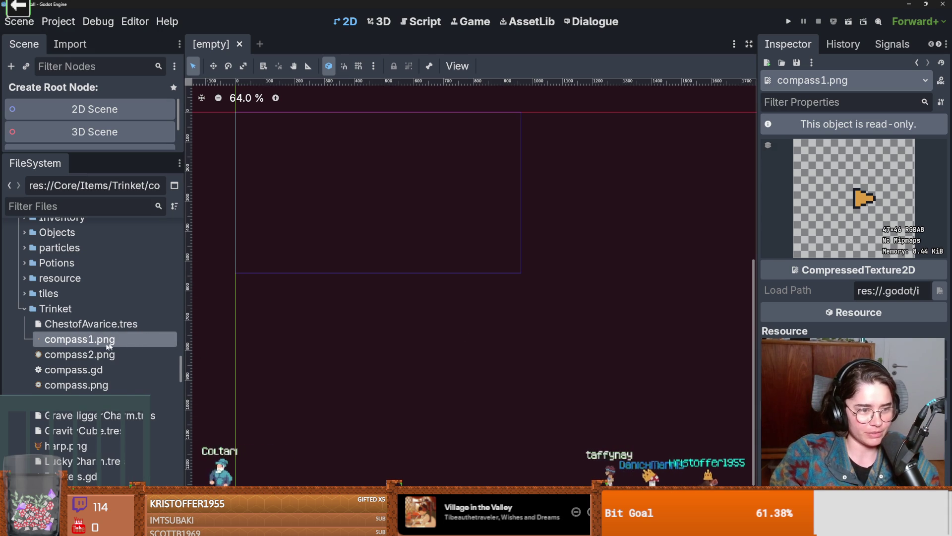
# - Preview the 45×45 compass2.png texture and widen the file browser slightly
pyautogui.scroll(-2, 102, 342)
pyautogui.click(99, 319)
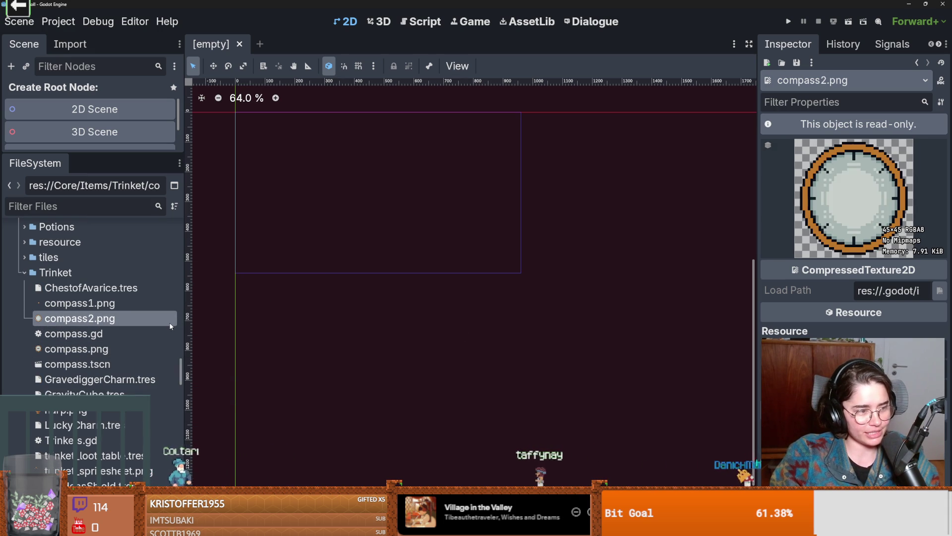
pyautogui.moveTo(171, 326)
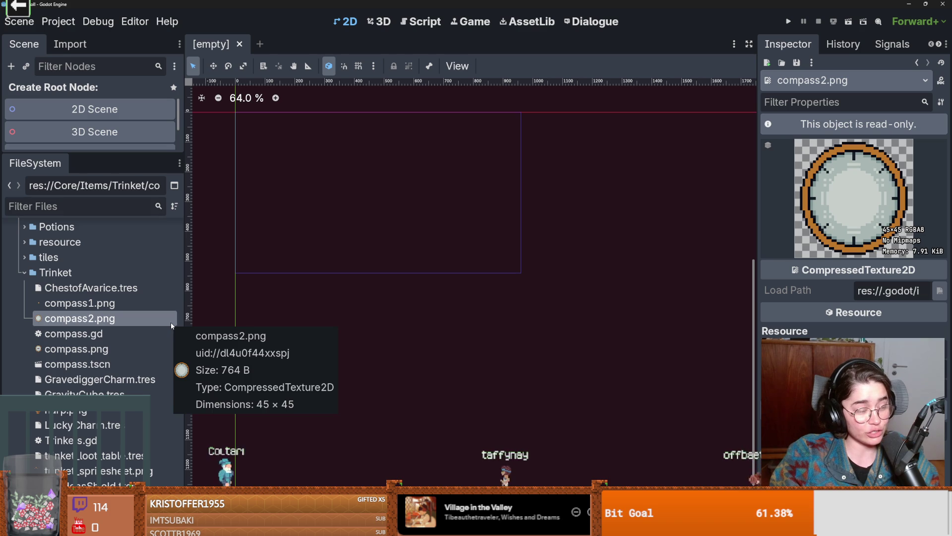
pyautogui.scroll(-2, 167, 322)
pyautogui.moveTo(184, 305)
pyautogui.mouseDown()
pyautogui.moveTo(238, 305)
pyautogui.moveTo(253, 317)
pyautogui.mouseUp()
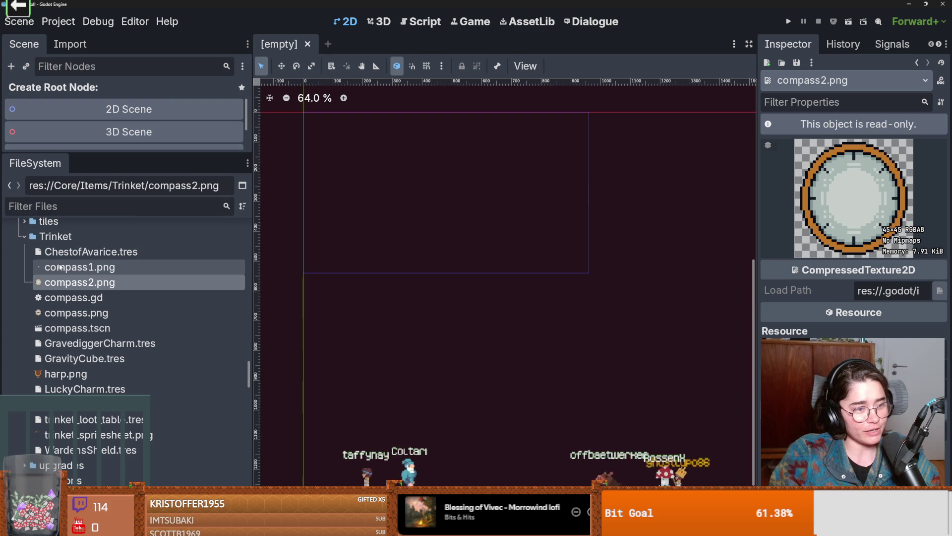
pyautogui.scroll(-2, 74, 308)
pyautogui.click(105, 335)
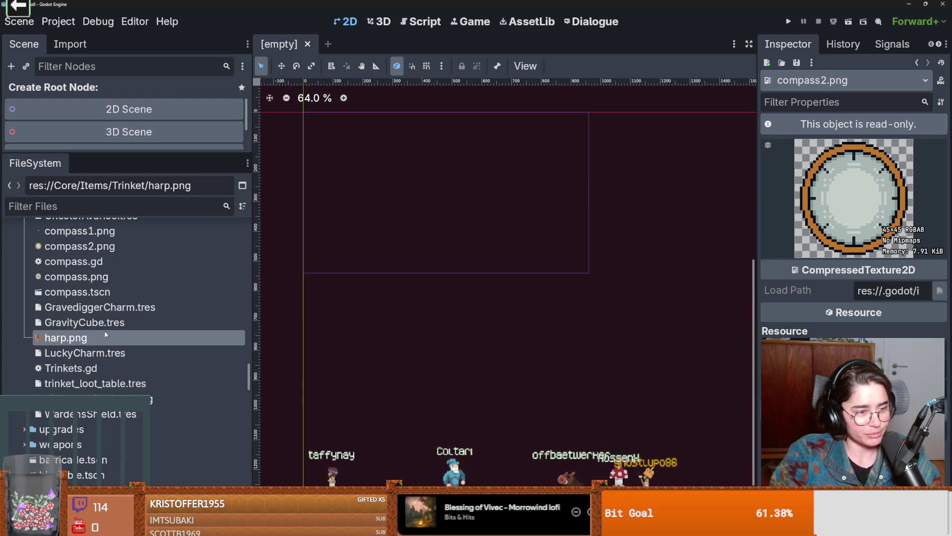
pyautogui.rightClick(105, 336)
pyautogui.click(149, 296)
pyautogui.click(475, 333)
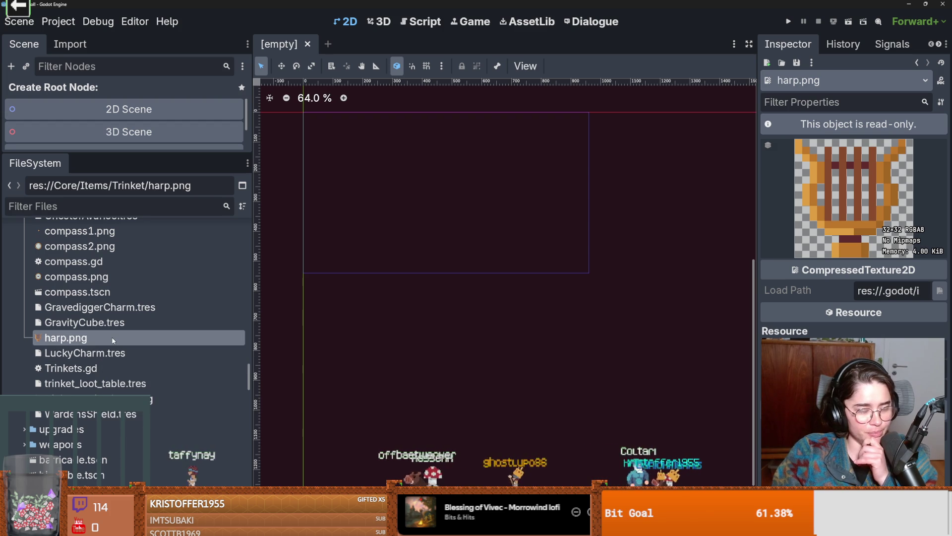
pyautogui.moveTo(113, 340)
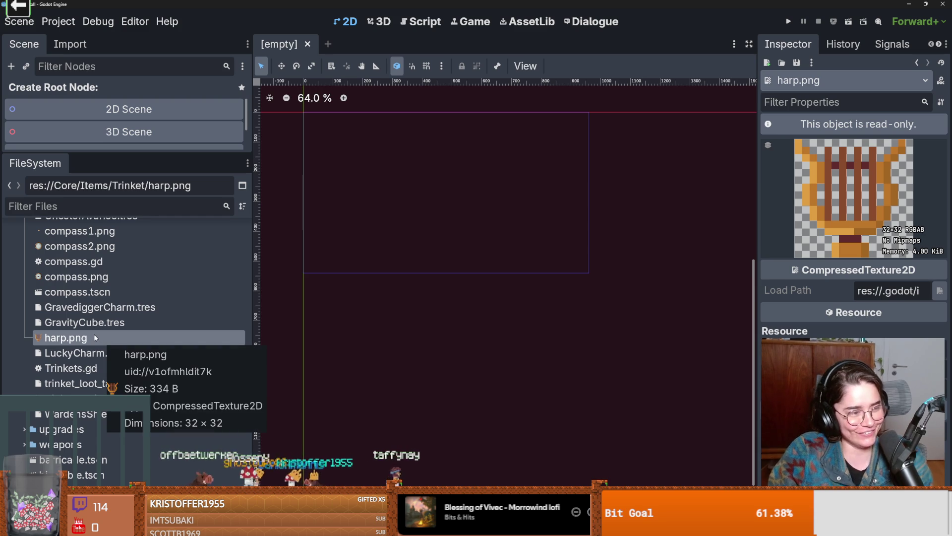
pyautogui.scroll(-2, 115, 363)
pyautogui.click(116, 364)
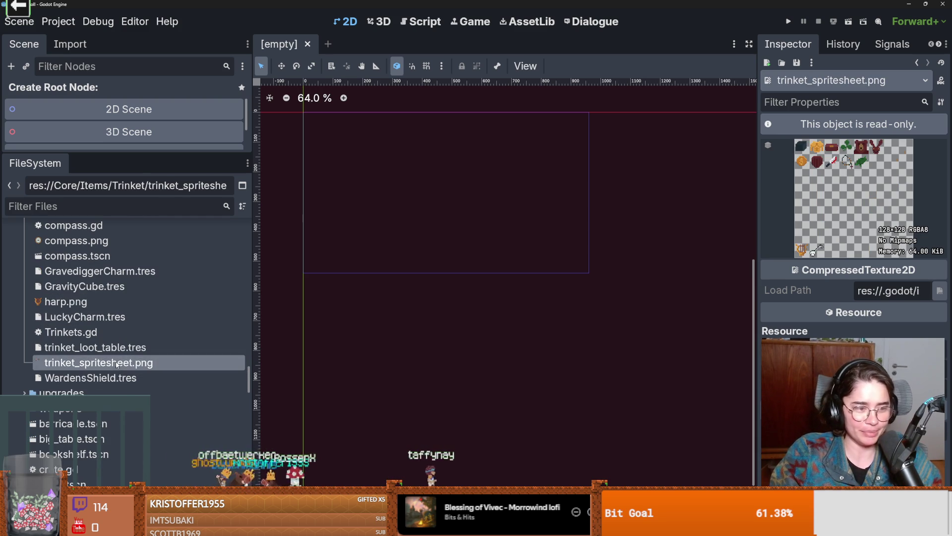
pyautogui.click(92, 301)
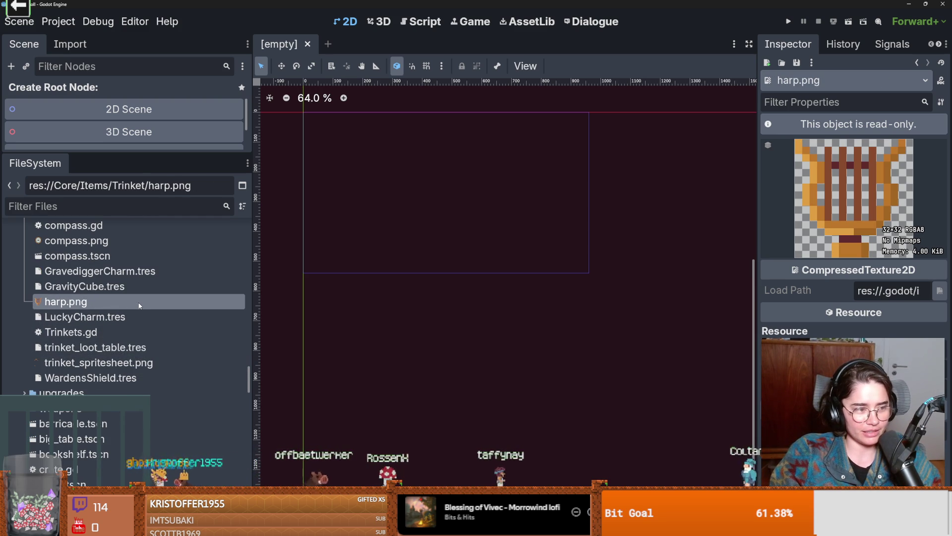
pyautogui.moveTo(125, 302)
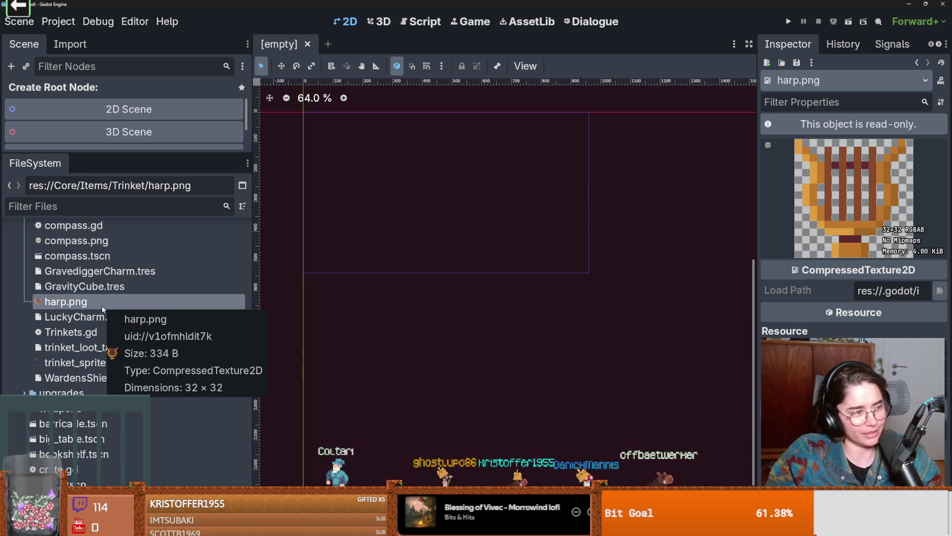
pyautogui.scroll(2, 82, 278)
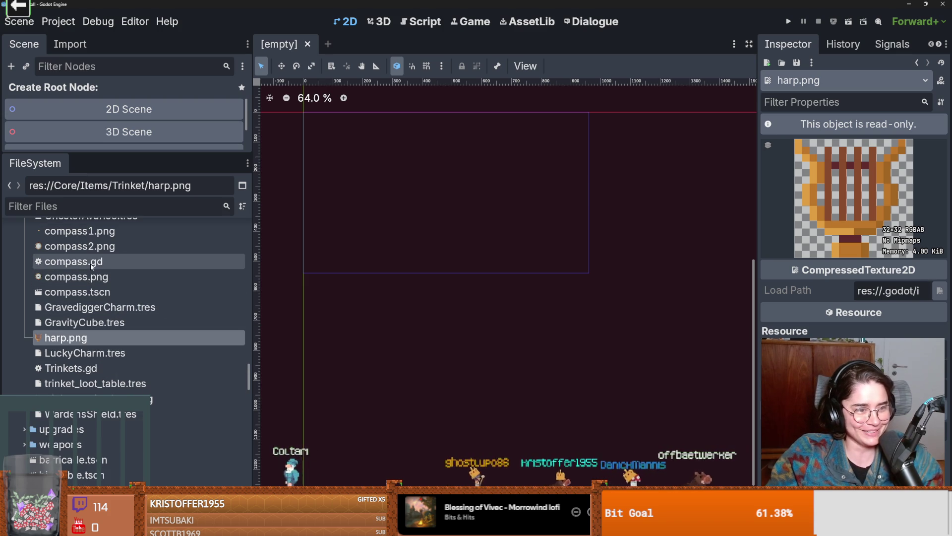
pyautogui.scroll(2, 90, 258)
pyautogui.click(99, 267)
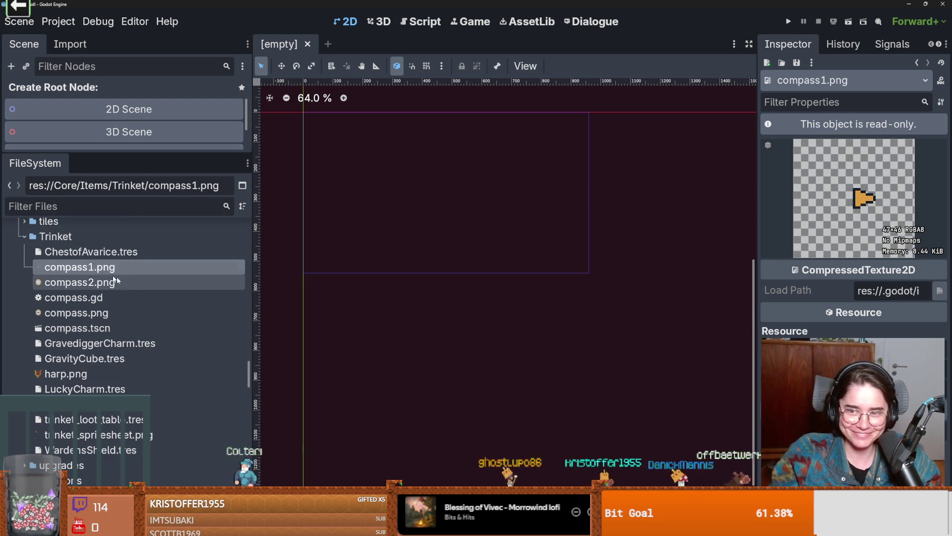
pyautogui.scroll(-4, 103, 318)
pyautogui.scroll(6, 94, 292)
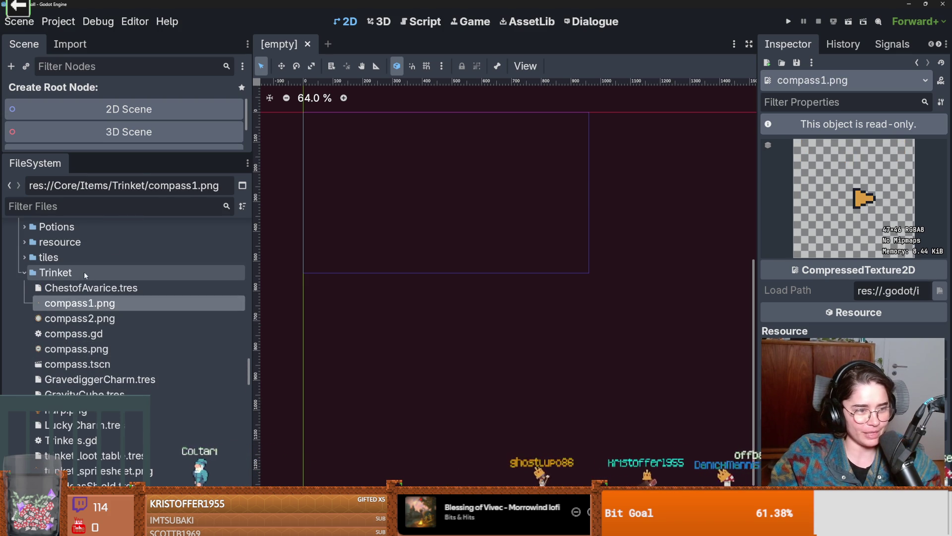
# - Re-check which resources own compass1.png
pyautogui.rightClick(85, 272)
pyautogui.rightClick(81, 302)
pyautogui.moveTo(139, 317)
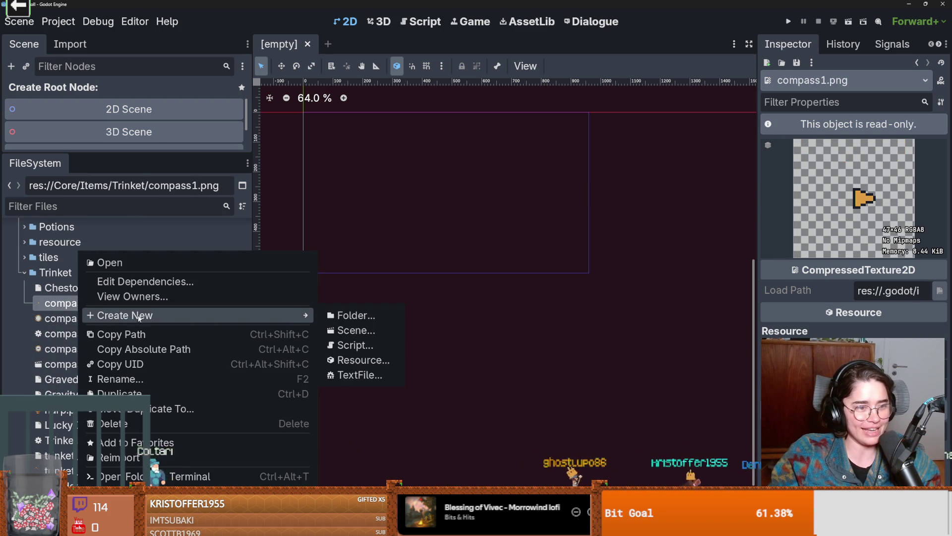
pyautogui.click(183, 297)
pyautogui.press('Escape')
# - Create a new folder named compass inside Trinket
pyautogui.rightClick(85, 274)
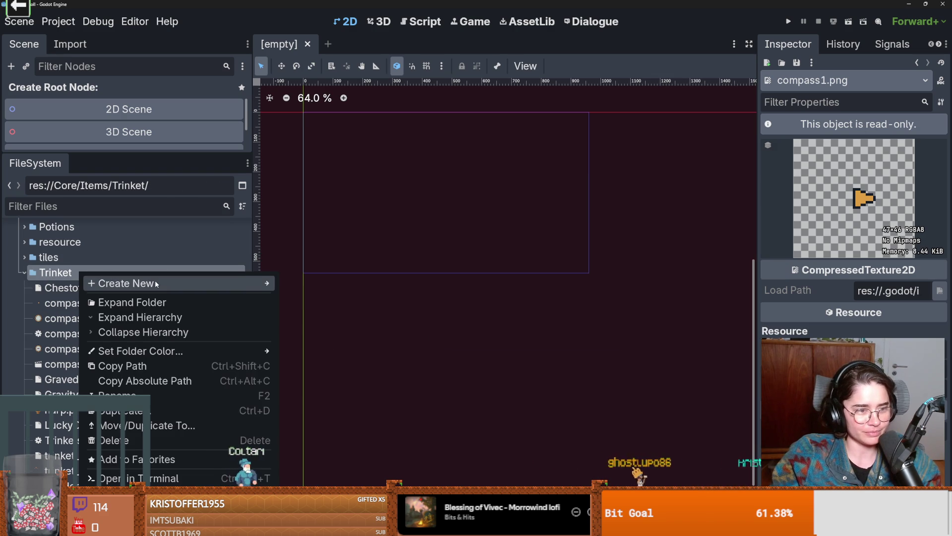
pyautogui.moveTo(160, 283)
pyautogui.click(289, 289)
pyautogui.write('compass')
pyautogui.press('Return')
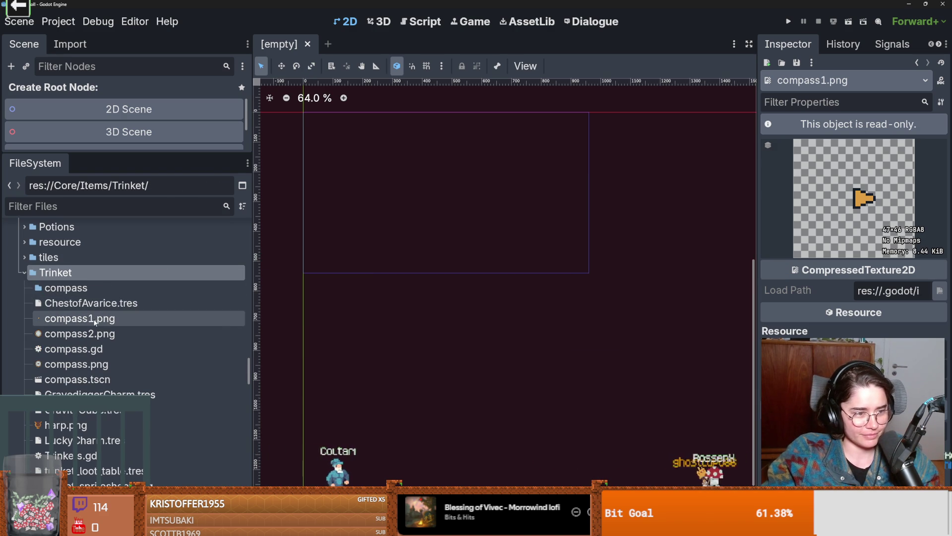
# - Move compass1.png, compass2.png, compass.gd and compass.png into the compass folder
pyautogui.click(99, 318)
pyautogui.click(106, 339)
pyautogui.keyDown('shift'); pyautogui.click(103, 364); pyautogui.keyUp('shift')
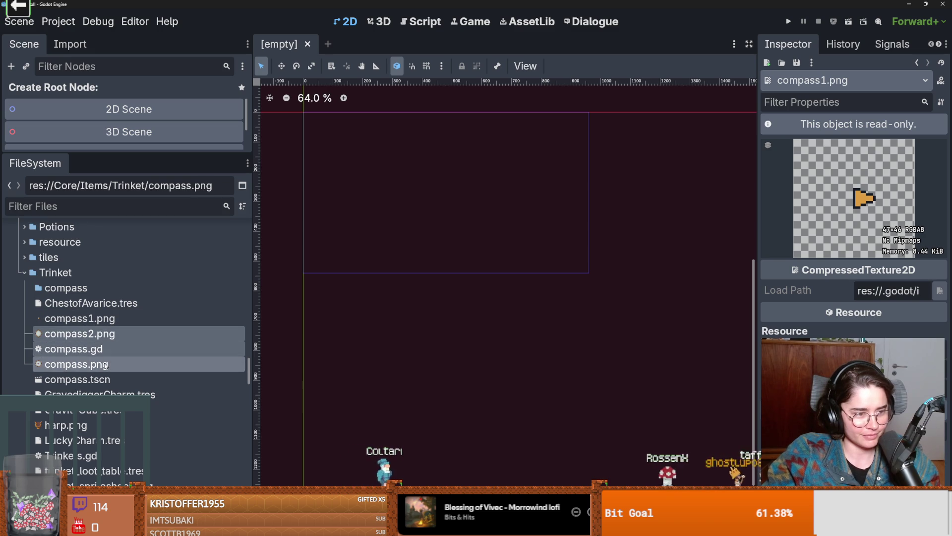
pyautogui.keyDown('ctrl'); pyautogui.click(105, 324); pyautogui.keyUp('ctrl')
pyautogui.moveTo(105, 325)
pyautogui.mouseDown()
pyautogui.moveTo(87, 293)
pyautogui.moveTo(70, 288)
pyautogui.mouseUp()
pyautogui.click(417, 279)
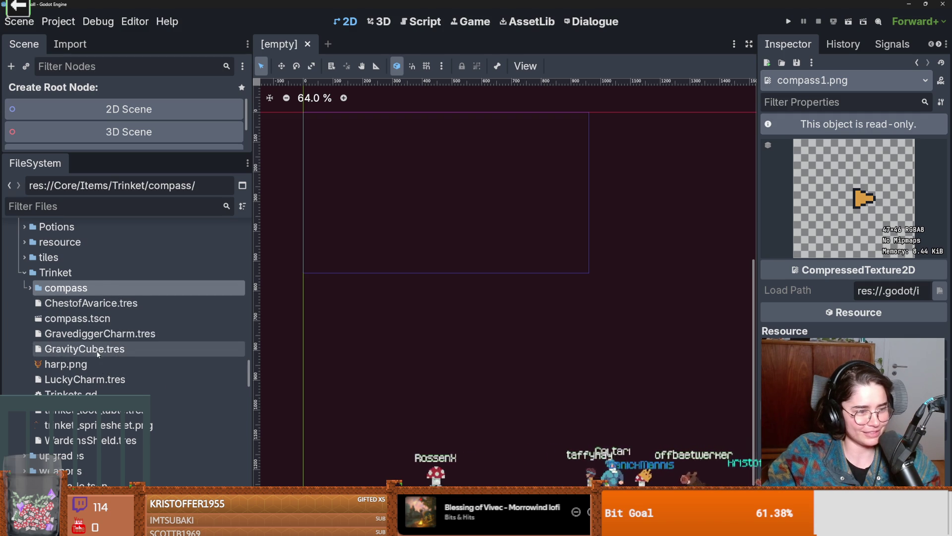
# - Move compass.tscn into the compass folder as well
pyautogui.scroll(-2, 84, 347)
pyautogui.click(82, 313)
pyautogui.moveTo(78, 282); pyautogui.dragTo(80, 254)
pyautogui.click(416, 279)
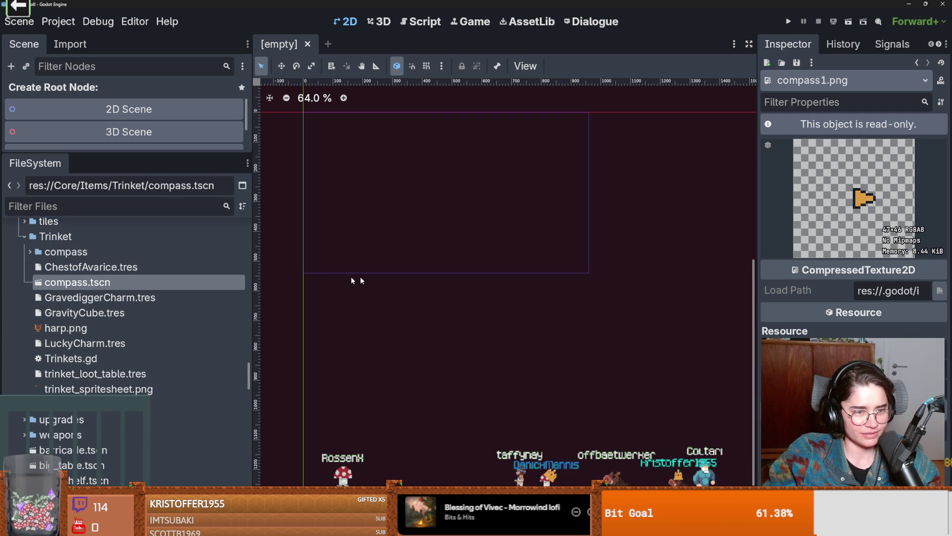
pyautogui.click(74, 312)
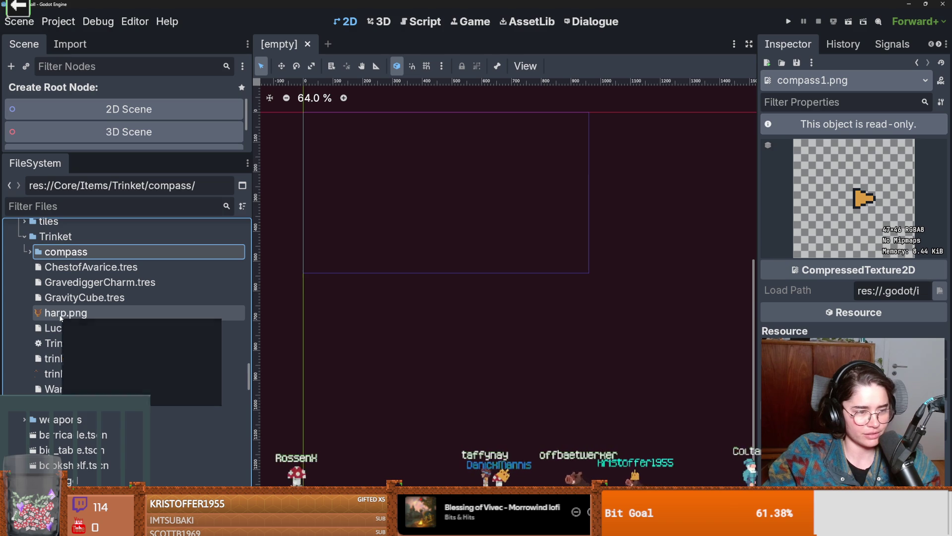
# - Check which resources use harp.png and lore_room_icon.tres
pyautogui.rightClick(74, 311)
pyautogui.click(115, 296)
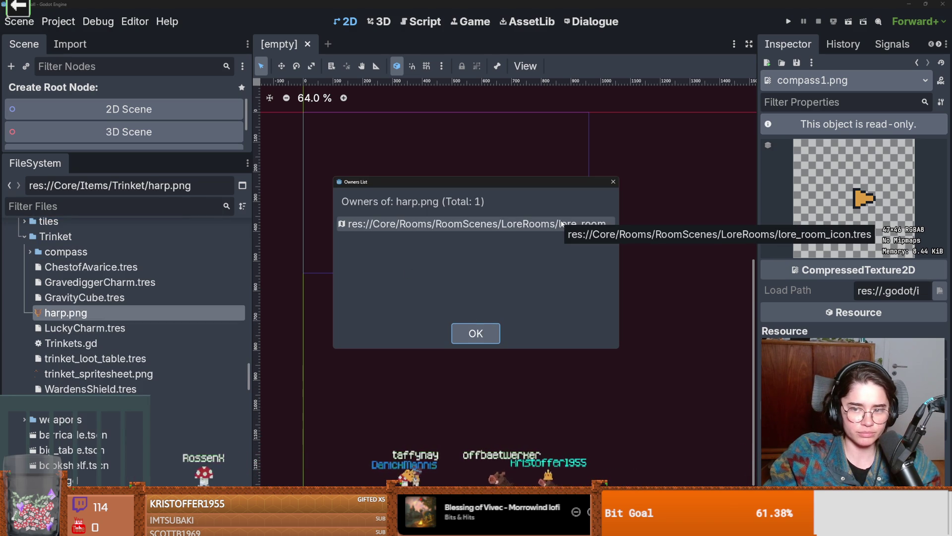
pyautogui.click(475, 332)
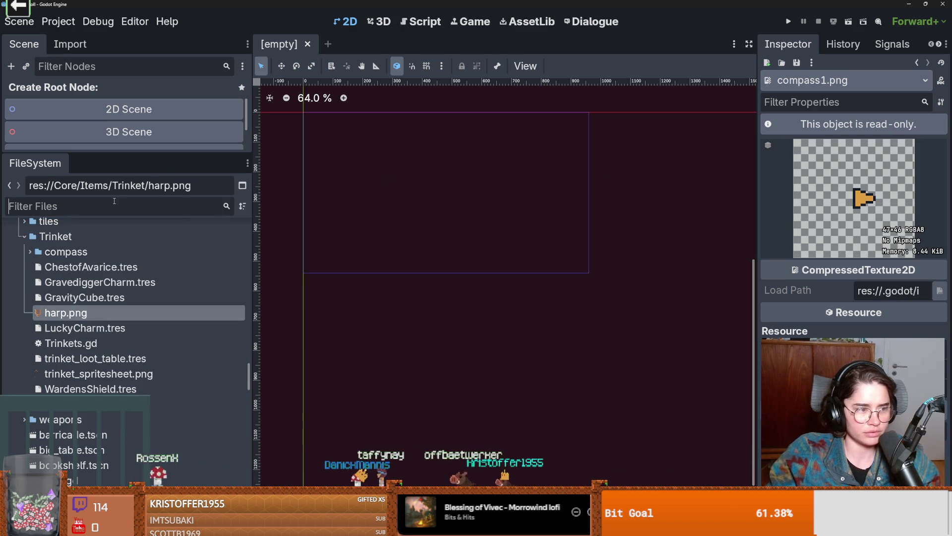
pyautogui.click(114, 206)
pyautogui.write('lore')
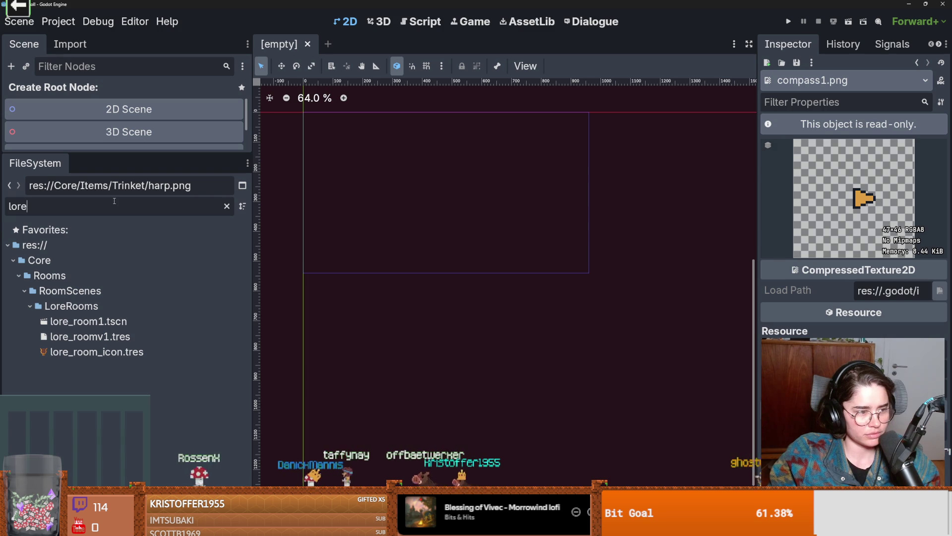
pyautogui.click(127, 353)
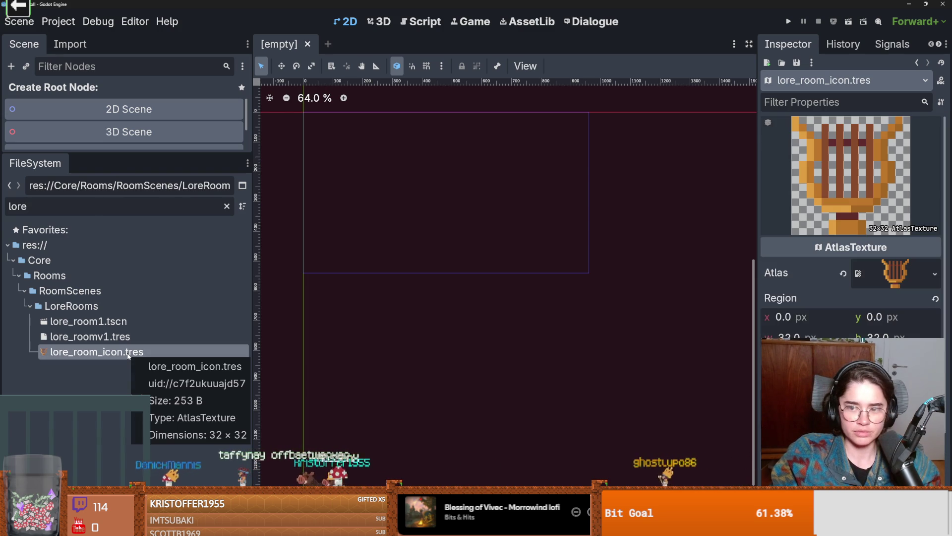
pyautogui.rightClick(125, 354)
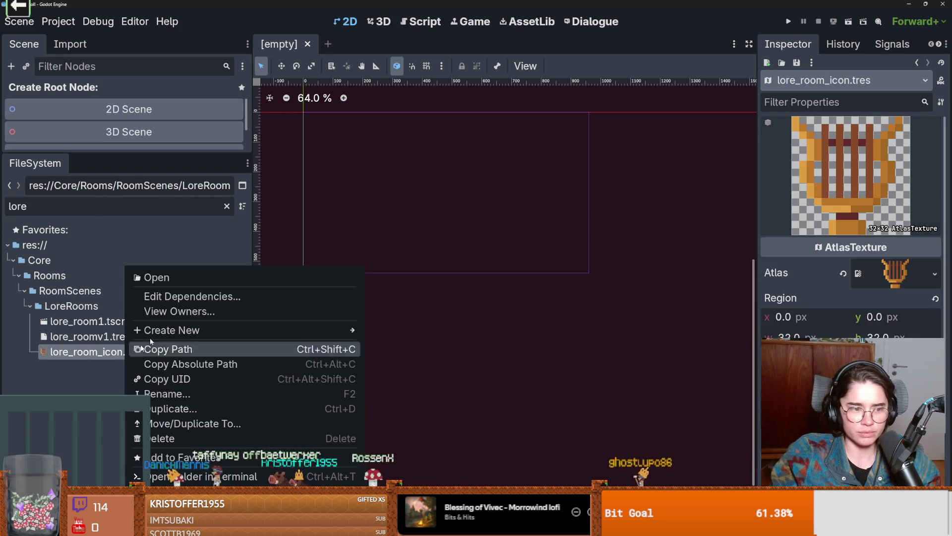
pyautogui.click(179, 311)
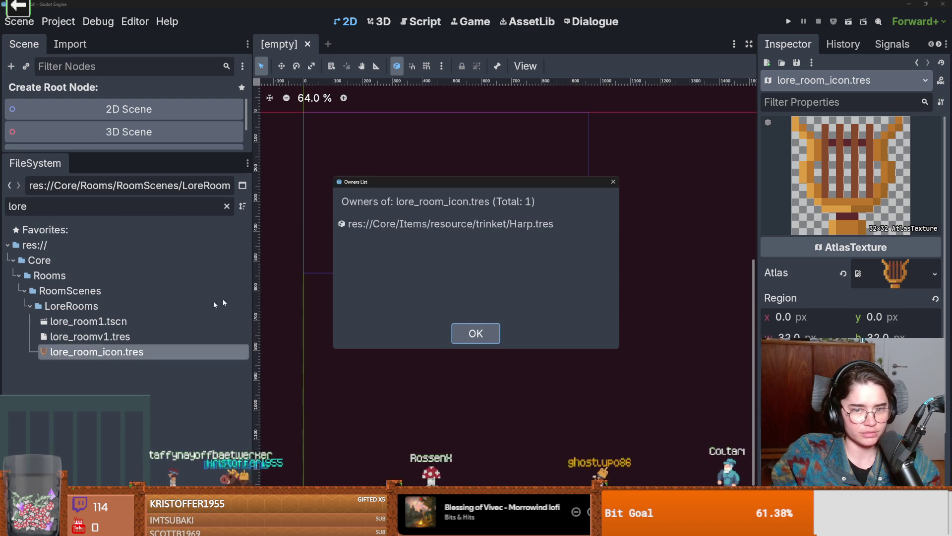
pyautogui.click(475, 332)
# - Filter for 'harp' and delete Harp.tres, which nothing uses
pyautogui.doubleClick(80, 211)
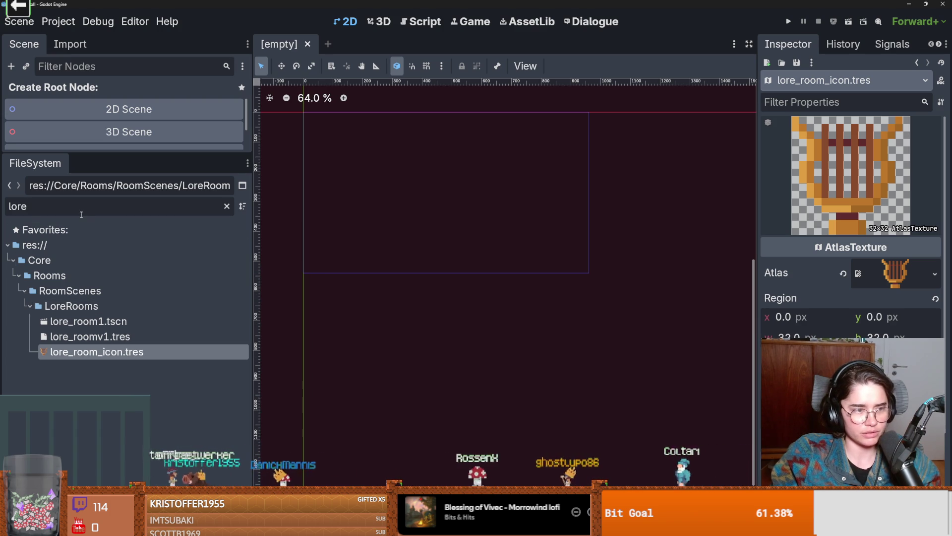
pyautogui.write('harp')
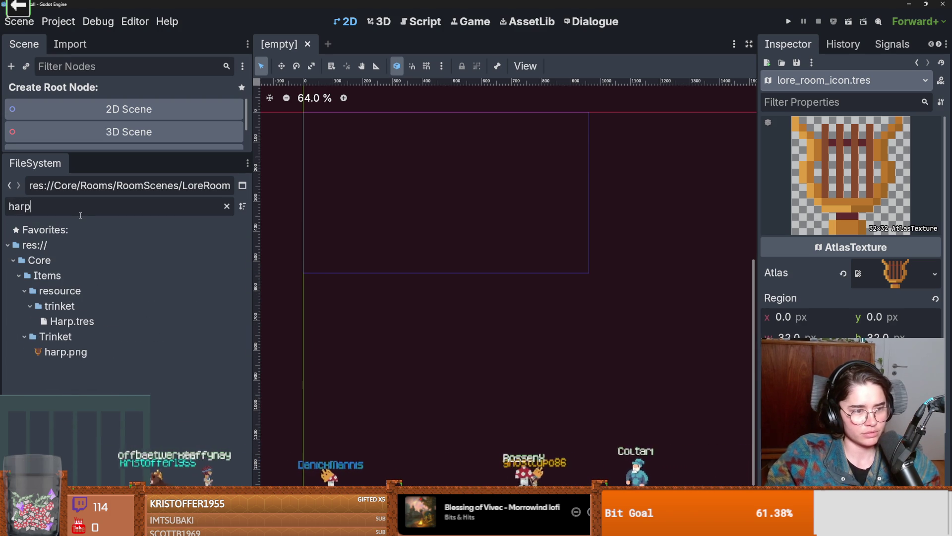
pyautogui.rightClick(63, 322)
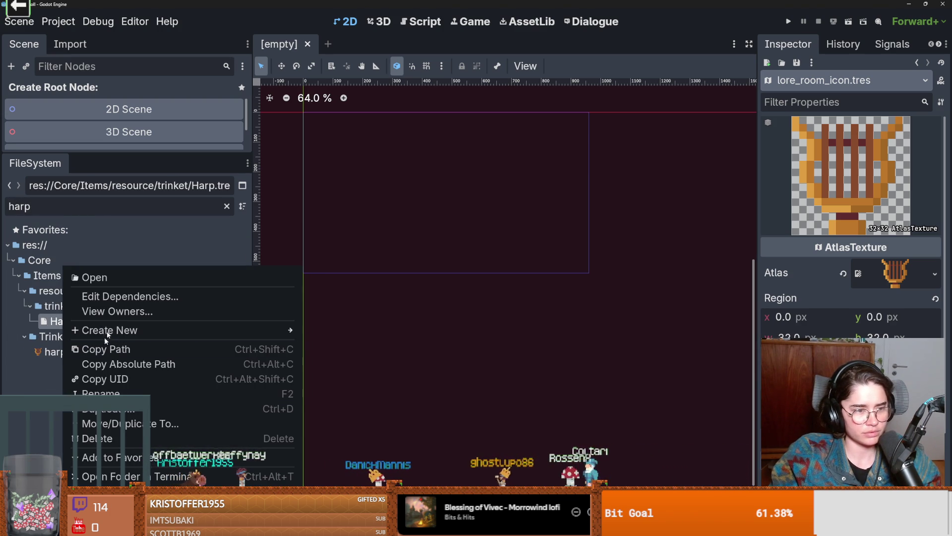
pyautogui.click(139, 308)
pyautogui.click(475, 332)
pyautogui.rightClick(80, 322)
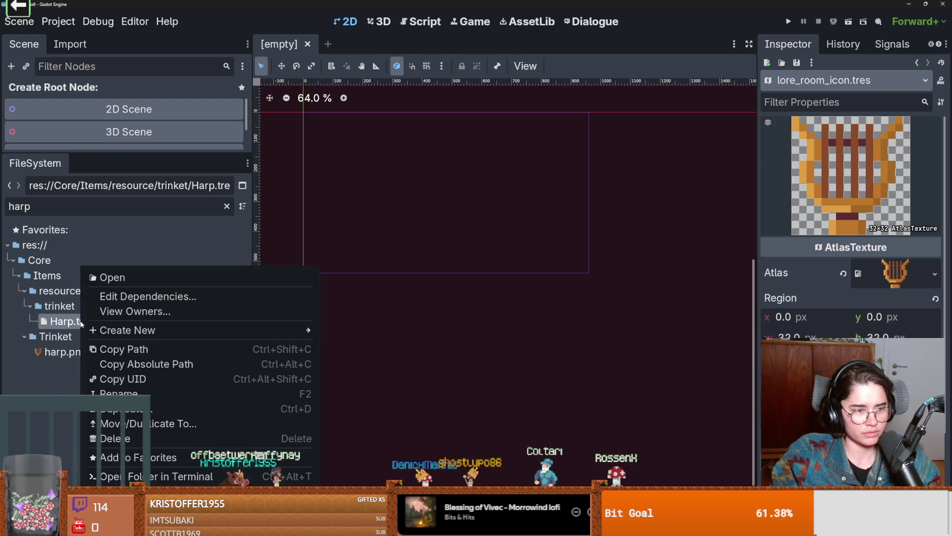
pyautogui.click(119, 440)
pyautogui.click(350, 320)
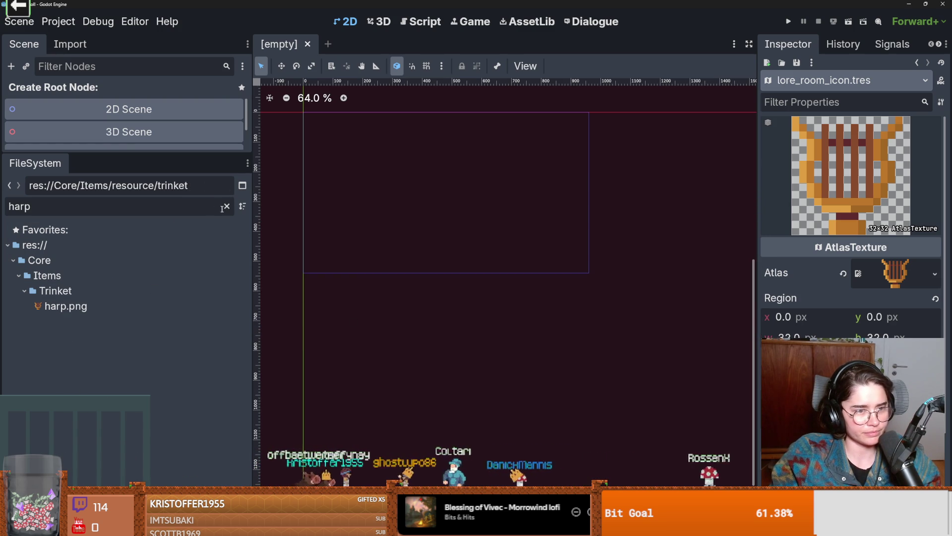
# - Clear the filter and recheck which files still use harp.png
pyautogui.click(99, 306)
pyautogui.click(227, 205)
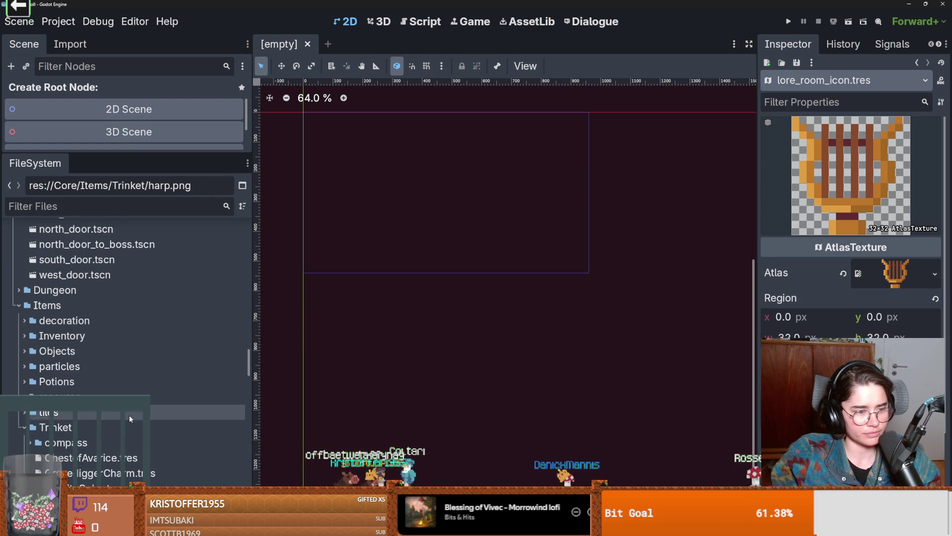
pyautogui.rightClick(96, 395)
pyautogui.click(148, 295)
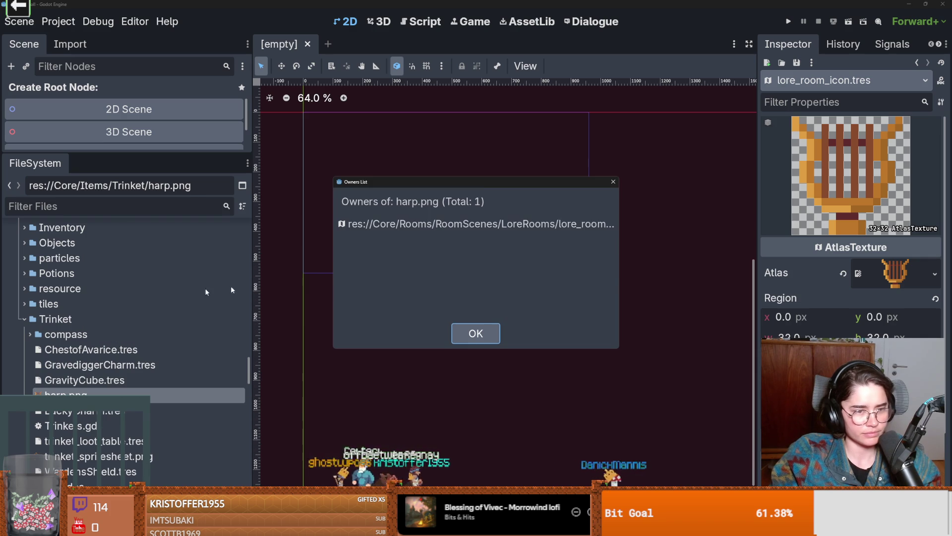
pyautogui.doubleClick(583, 224)
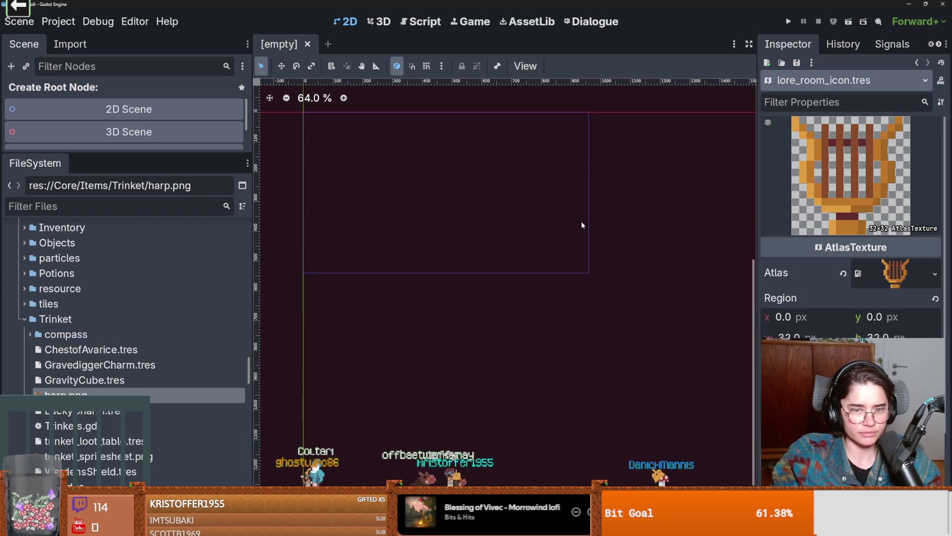
pyautogui.rightClick(133, 395)
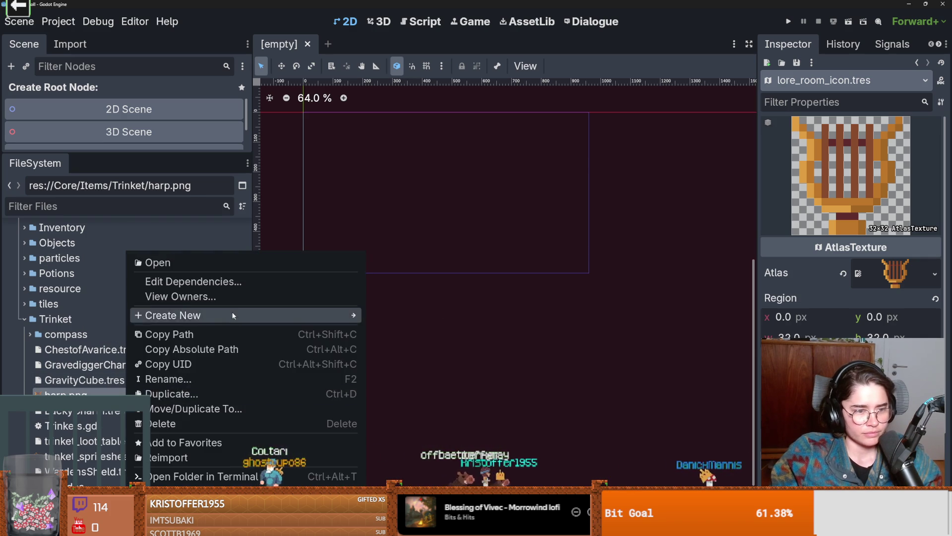
pyautogui.click(149, 296)
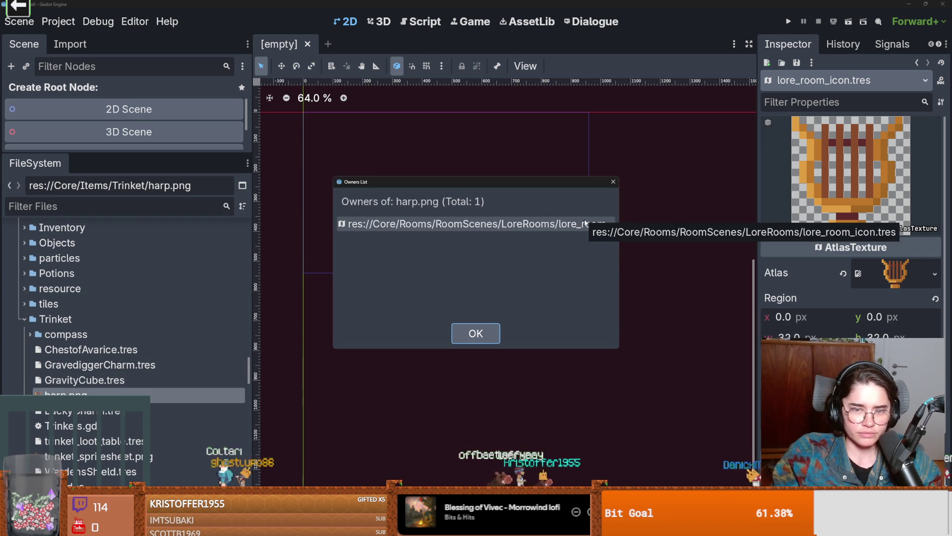
pyautogui.click(613, 181)
# - Filter for 'lore_room' and delete lore_room_icon.tres after checking its owners
pyautogui.click(70, 208)
pyautogui.write('lore_room')
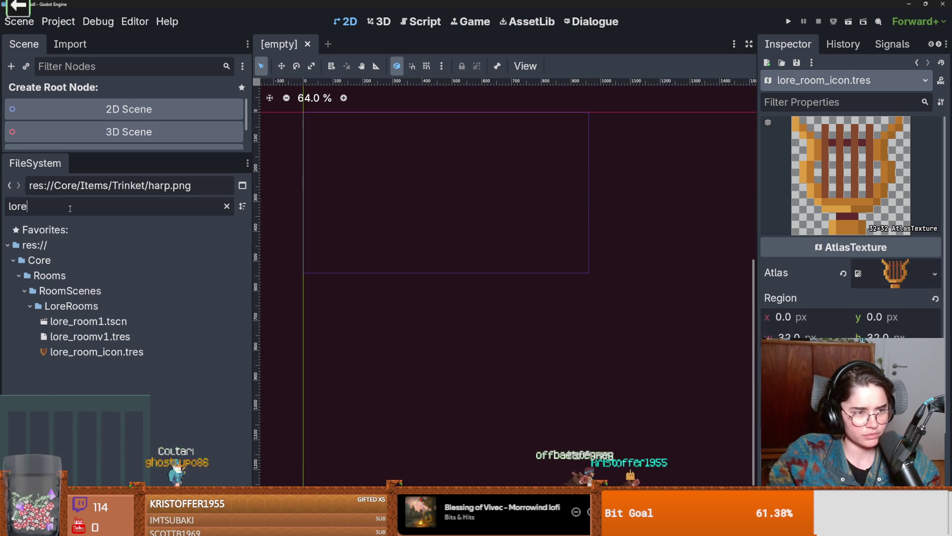
pyautogui.rightClick(130, 351)
pyautogui.click(229, 309)
pyautogui.click(475, 333)
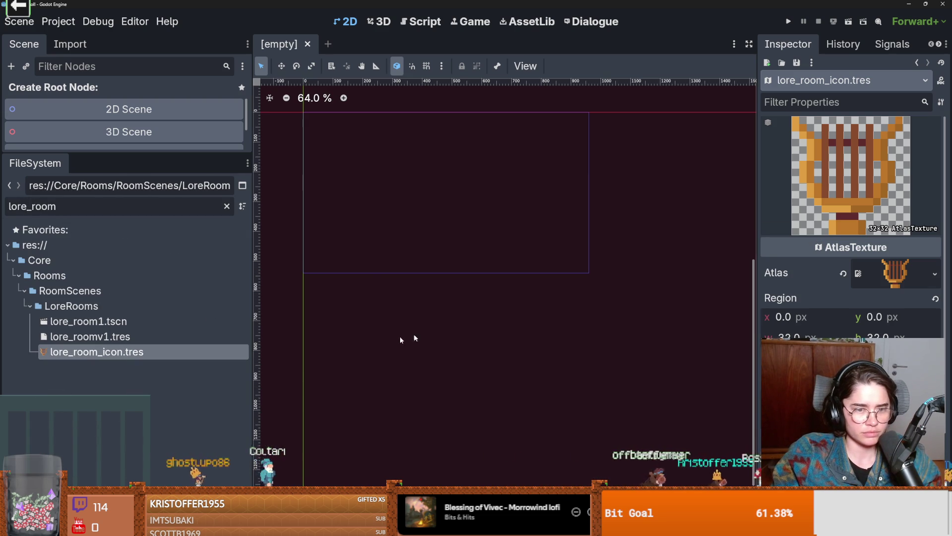
pyautogui.rightClick(134, 352)
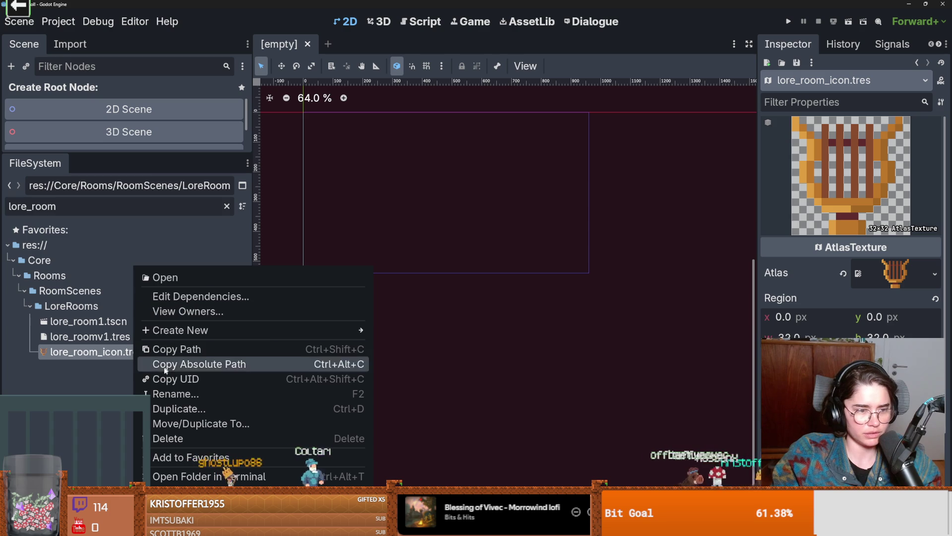
pyautogui.click(166, 437)
pyautogui.click(372, 320)
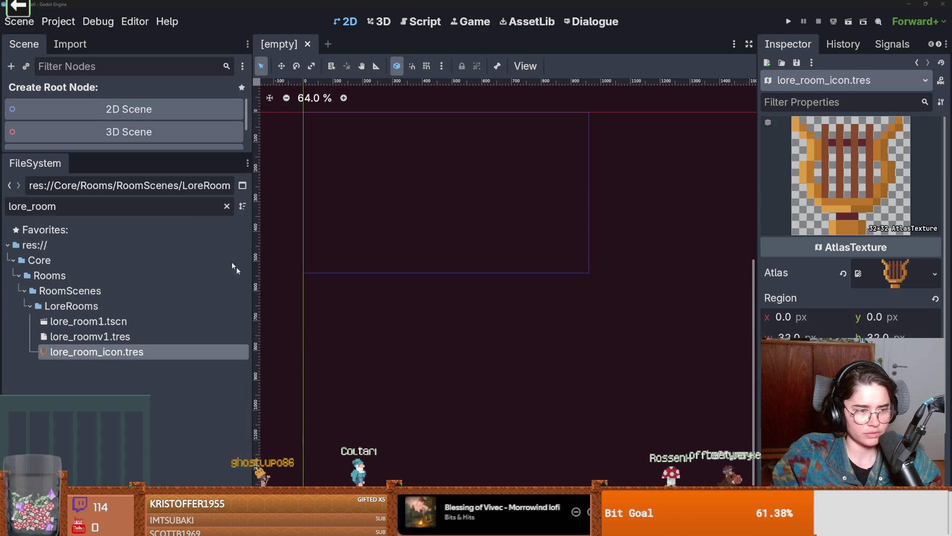
# - Clear the filter, look over the full tree, and filter for 'trinket'
pyautogui.click(226, 206)
pyautogui.scroll(-3, 79, 347)
pyautogui.scroll(4, 79, 366)
pyautogui.scroll(10, 80, 365)
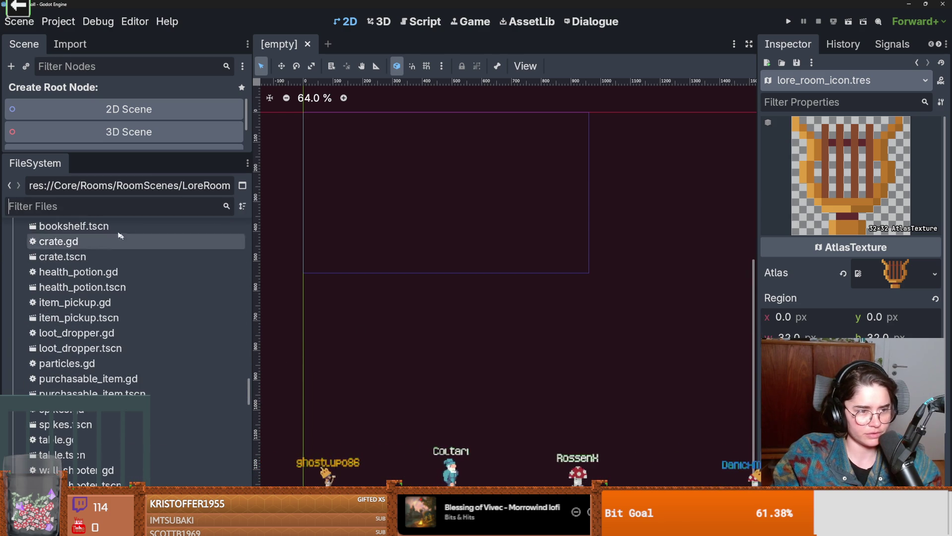
pyautogui.click(91, 207)
pyautogui.write('trinket')
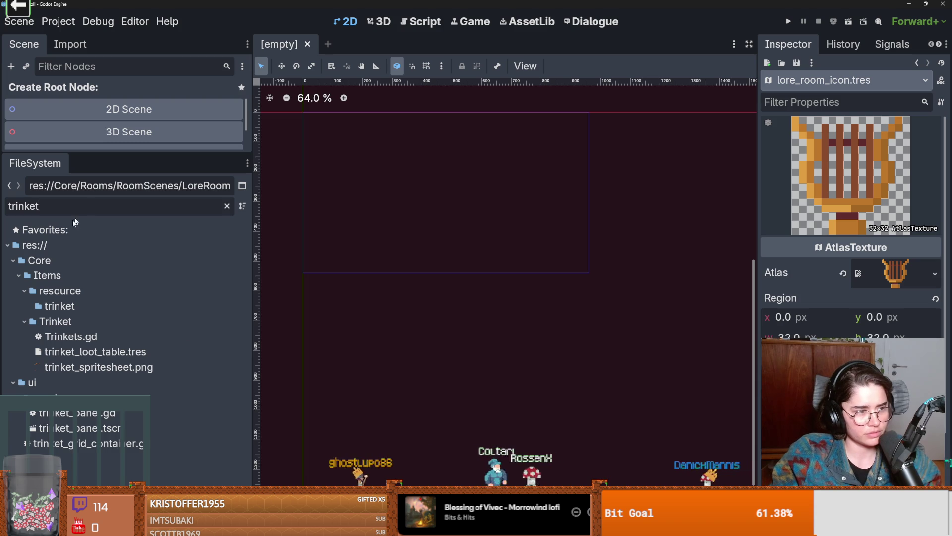
# - Delete harp.png from the Trinket folder after confirming it has no owners
pyautogui.click(100, 337)
pyautogui.click(97, 323)
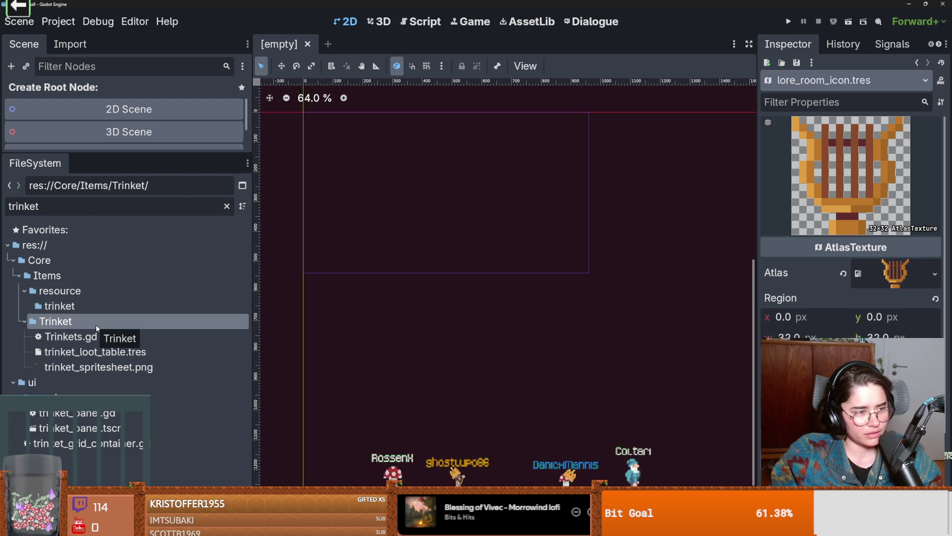
pyautogui.click(226, 206)
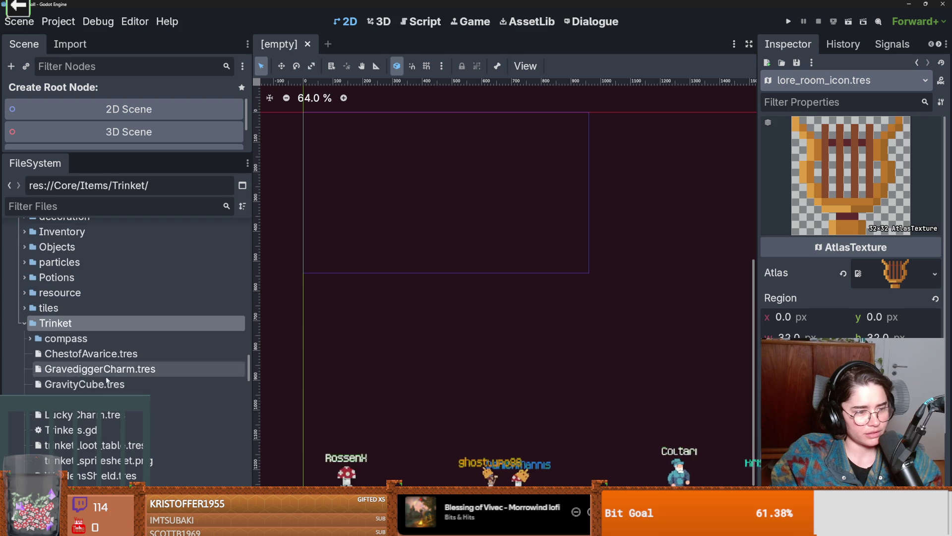
pyautogui.scroll(-3, 79, 356)
pyautogui.rightClick(79, 290)
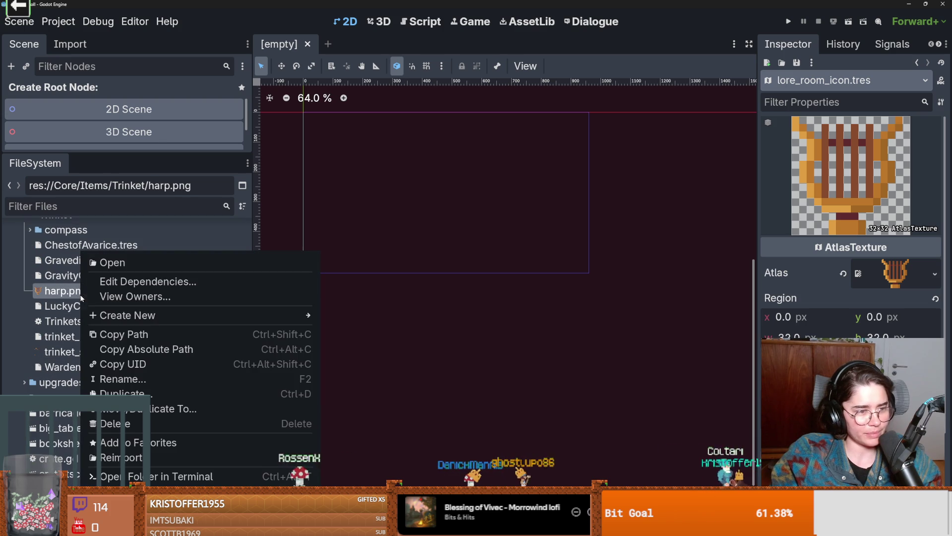
pyautogui.click(199, 296)
pyautogui.click(475, 334)
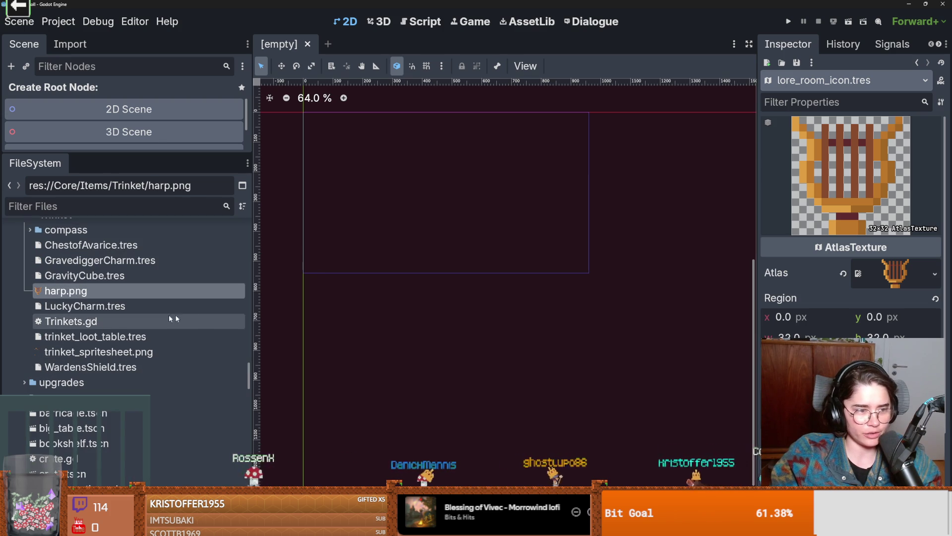
pyautogui.rightClick(126, 291)
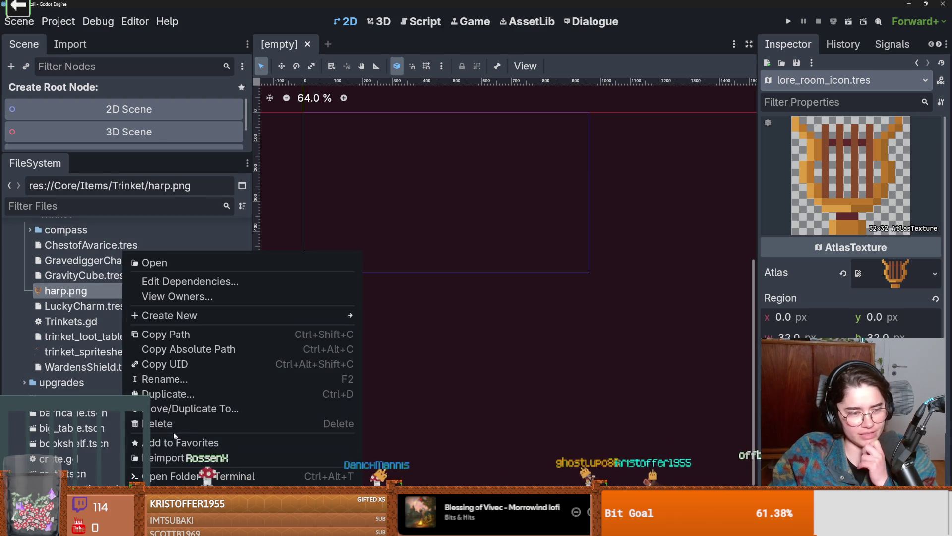
pyautogui.click(190, 424)
pyautogui.press('Return')
# - Look over the remaining trinket files: spritesheet, WardensShield, loot table and LuckyCharm
pyautogui.click(71, 304)
pyautogui.scroll(-2, 119, 366)
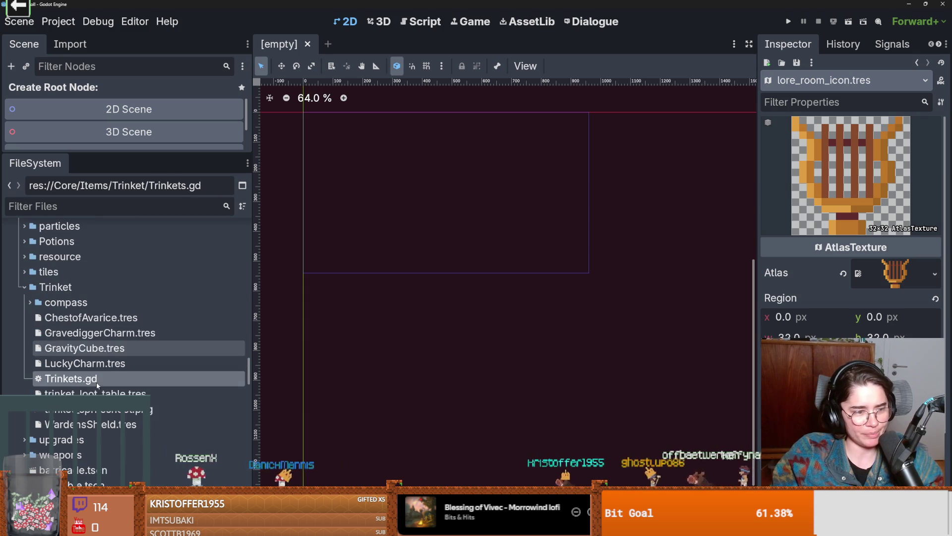
pyautogui.click(99, 409)
pyautogui.click(89, 424)
pyautogui.click(94, 393)
pyautogui.click(89, 363)
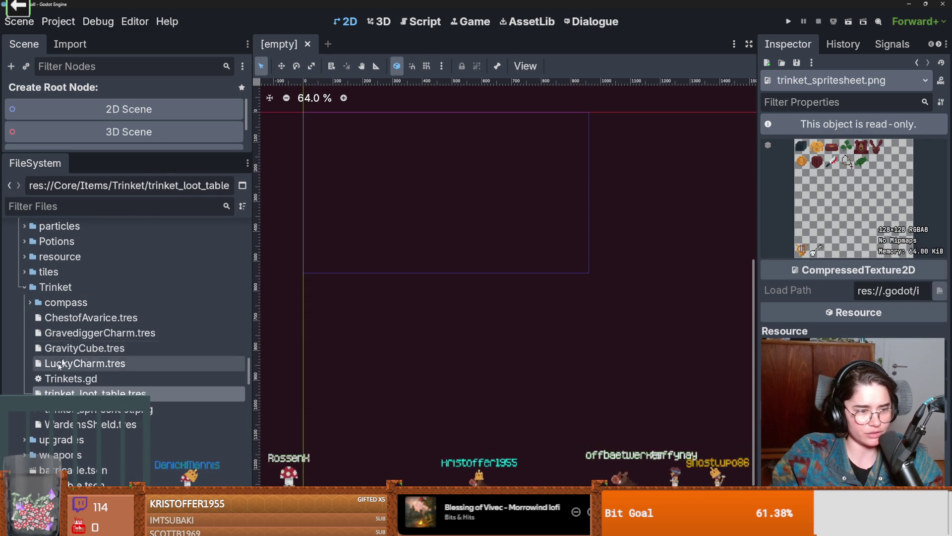
pyautogui.click(83, 304)
pyautogui.rightClick(82, 298)
pyautogui.rightClick(57, 287)
pyautogui.rightClick(57, 287)
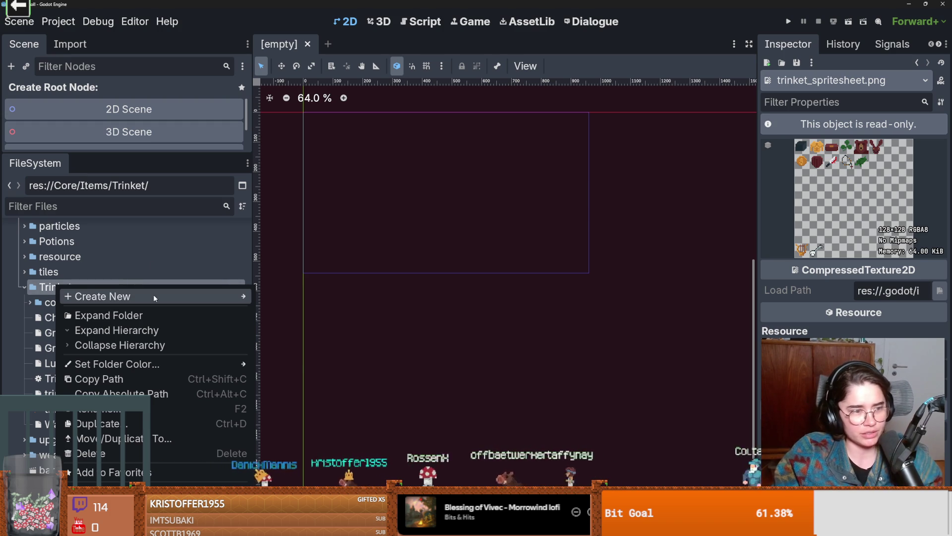
# - Create an Item-type resource in Trinket and save it as butcherMedallion.tres
pyautogui.moveTo(153, 296)
pyautogui.click(287, 340)
pyautogui.write('trinke')
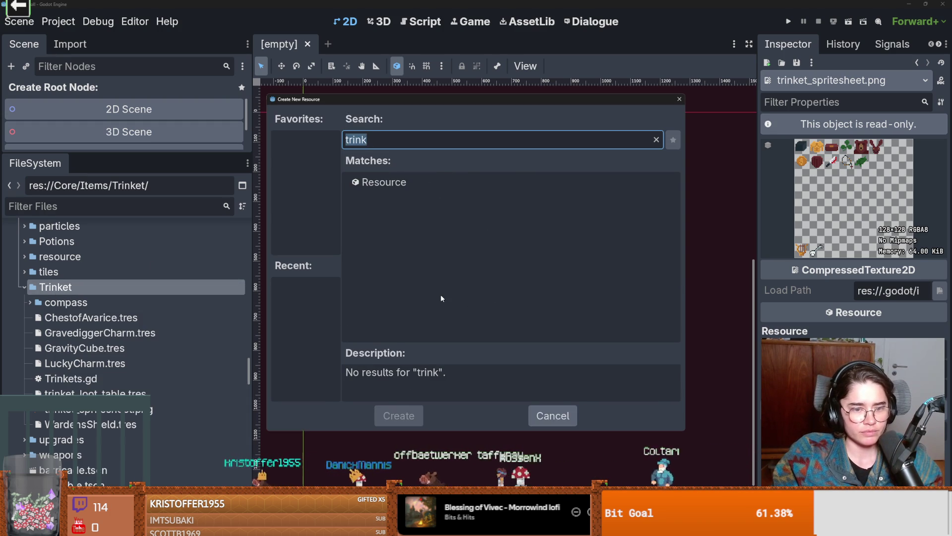
pyautogui.press('BackSpace')
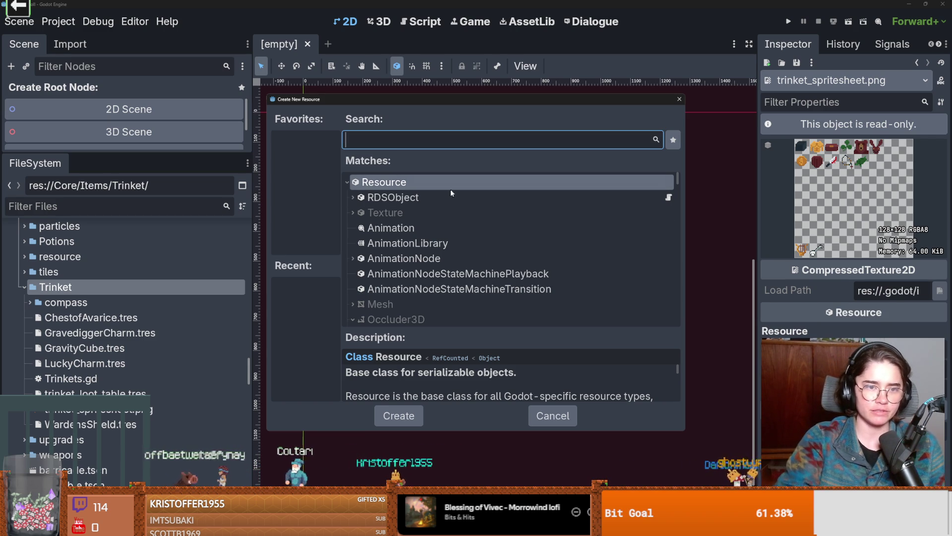
pyautogui.write('trink')
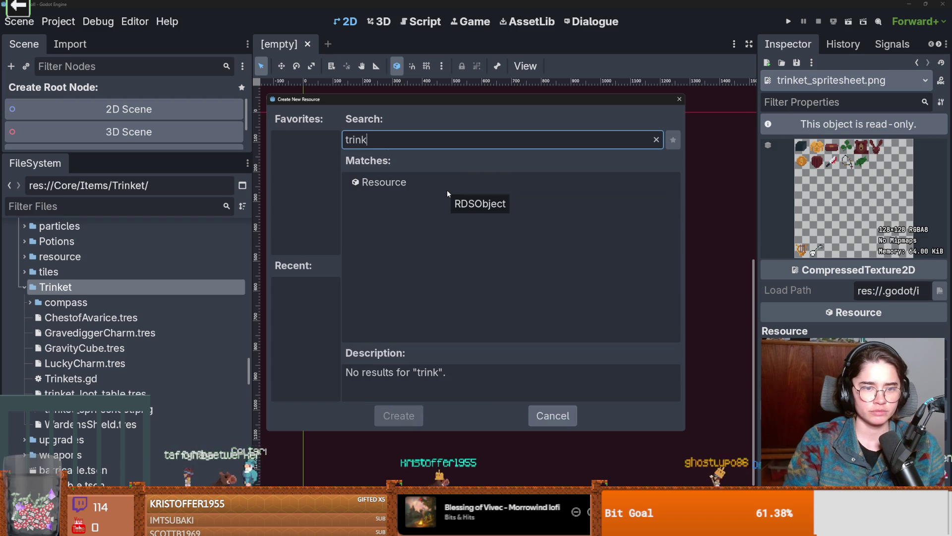
pyautogui.press('BackSpace')
pyautogui.press('BackSpace')
pyautogui.press('BackSpace')
pyautogui.write('item')
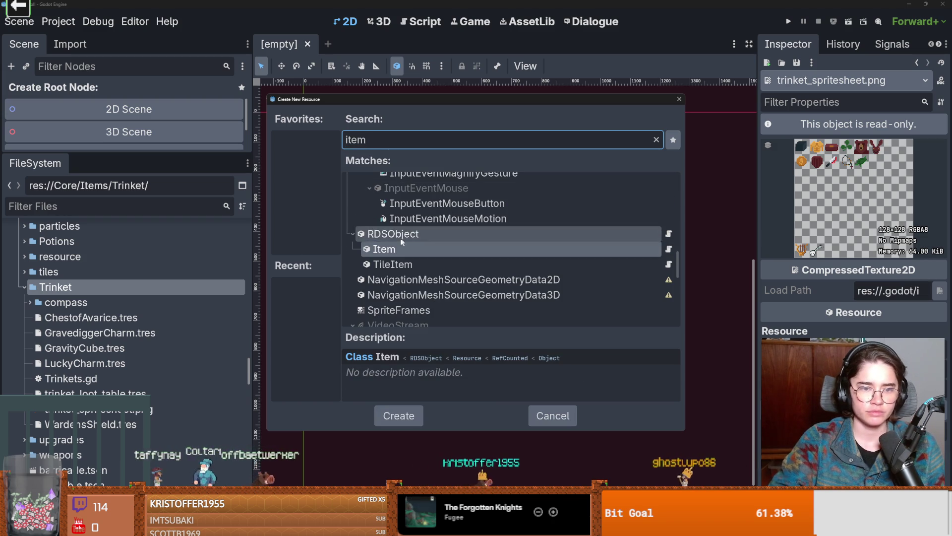
pyautogui.press('Return')
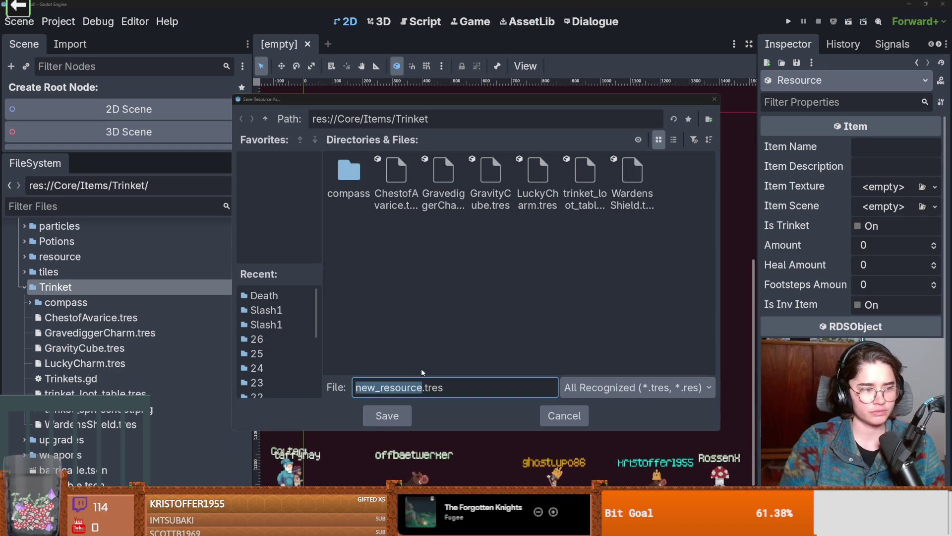
pyautogui.write('bloo')
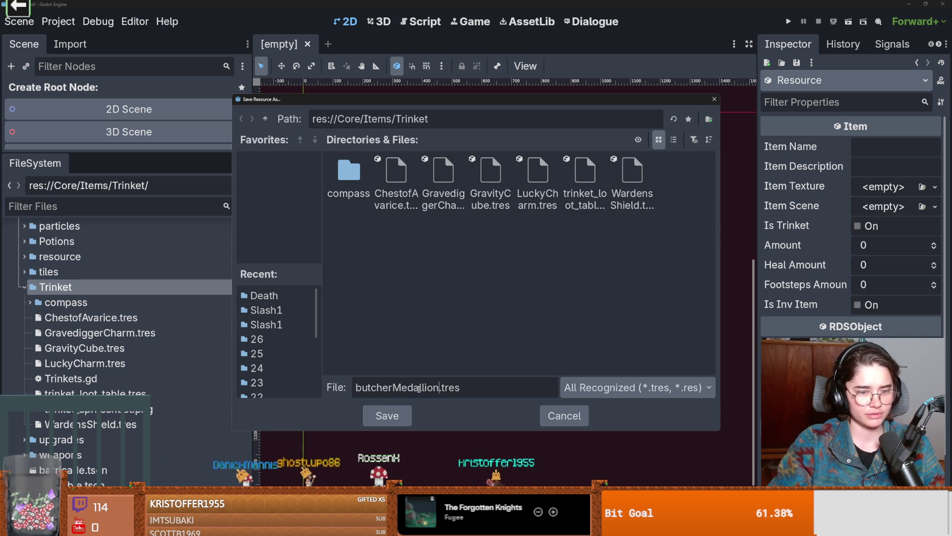
pyautogui.click(383, 414)
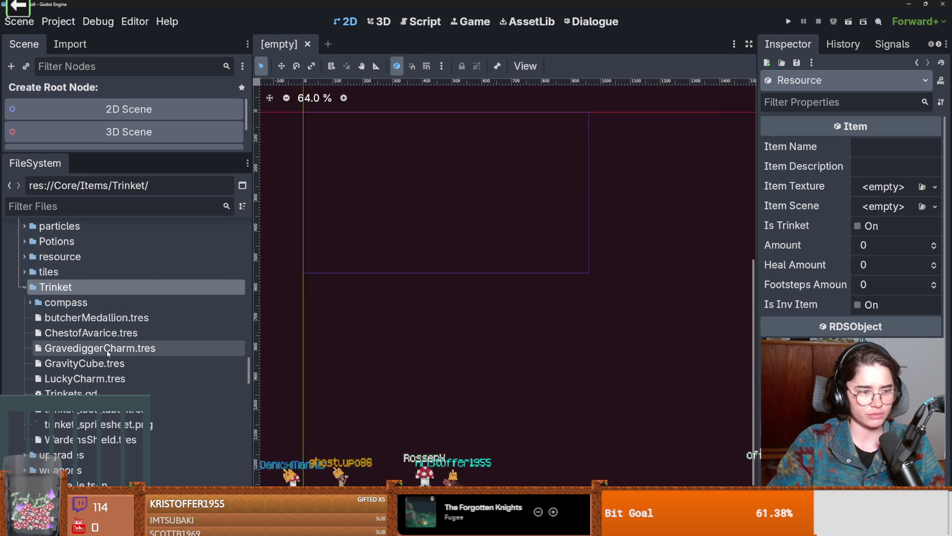
# - Create another Item resource in Trinket and enter rosaryBracelet.tres as its save name
pyautogui.rightClick(83, 288)
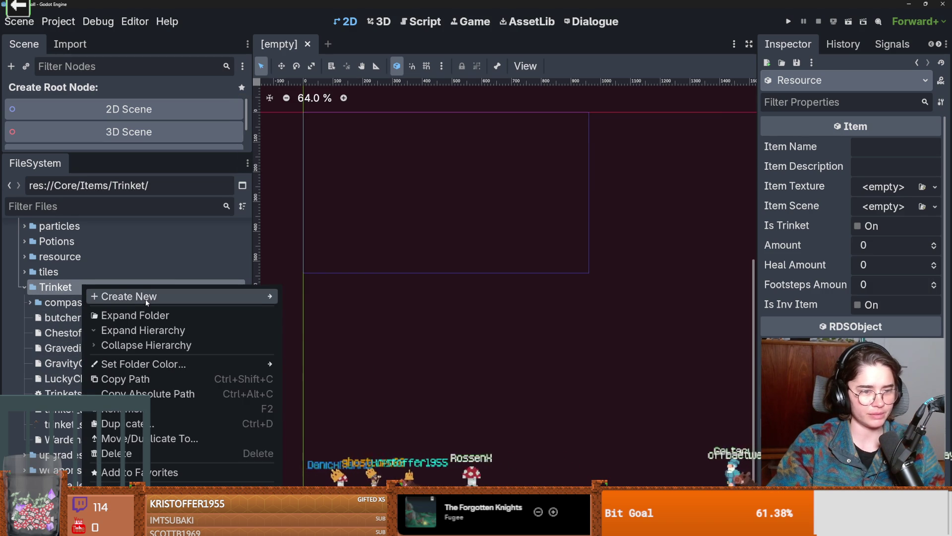
pyautogui.moveTo(257, 296)
pyautogui.click(339, 342)
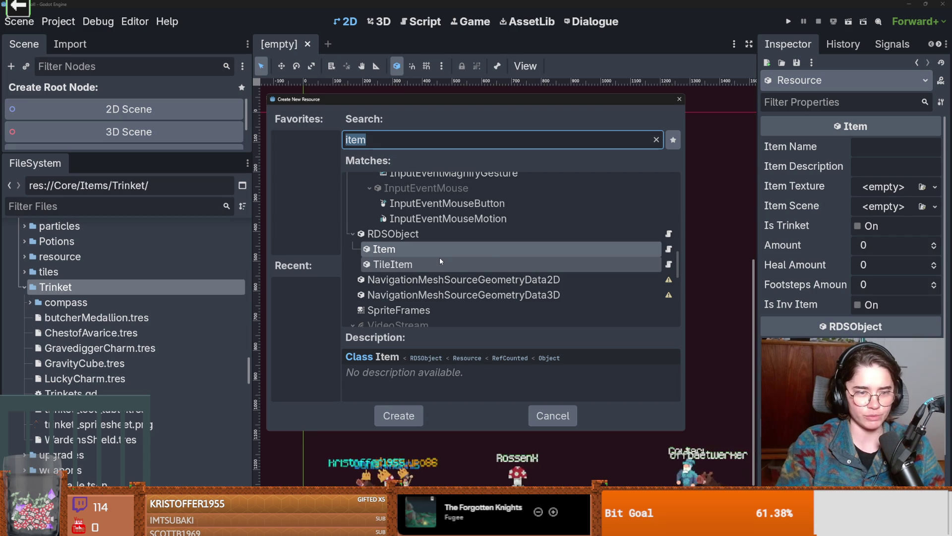
pyautogui.doubleClick(390, 250)
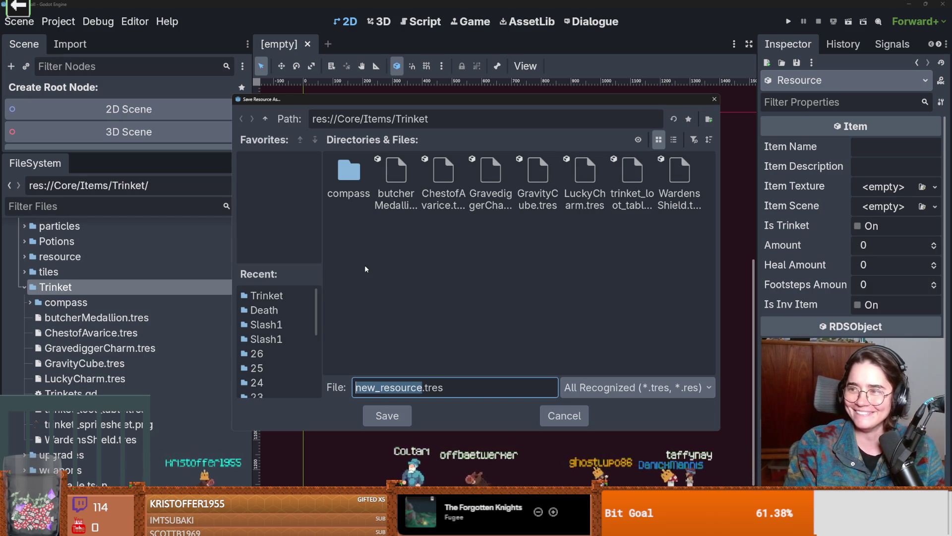
pyautogui.write('rosary')
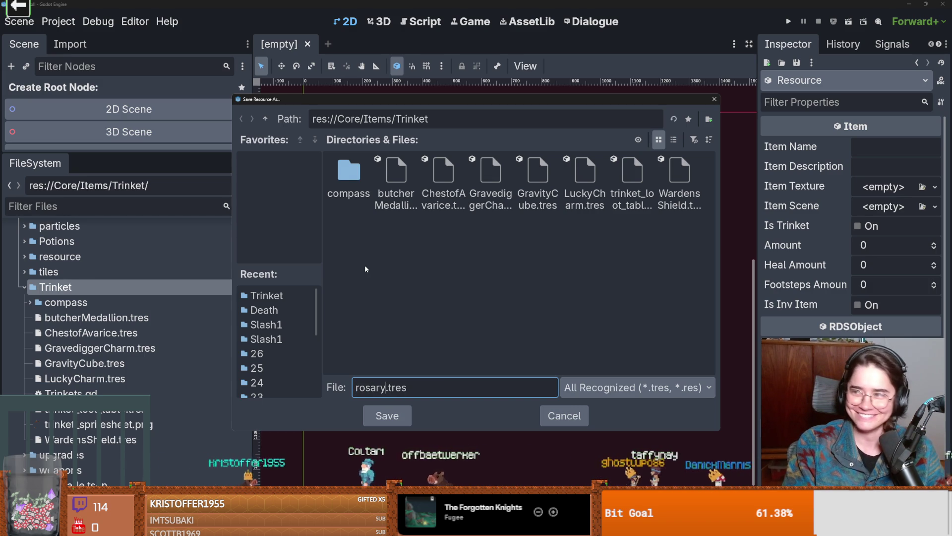
pyautogui.write('B')
pyautogui.write('ravele')
pyautogui.press('BackSpace')
pyautogui.press('BackSpace')
pyautogui.press('BackSpace')
pyautogui.write('c')
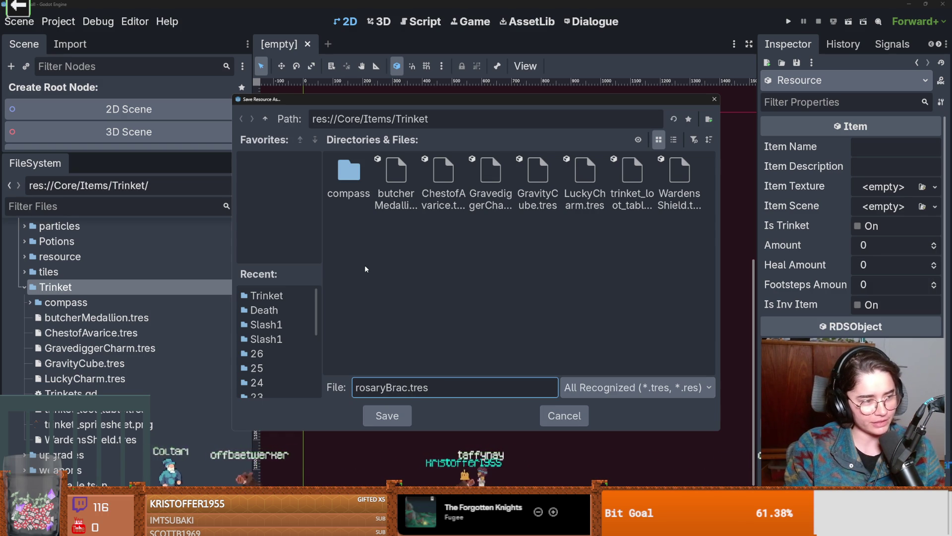
pyautogui.write('elet')
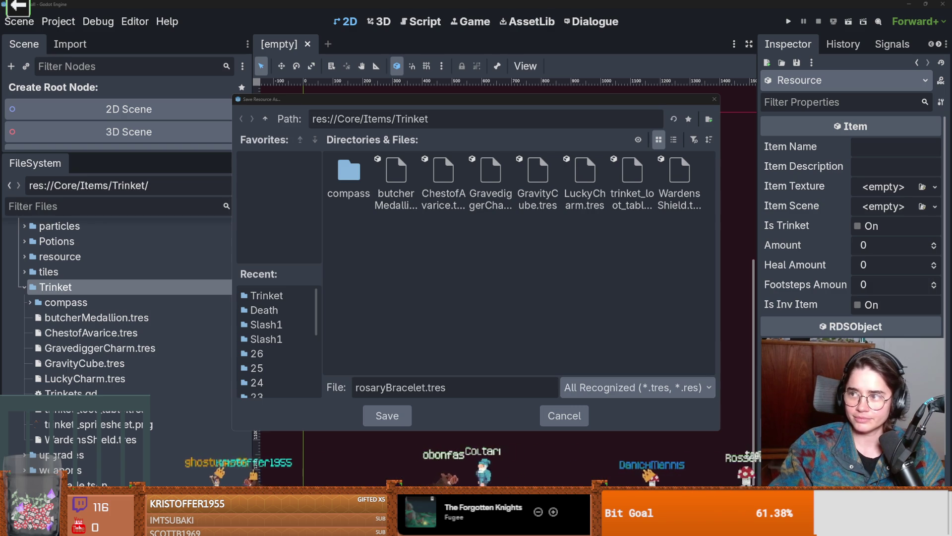
pyautogui.hotkey('alt', 'Tab')
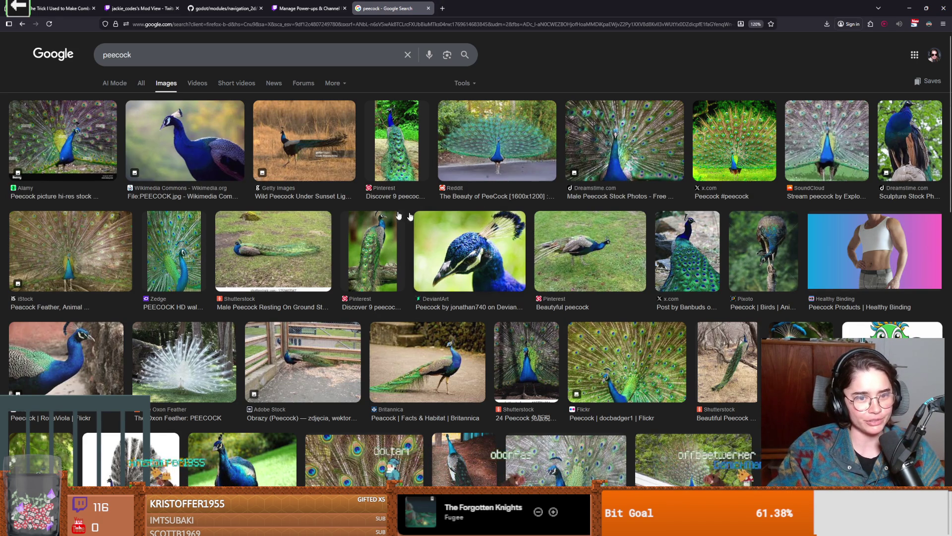
# - Scroll through the Google Images peacock results, then switch back to Godot
pyautogui.scroll(-2, 302, 259)
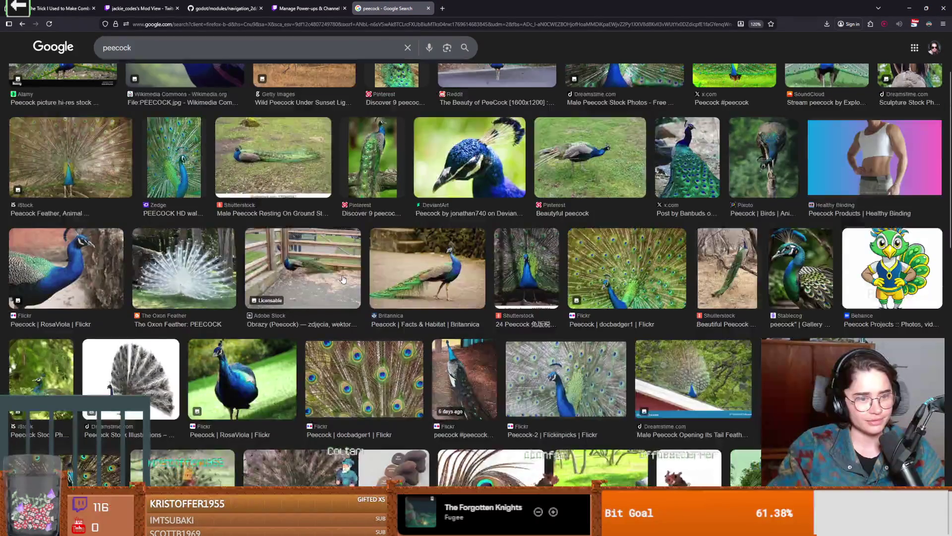
pyautogui.scroll(2, 343, 279)
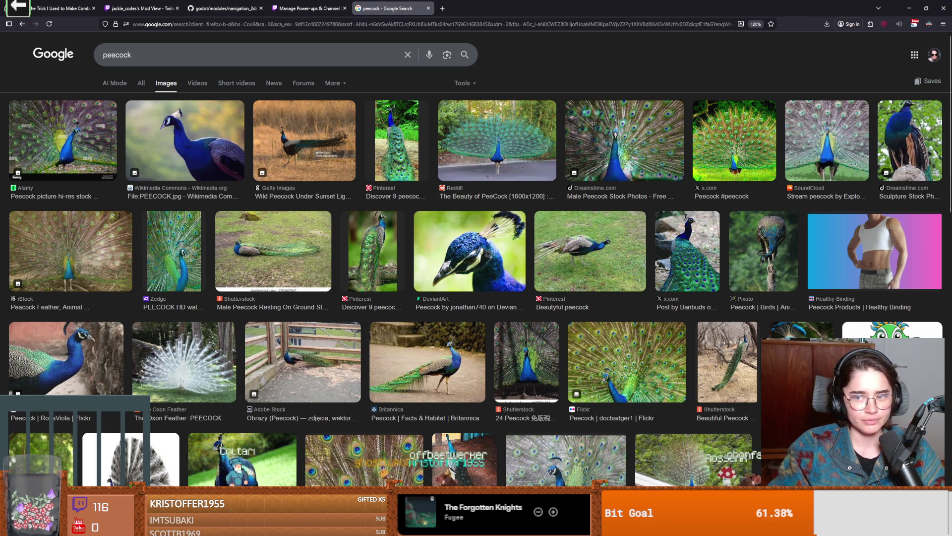
pyautogui.hotkey('alt', 'Tab')
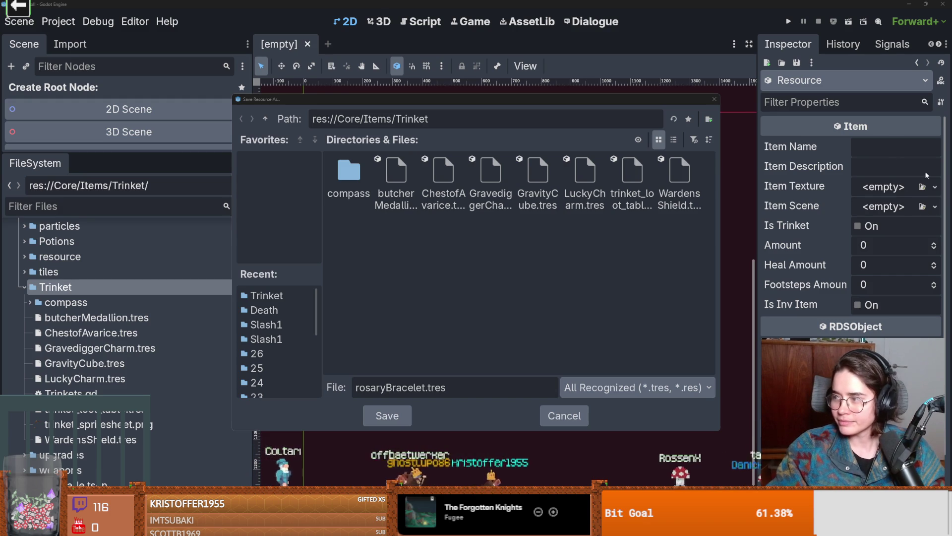
# - Save rosaryBracelet.tres, widen the Inspector, and review the Butcher Medallion and Chest of Avarice items
pyautogui.click(385, 416)
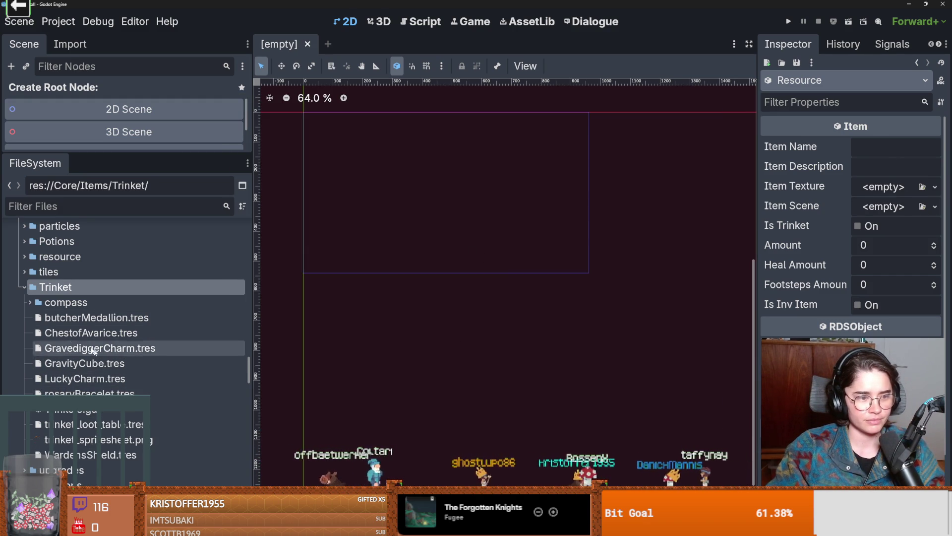
pyautogui.click(97, 317)
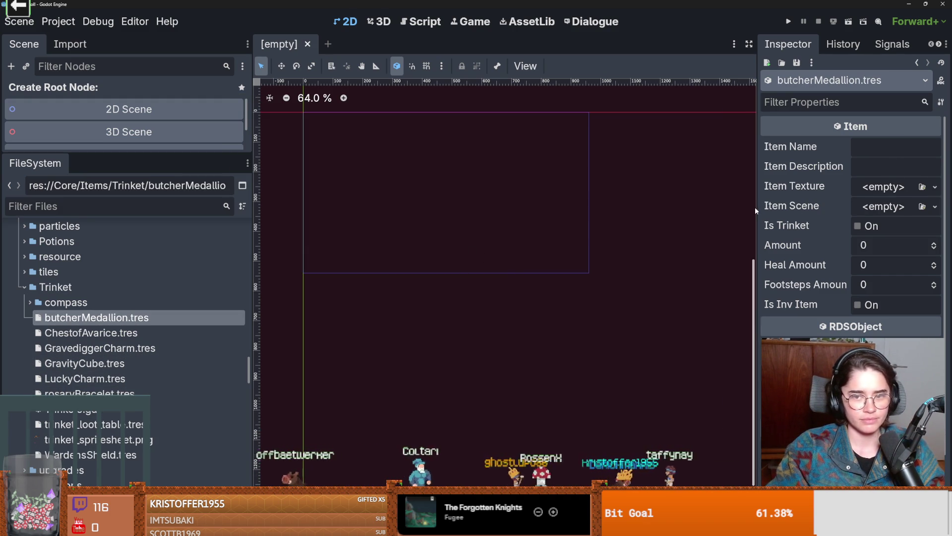
pyautogui.moveTo(756, 207); pyautogui.dragTo(622, 195)
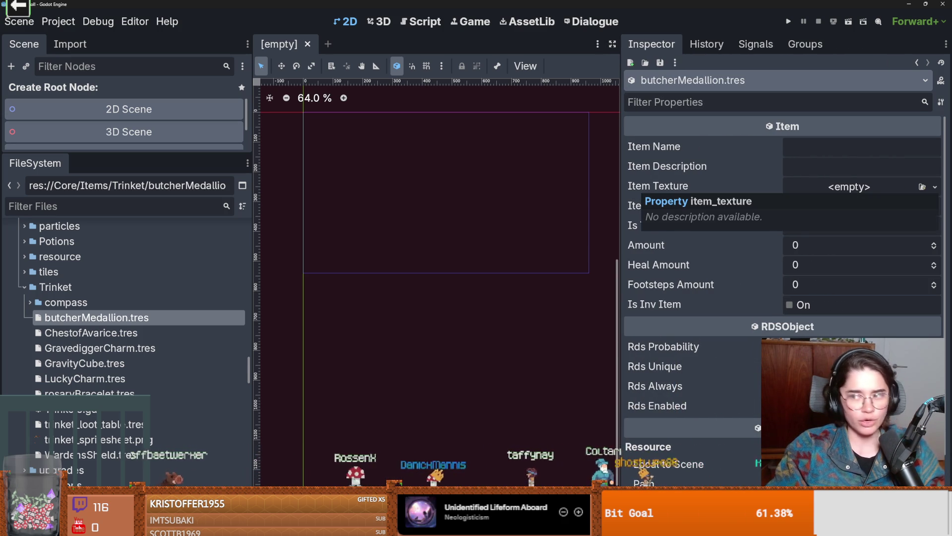
pyautogui.hotkey('alt', 'Tab')
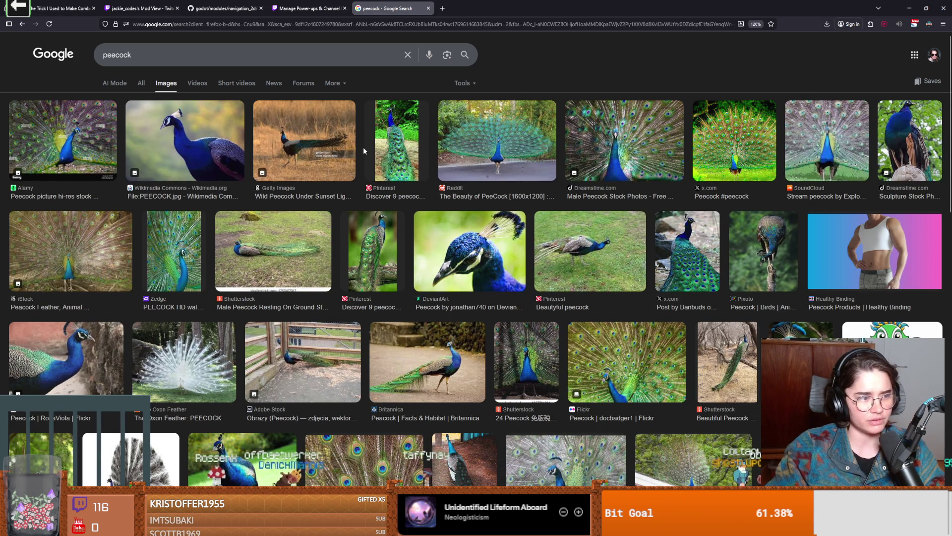
pyautogui.hotkey('alt', 'Tab')
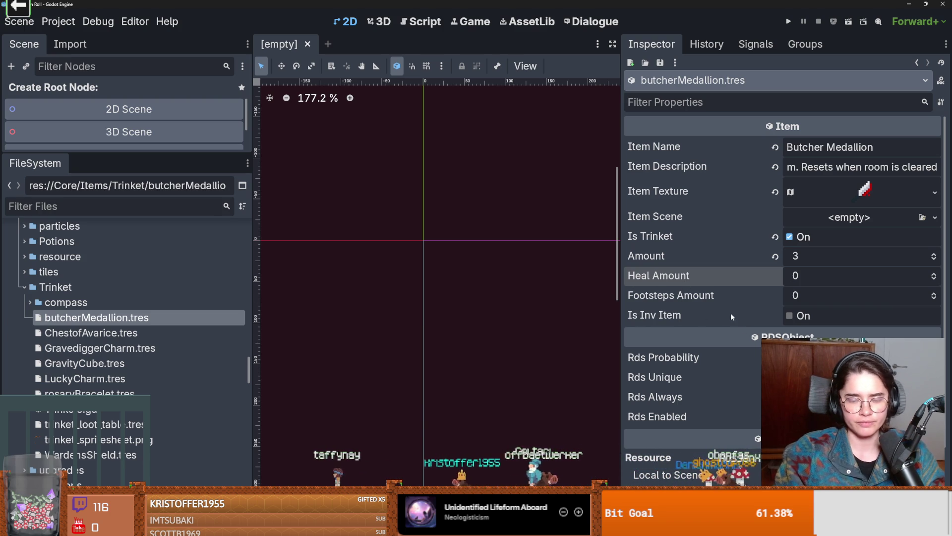
pyautogui.click(147, 331)
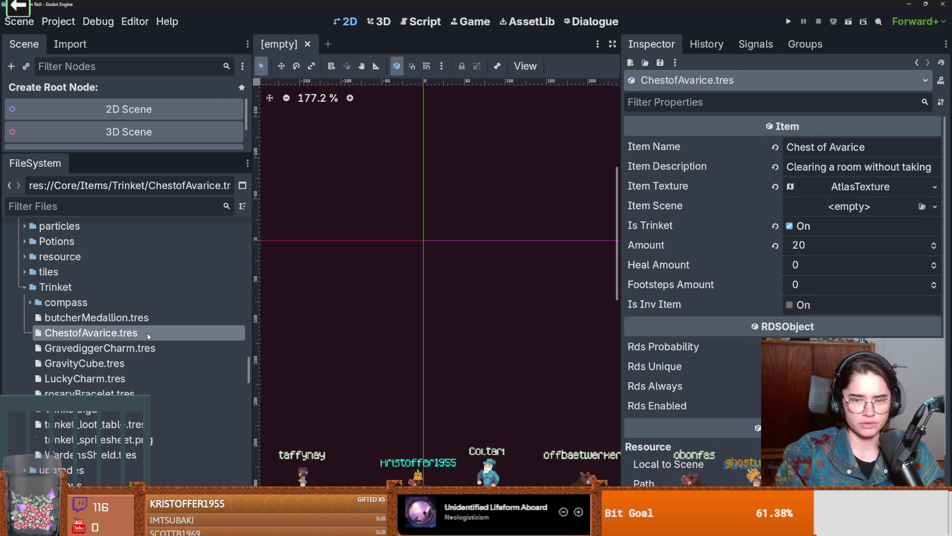
# - Compare the Butcher Medallion, Lucky Charm and Gravity Cube item settings
pyautogui.click(94, 319)
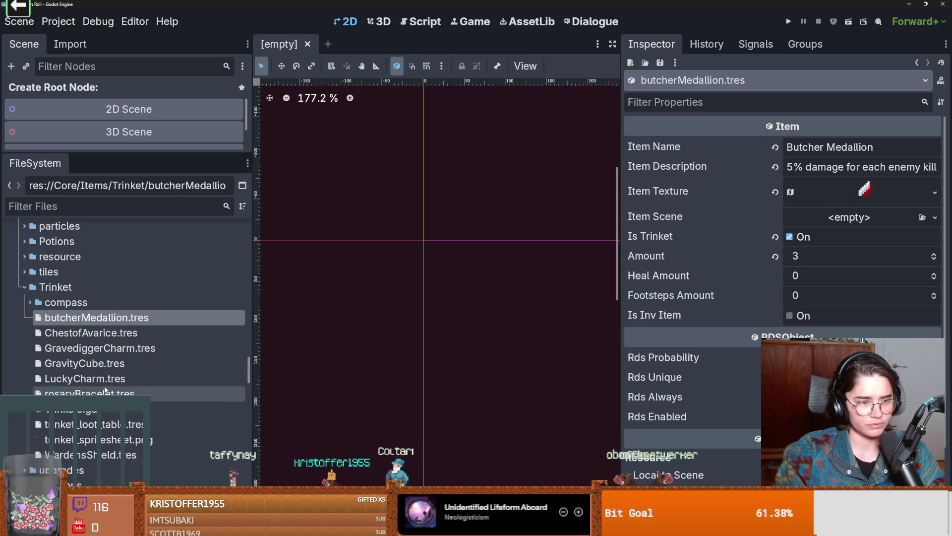
pyautogui.click(115, 376)
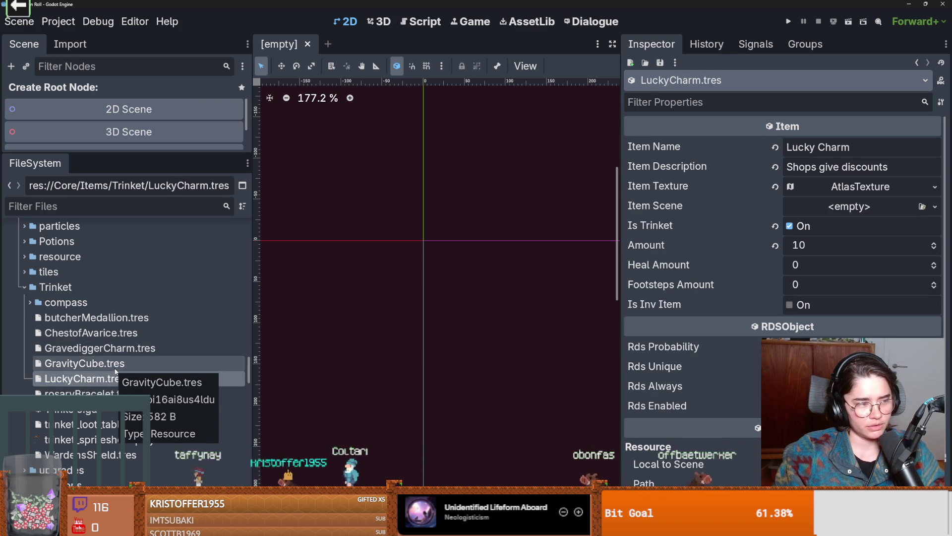
pyautogui.click(111, 365)
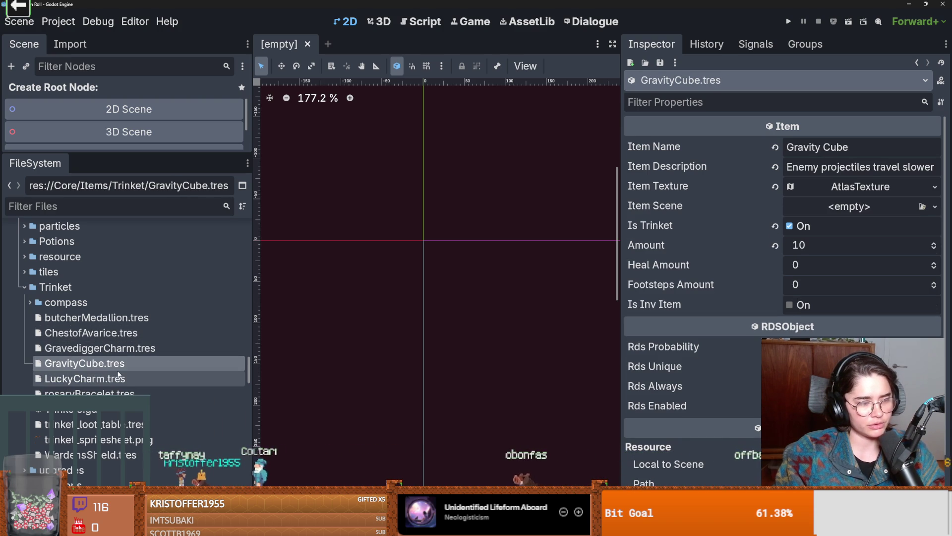
pyautogui.click(110, 377)
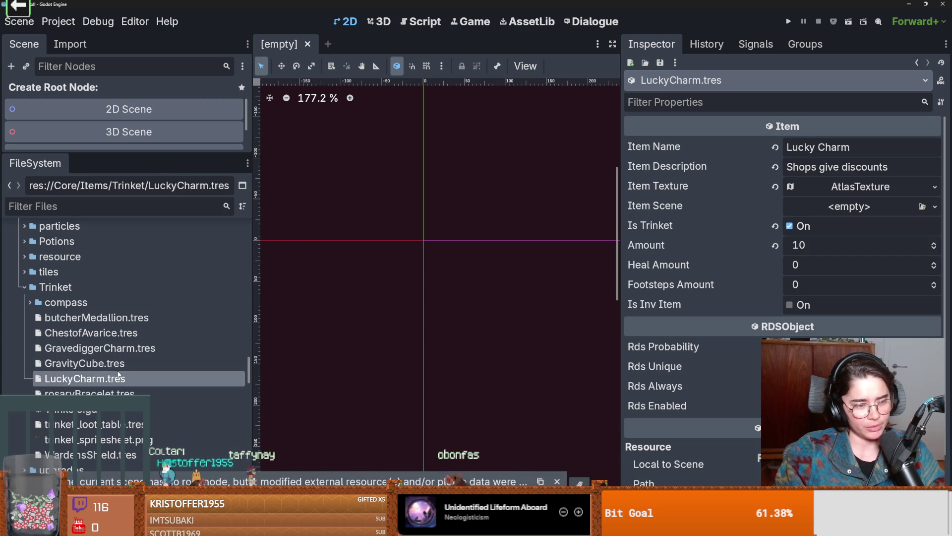
pyautogui.scroll(-3, 118, 375)
pyautogui.scroll(3, 109, 379)
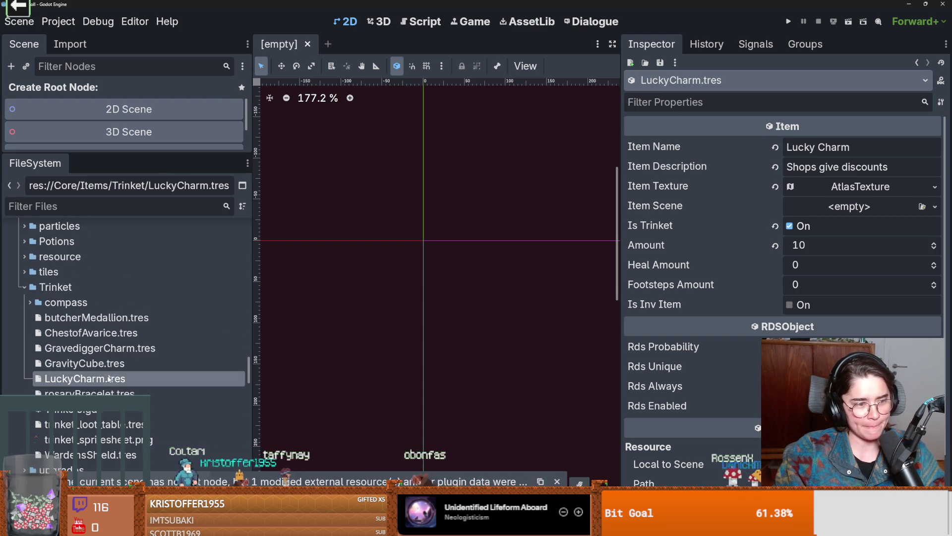
# - Study Gravity Cube's Amount setting, then open the empty rosaryBracelet.tres
pyautogui.click(113, 363)
pyautogui.scroll(1, 140, 334)
pyautogui.scroll(-1, 129, 347)
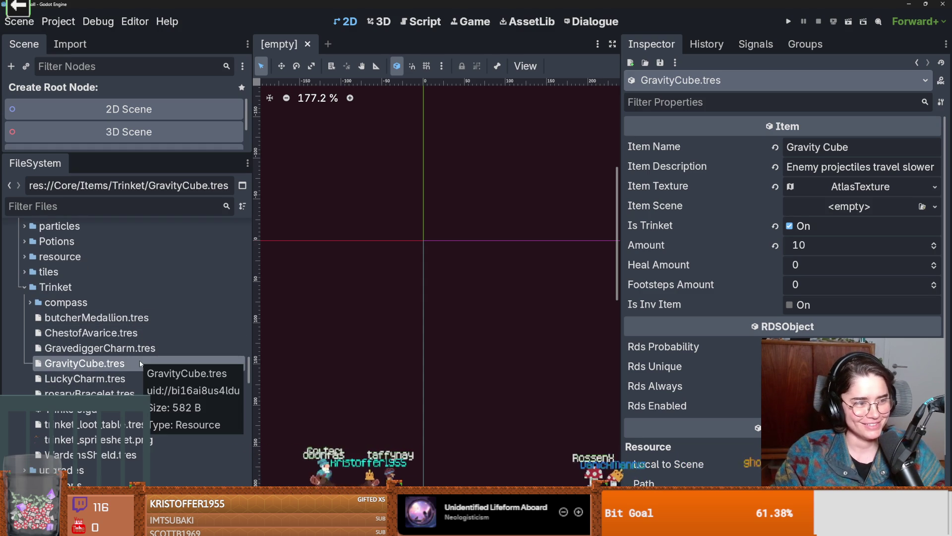
pyautogui.scroll(-2, 139, 360)
pyautogui.scroll(1, 109, 364)
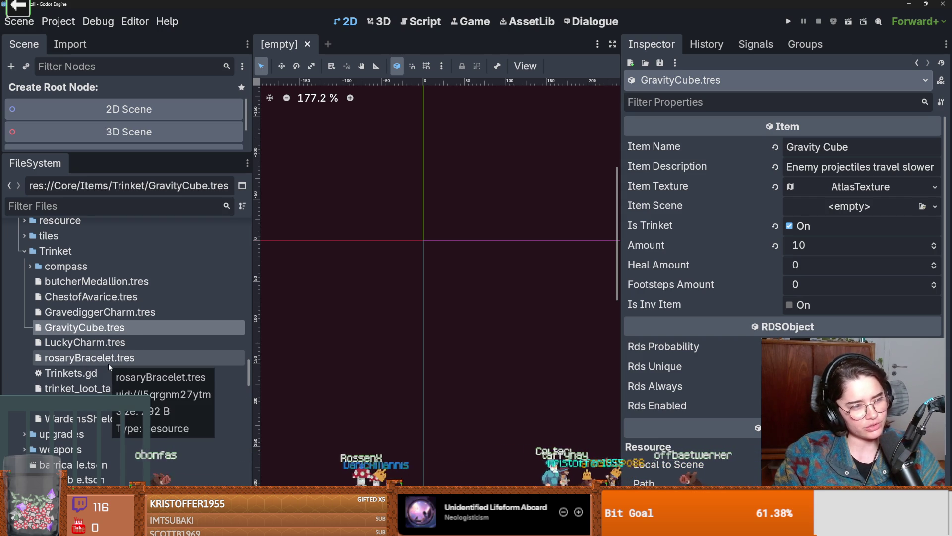
pyautogui.scroll(-1, 108, 366)
pyautogui.scroll(1, 109, 367)
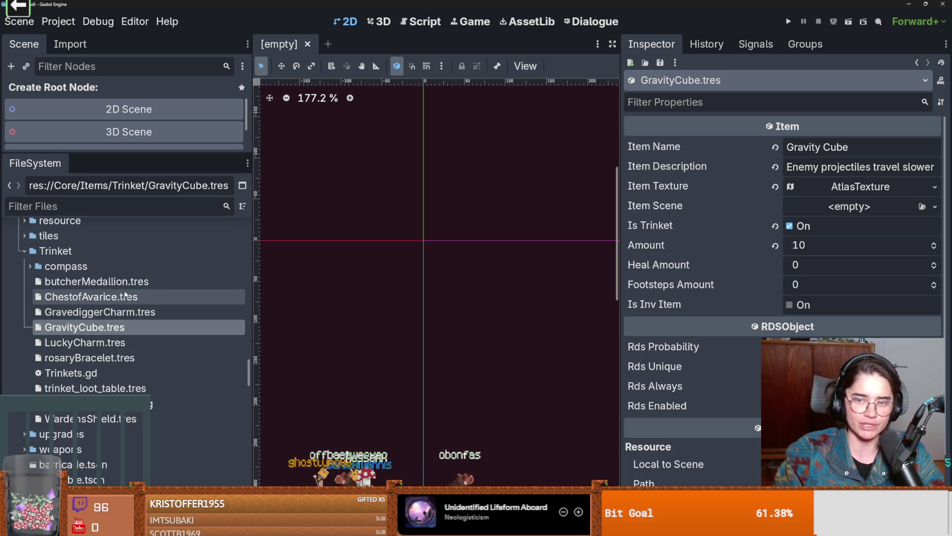
pyautogui.click(712, 241)
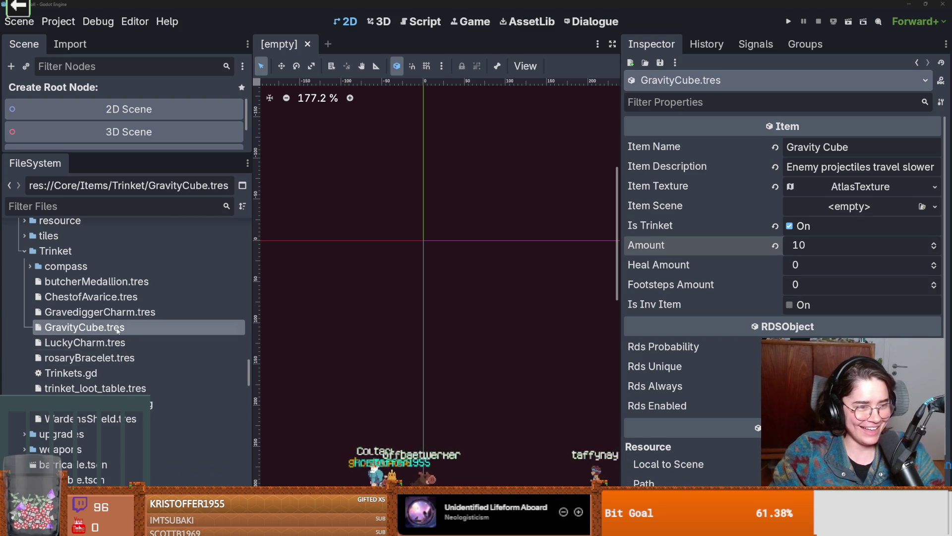
pyautogui.click(101, 282)
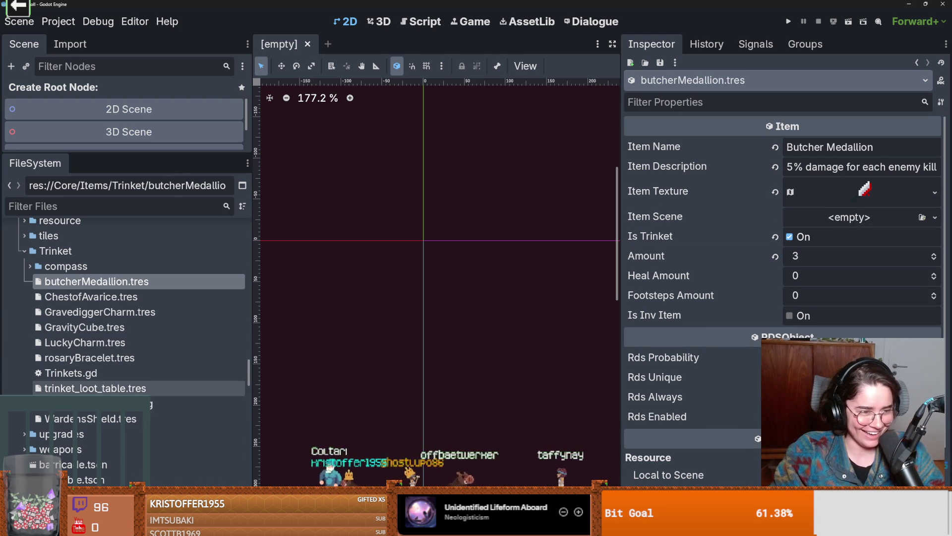
pyautogui.click(89, 358)
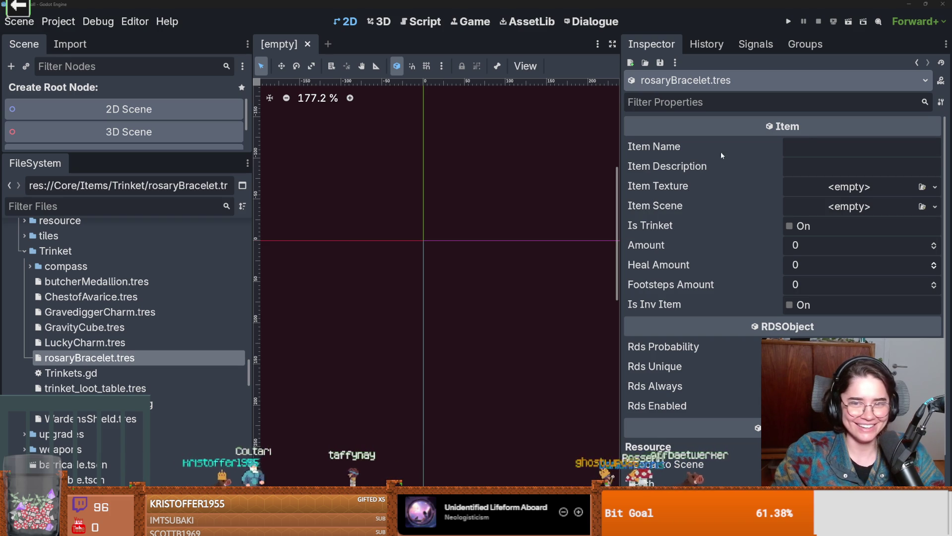
# - Name the item 'Rosary Bracelet', paste in its healing description, and save
pyautogui.click(843, 147)
pyautogui.write('Rosary Bracelet')
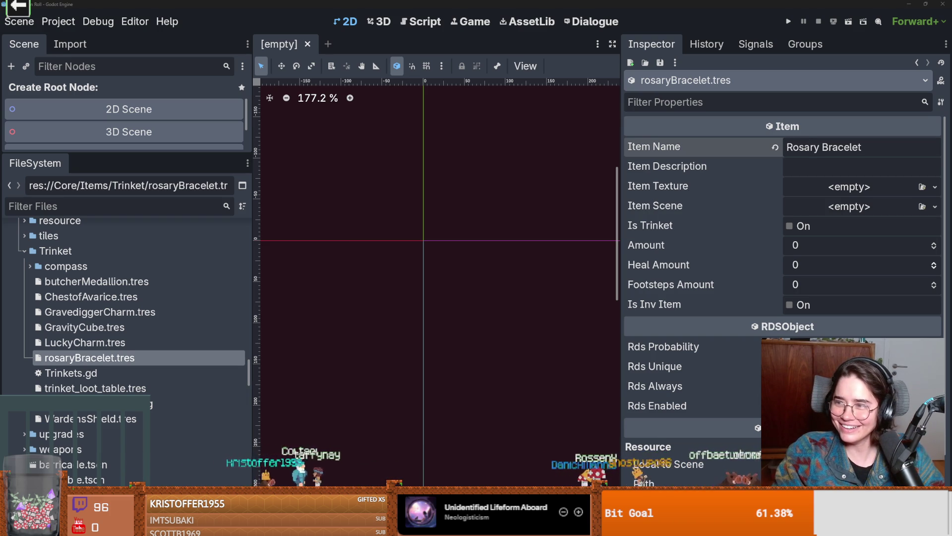
pyautogui.click(809, 170)
pyautogui.hotkey('ctrl', 'v')
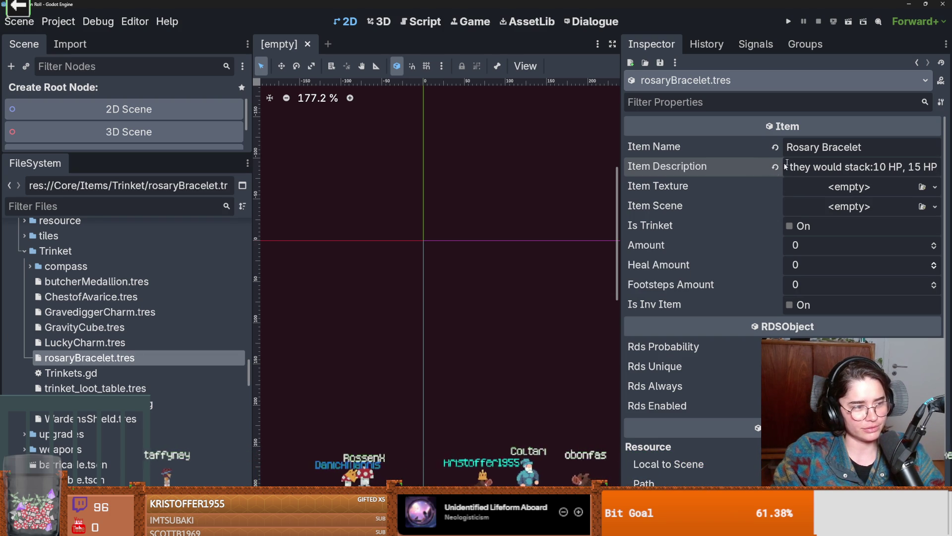
pyautogui.hotkey('ctrl', 's')
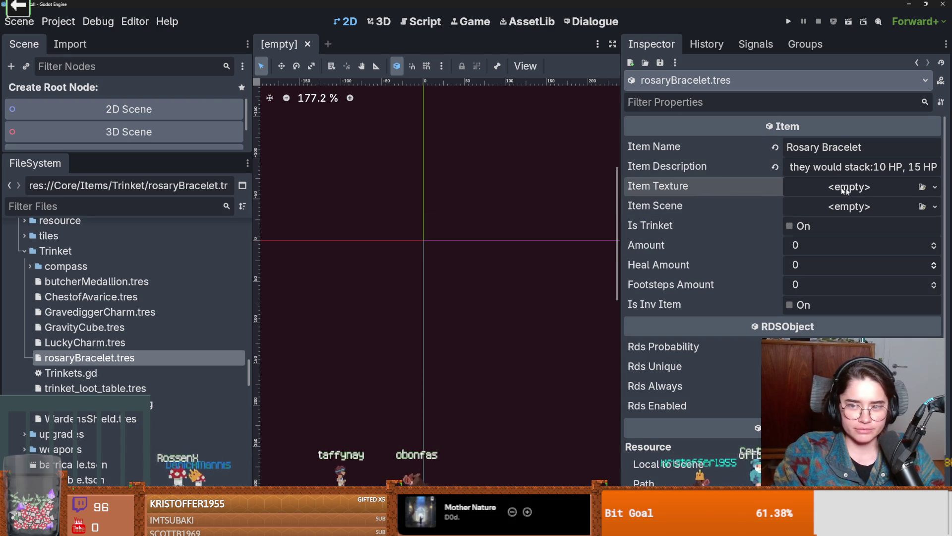
# - Copy Butcher Medallion's Item Texture and paste it into Rosary Bracelet's Item Texture
pyautogui.press('Up')
pyautogui.press('Up')
pyautogui.press('Up')
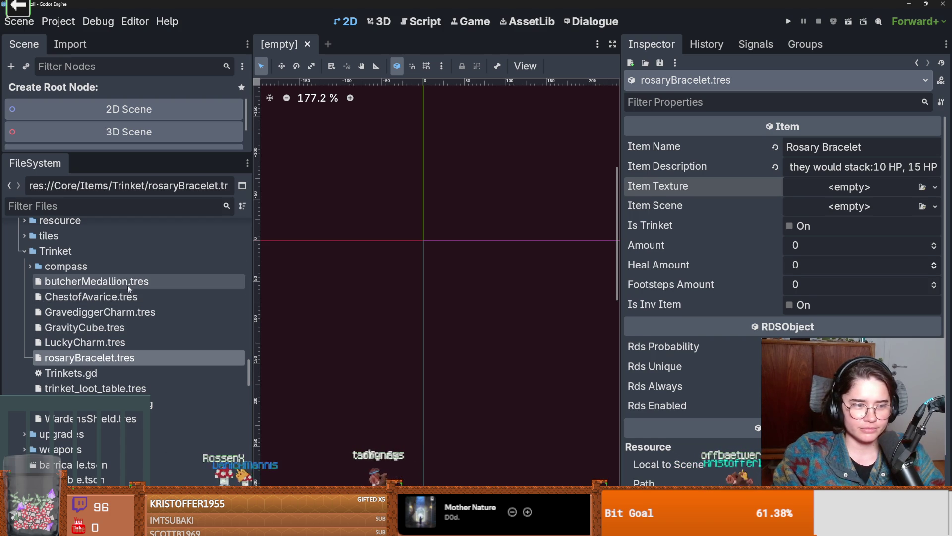
pyautogui.click(936, 193)
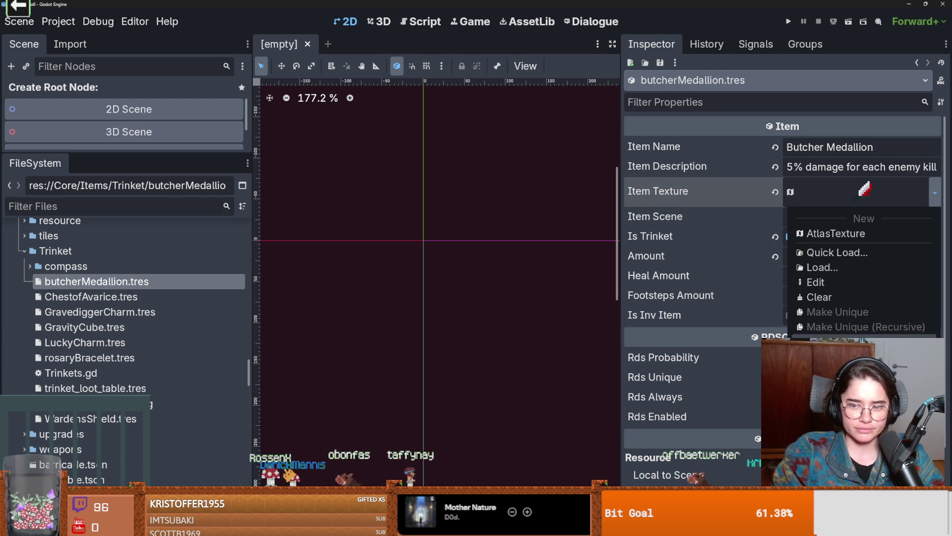
pyautogui.click(122, 356)
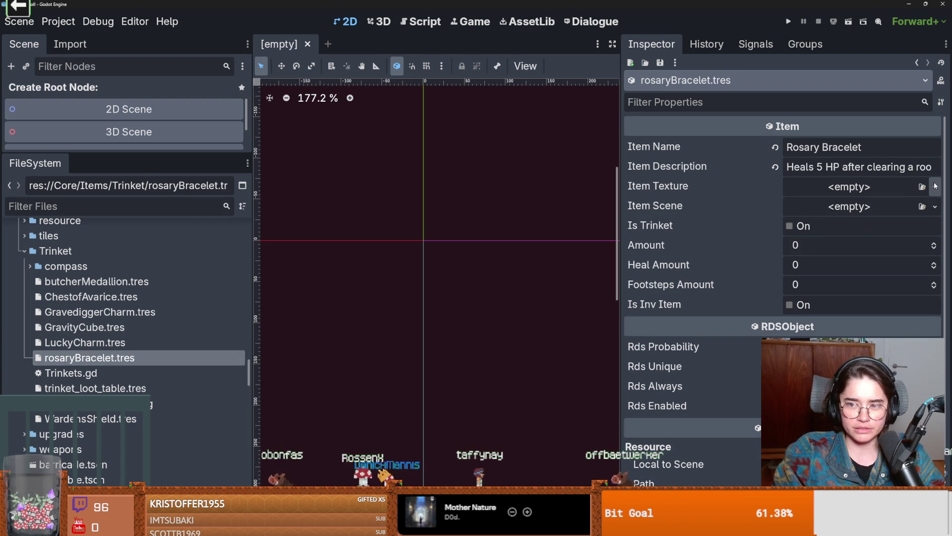
pyautogui.click(935, 186)
pyautogui.click(897, 275)
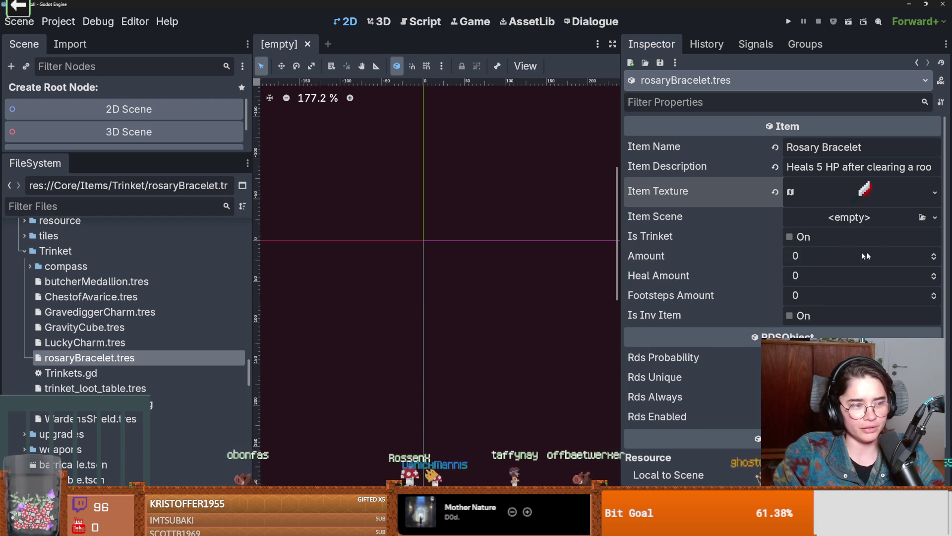
# - Make the bracelet's atlas texture unique (recursive) so it can be edited separately
pyautogui.click(850, 202)
pyautogui.click(754, 429)
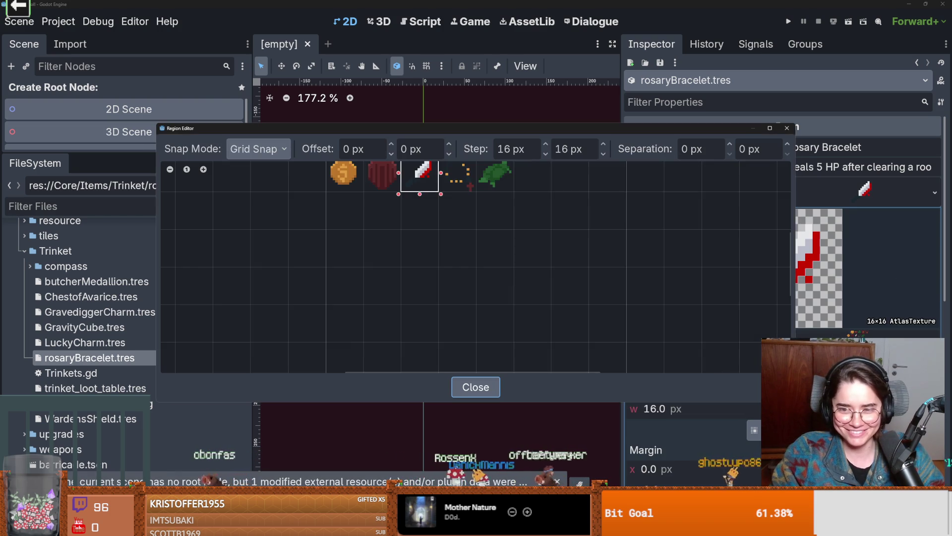
pyautogui.scroll(3, 380, 212)
pyautogui.click(475, 387)
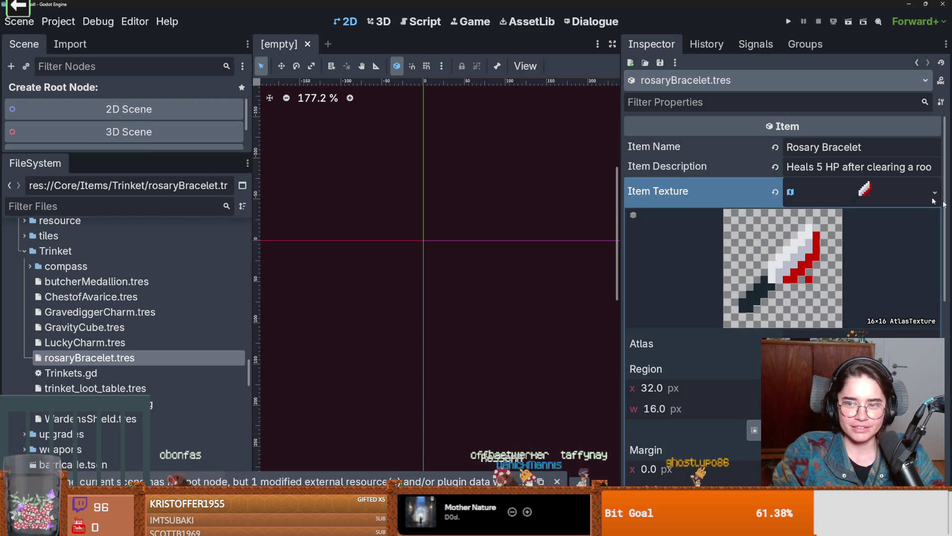
pyautogui.click(935, 193)
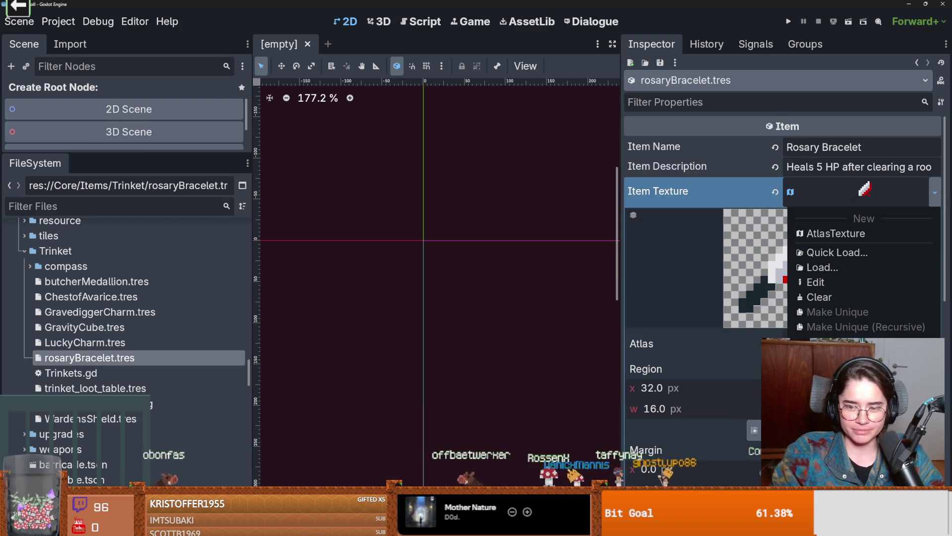
pyautogui.click(866, 326)
pyautogui.click(430, 344)
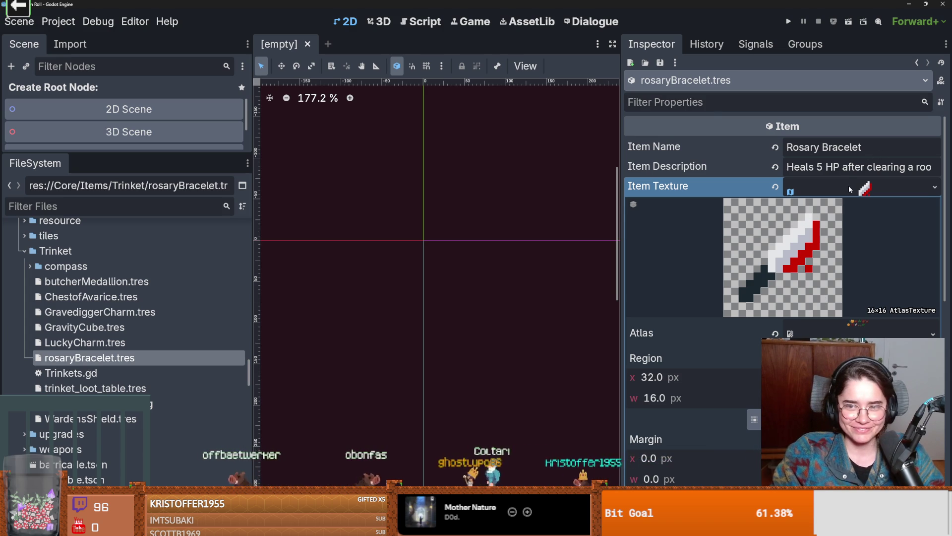
# - Set the texture region to the dotted rosary sprite on the trinket sheet
pyautogui.click(753, 430)
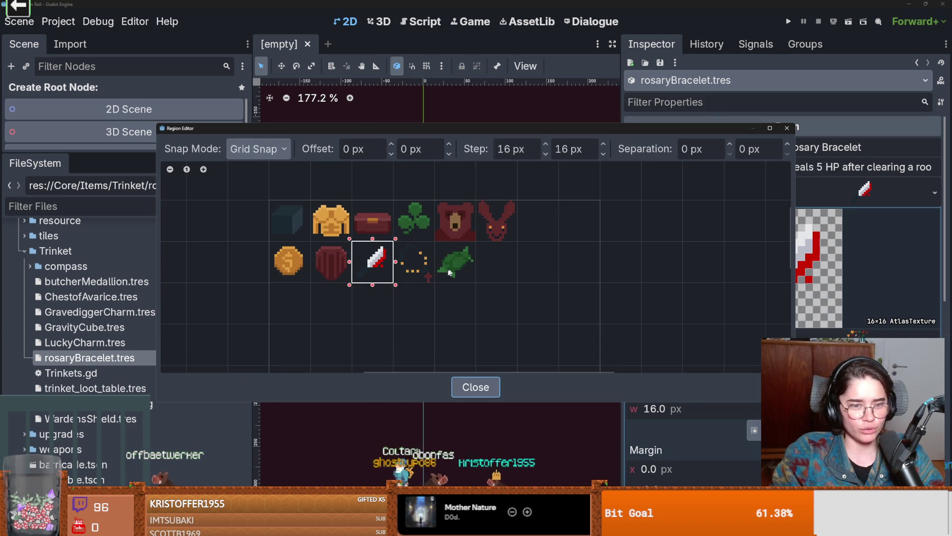
pyautogui.click(425, 269)
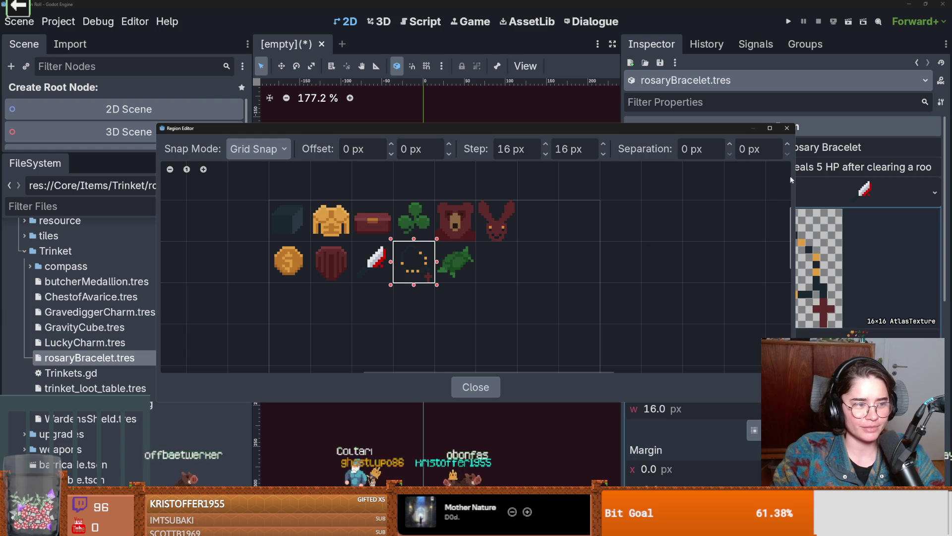
pyautogui.click(787, 129)
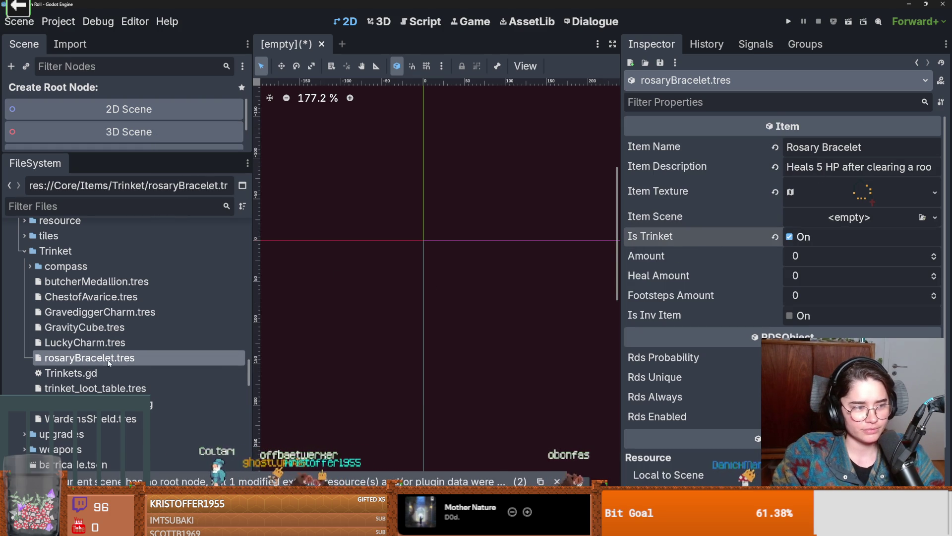
pyautogui.doubleClick(44, 253)
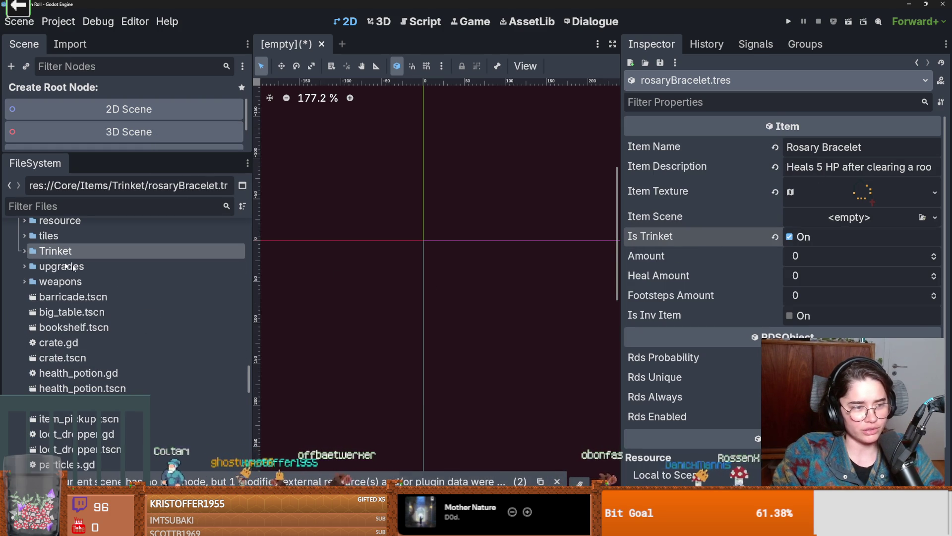
pyautogui.doubleClick(41, 254)
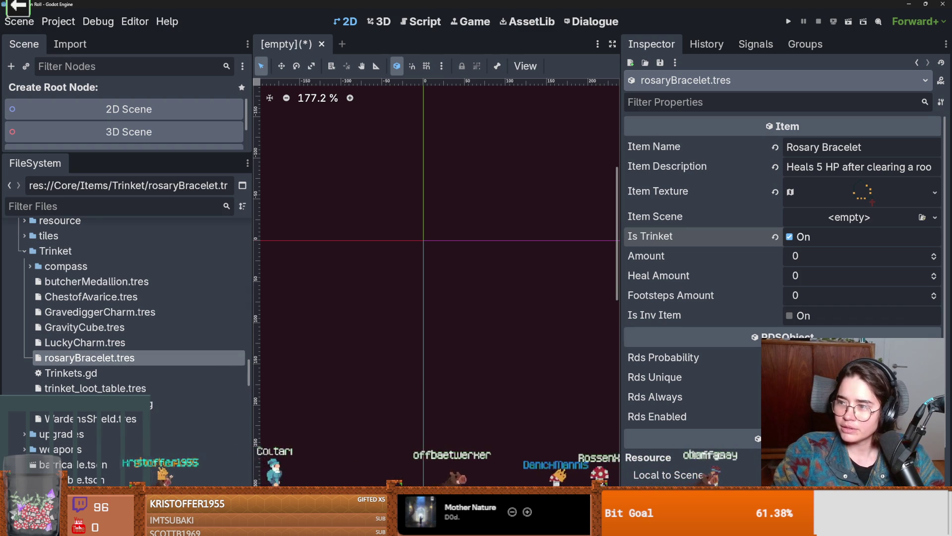
pyautogui.rightClick(62, 252)
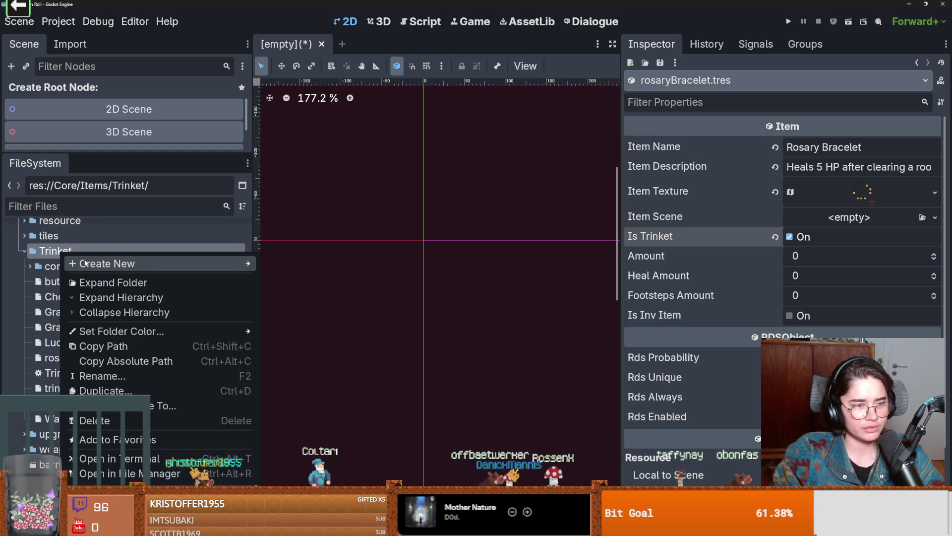
# - Create an Item resource in Trinket saved as AmulatOfTheBeast.tres
pyautogui.moveTo(85, 262)
pyautogui.click(283, 307)
pyautogui.write('item')
pyautogui.press('Return')
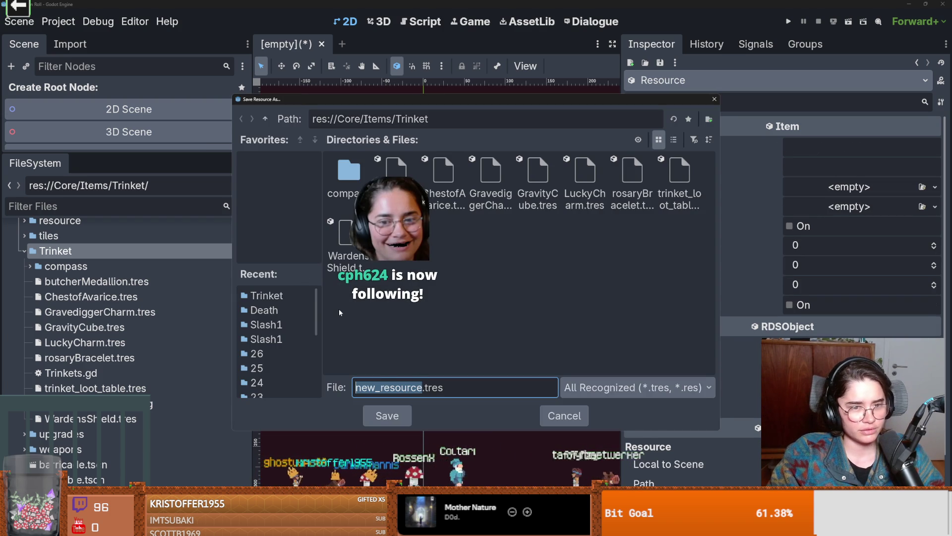
pyautogui.write('Amul')
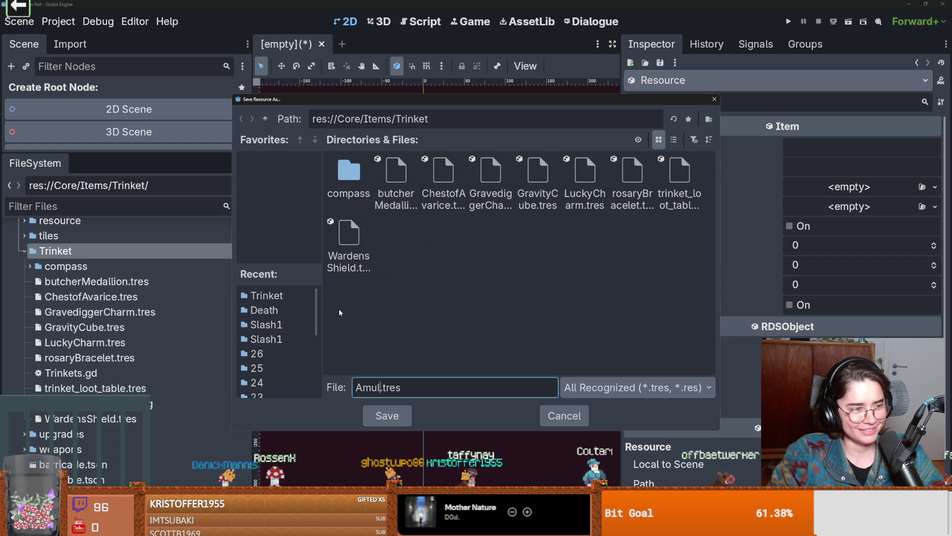
pyautogui.write('at')
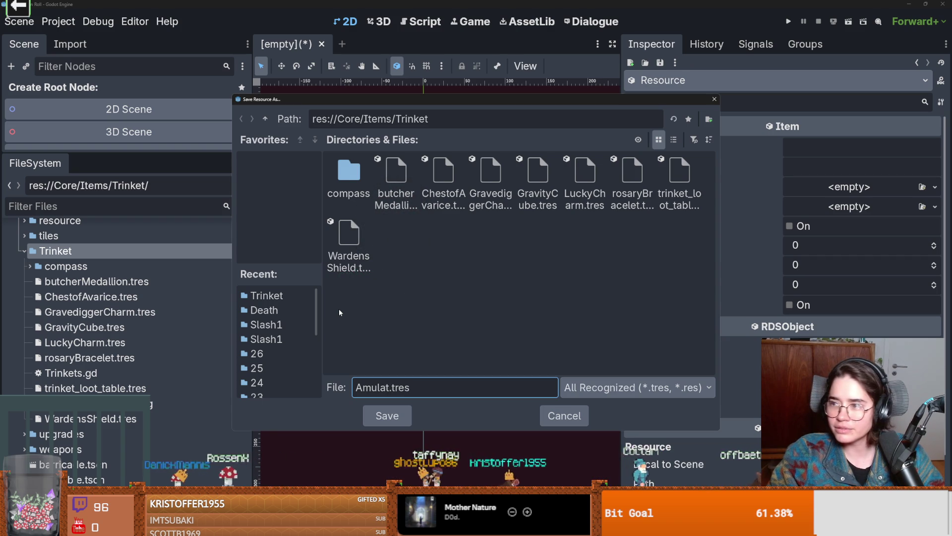
pyautogui.write('OfThe')
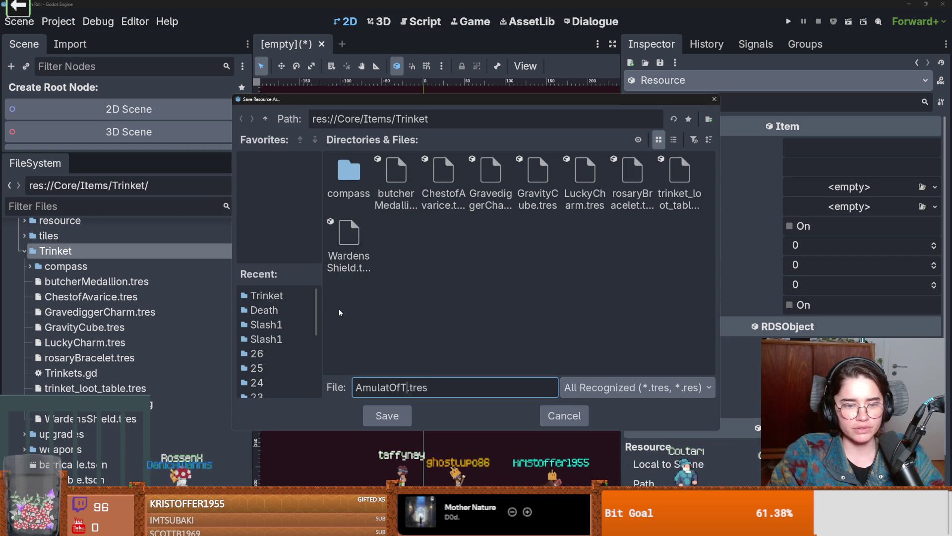
pyautogui.write('Beast')
pyautogui.press('Return')
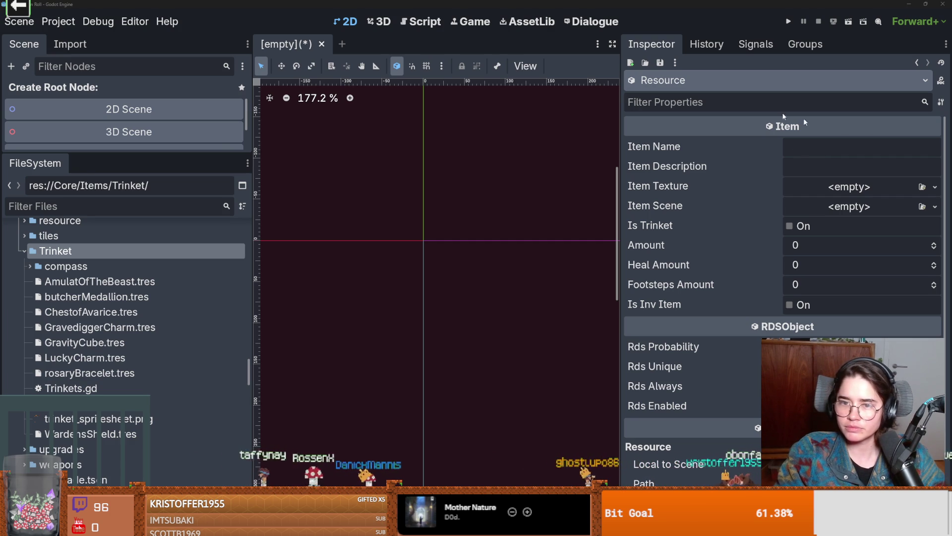
# - Name it 'Amulet of the Beast', describe it as '10% damage when at full HP', and save
pyautogui.click(803, 147)
pyautogui.write('Amulet of the Beast')
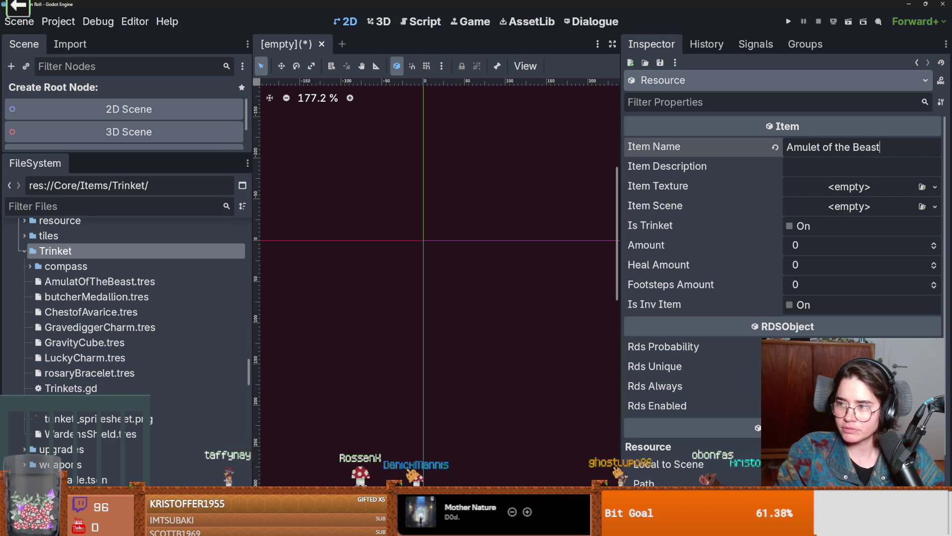
pyautogui.write('10% damage when at full HP')
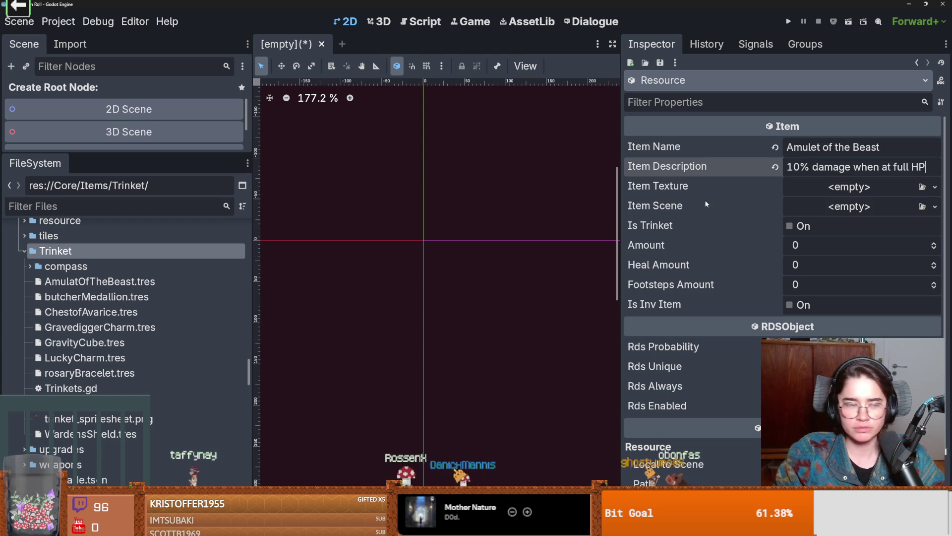
pyautogui.hotkey('ctrl', 's')
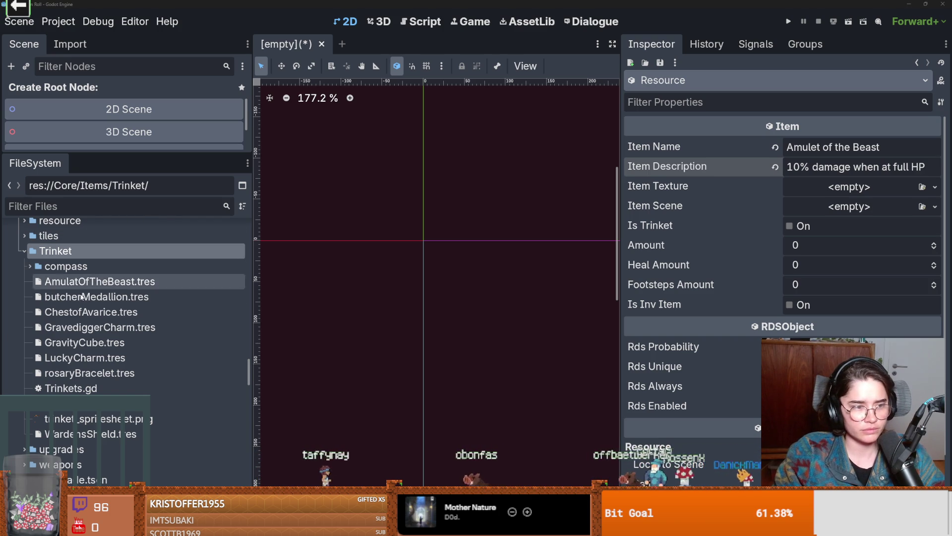
pyautogui.rightClick(78, 255)
pyautogui.moveTo(118, 270)
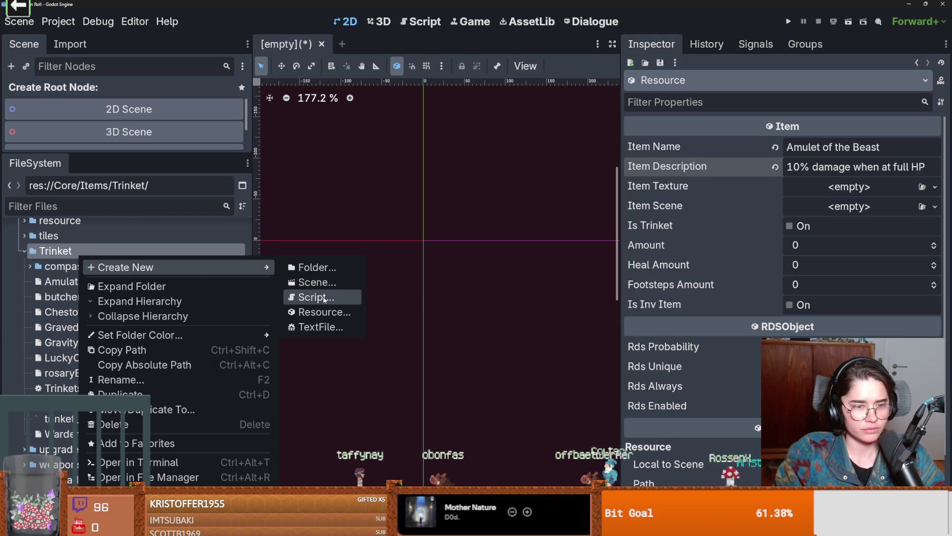
# - Create a blank Item resource saved as AmulatOfTheHare.tres in Trinket, then widen the left dock
pyautogui.click(321, 308)
pyautogui.press('BackSpace')
pyautogui.write('item')
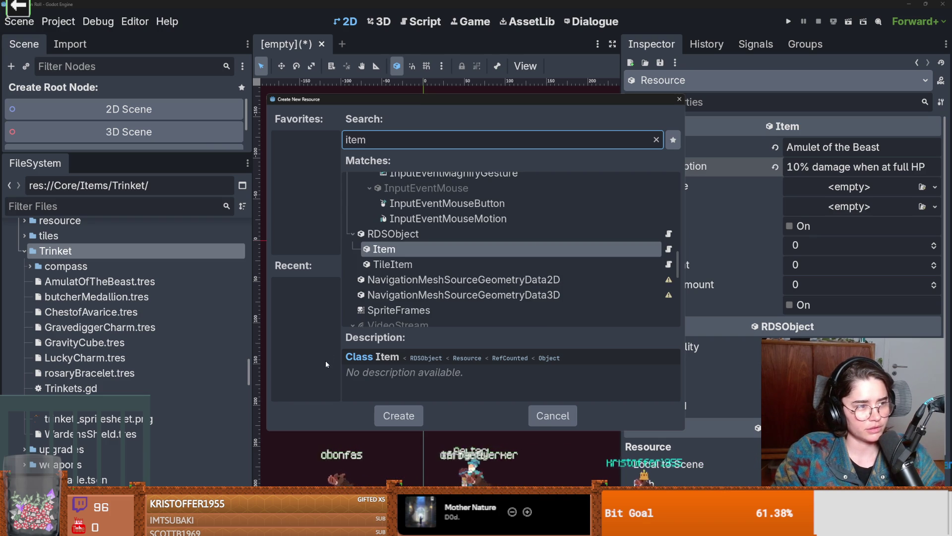
pyautogui.doubleClick(376, 249)
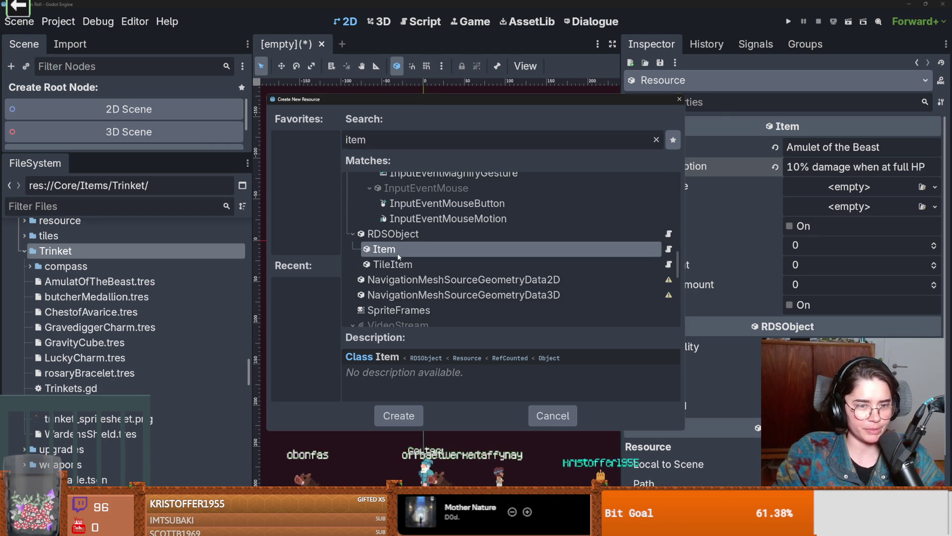
pyautogui.hotkey('ctrl', 'v')
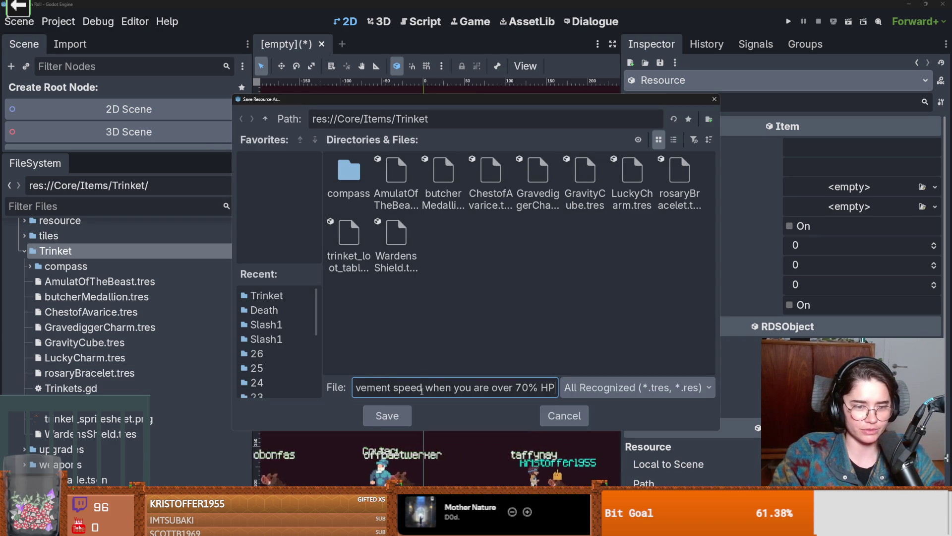
pyautogui.hotkey('ctrl', 'z')
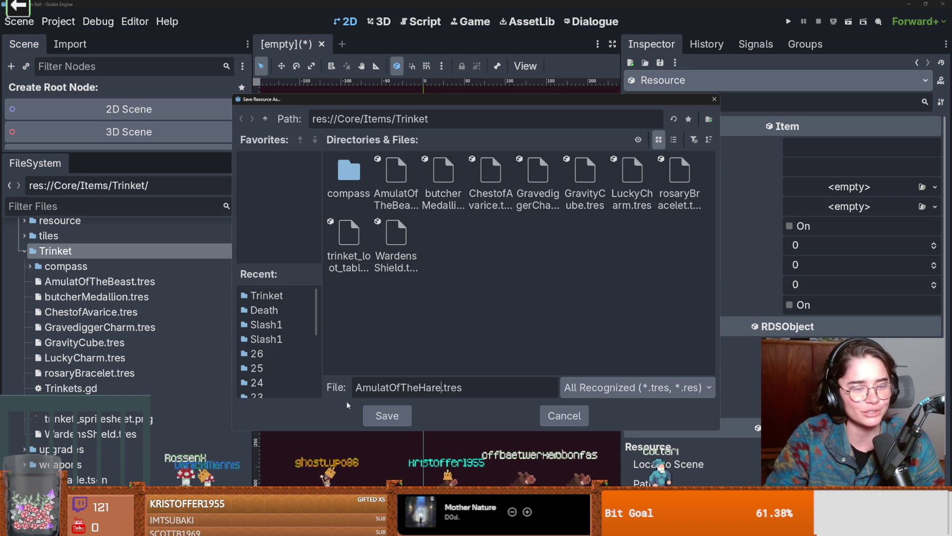
pyautogui.click(388, 416)
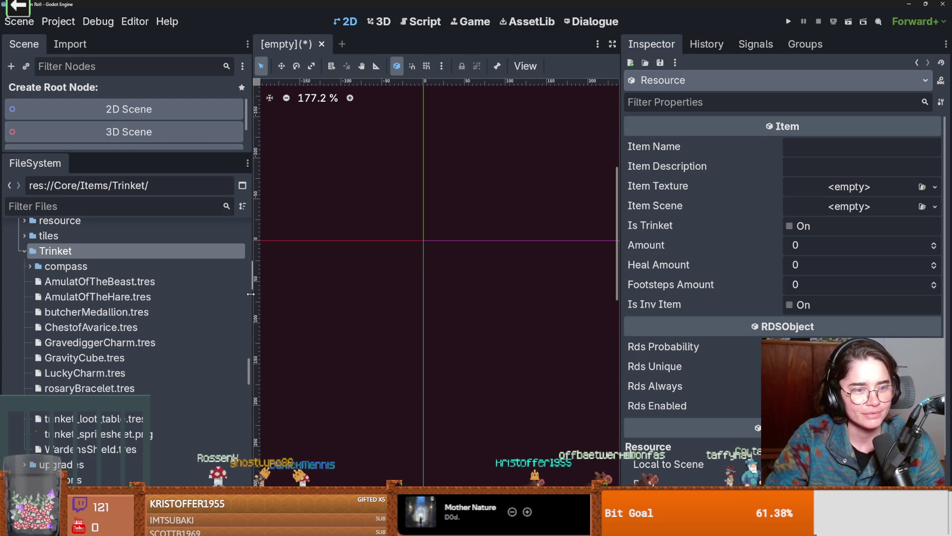
pyautogui.moveTo(253, 294); pyautogui.dragTo(300, 296)
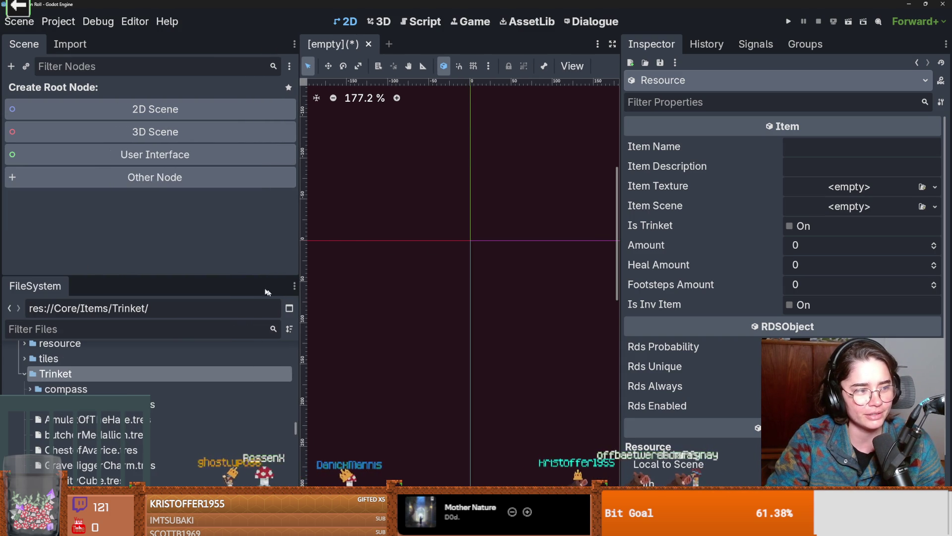
pyautogui.moveTo(145, 277); pyautogui.dragTo(147, 246)
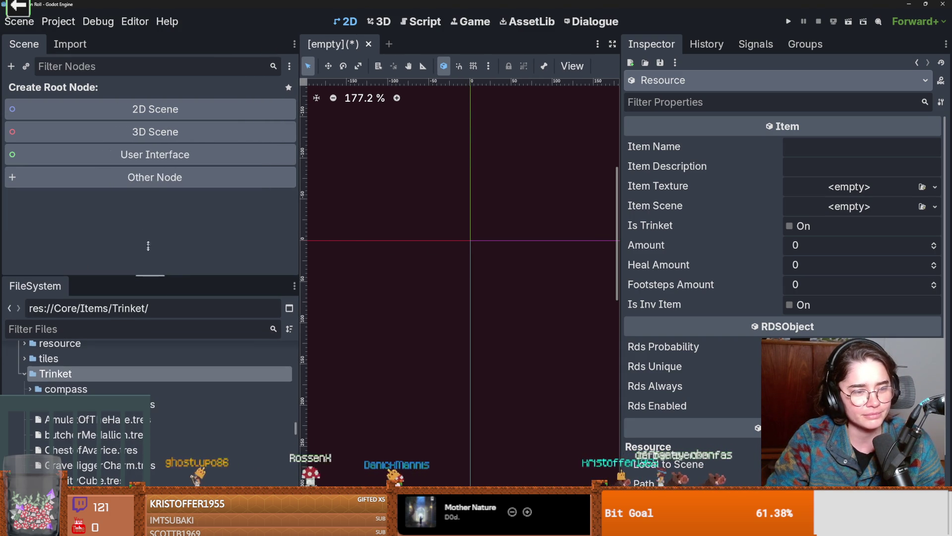
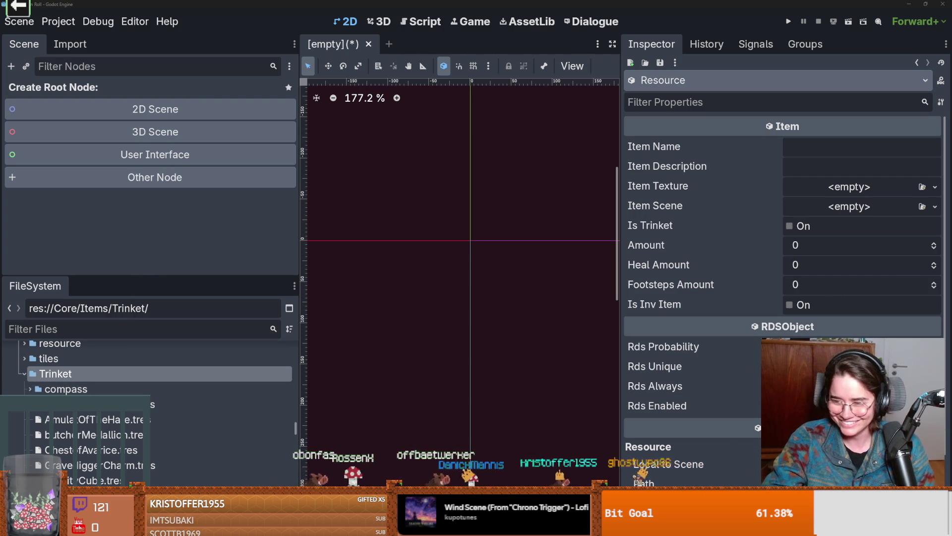
# - Select the AmulatOfTheHare.tres item in the FileSystem
pyautogui.scroll(-5, 81, 355)
pyautogui.scroll(2, 106, 367)
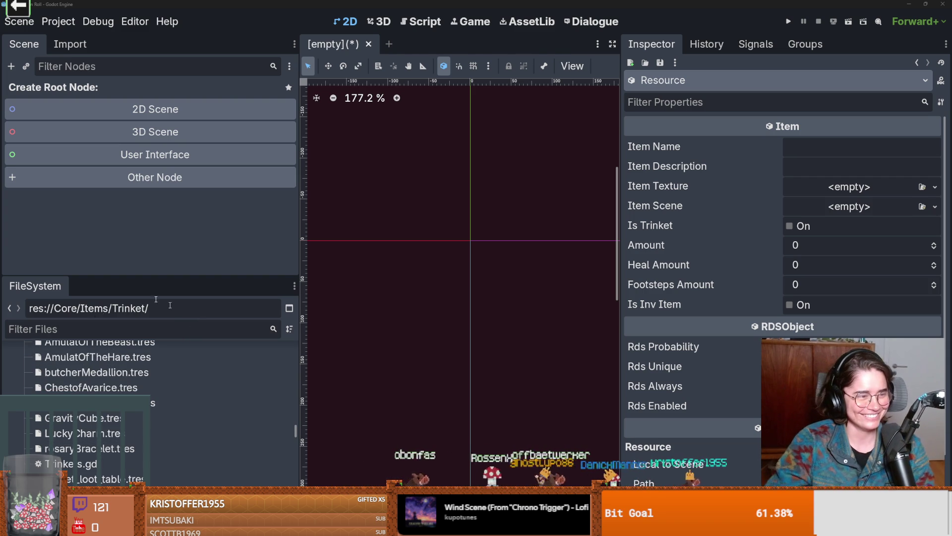
pyautogui.scroll(3, 176, 412)
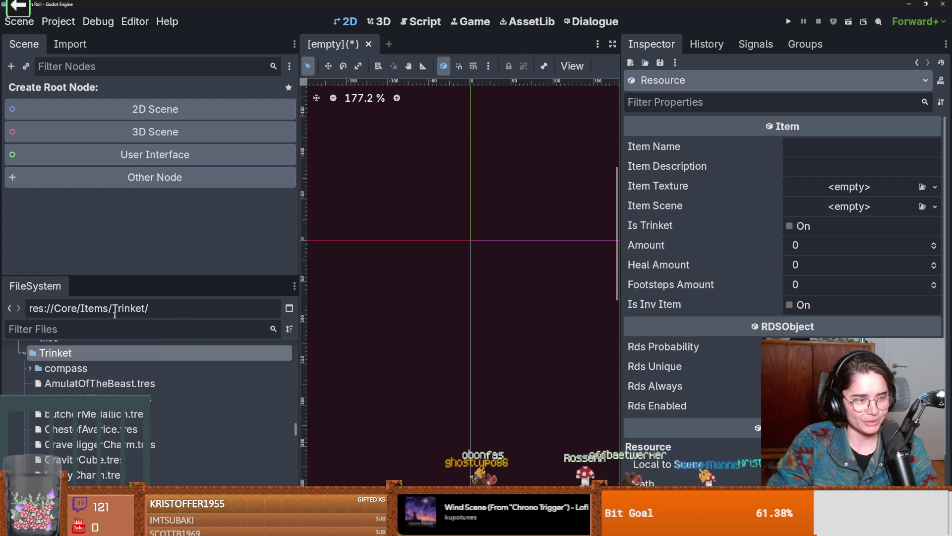
pyautogui.scroll(-4, 131, 403)
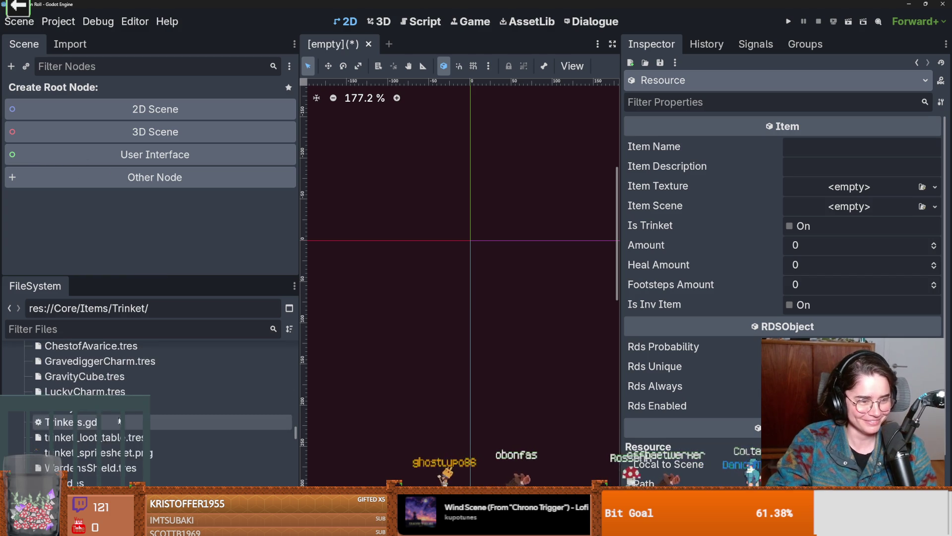
pyautogui.scroll(3, 83, 426)
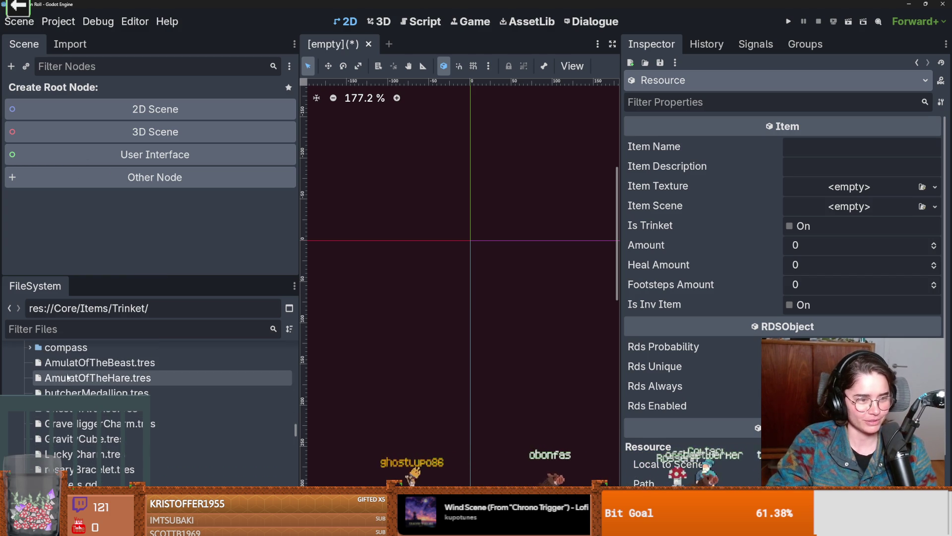
pyautogui.click(116, 378)
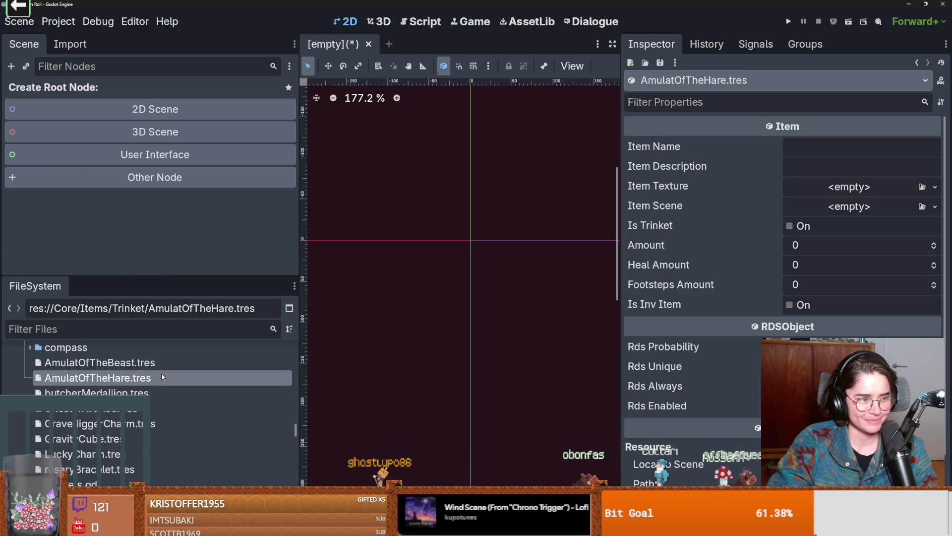
# - Name the item 'Amulet of the Hare', move its 70% HP speed bonus into the description, and save
pyautogui.click(877, 154)
pyautogui.hotkey('ctrl', 'v')
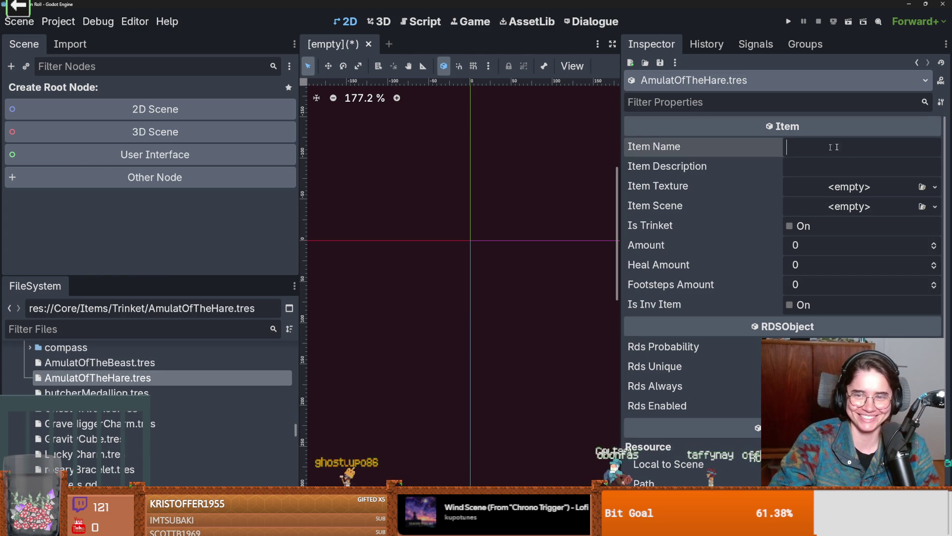
pyautogui.moveTo(924, 149)
pyautogui.mouseDown()
pyautogui.moveTo(791, 150)
pyautogui.moveTo(888, 157)
pyautogui.mouseUp()
pyautogui.hotkey('ctrl', 'x')
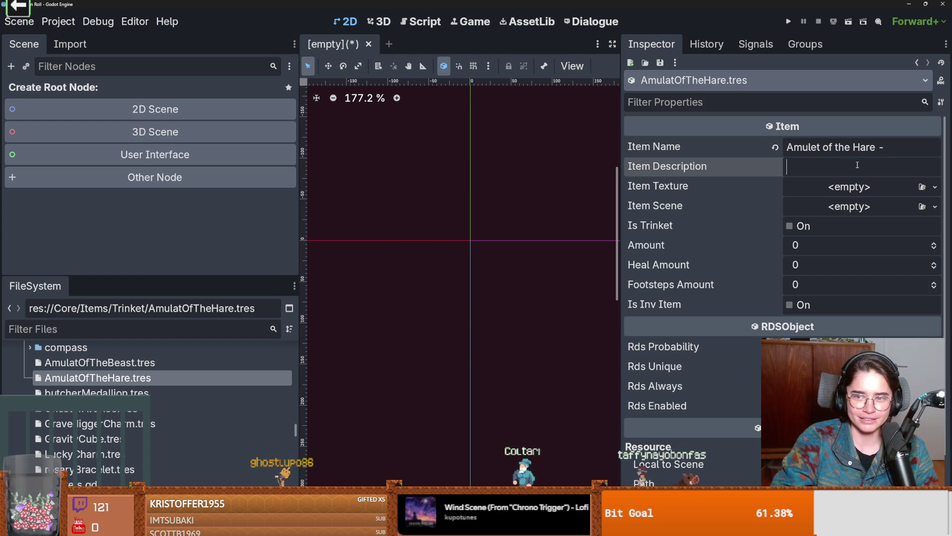
pyautogui.click(863, 167)
pyautogui.hotkey('ctrl', 'v')
pyautogui.click(874, 148)
pyautogui.press('BackSpace')
pyautogui.press('BackSpace')
pyautogui.hotkey('ctrl', 's')
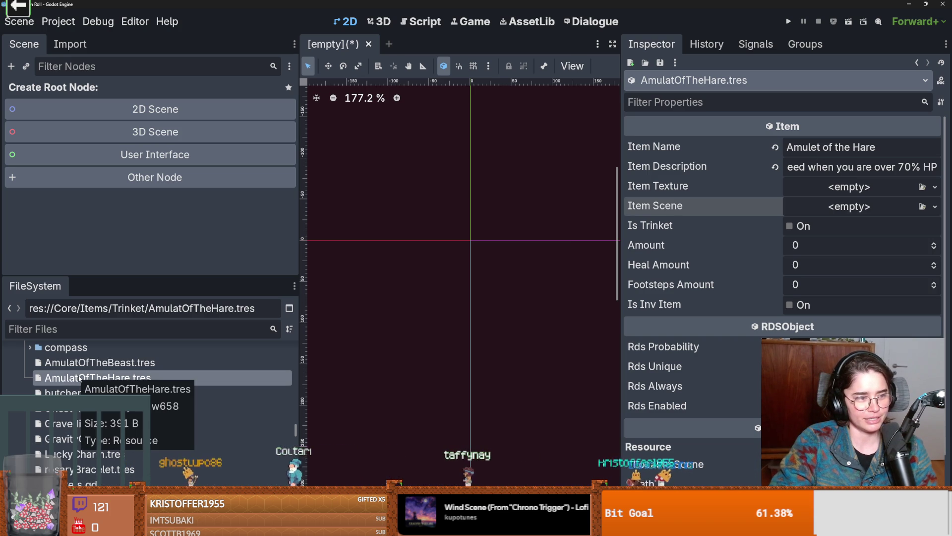
pyautogui.rightClick(77, 377)
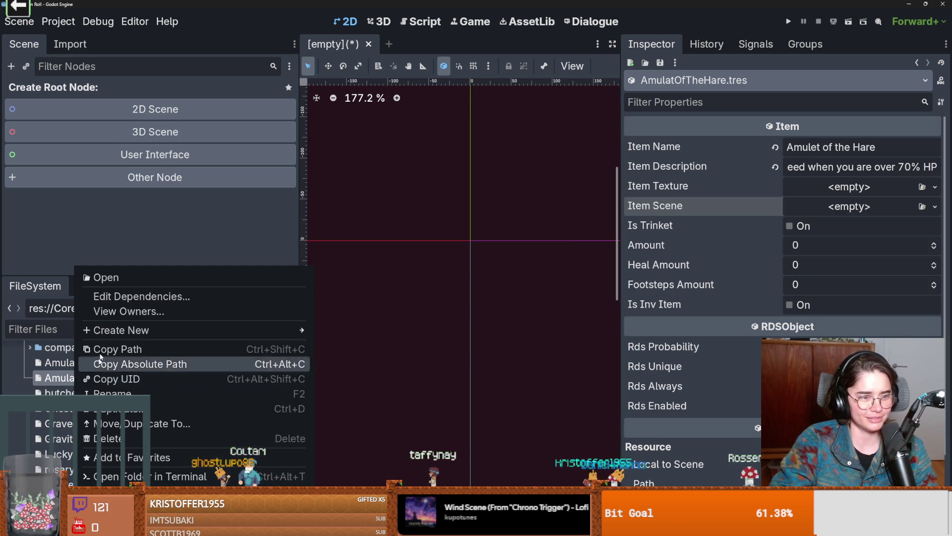
# - Rename the Hare amulet file to AmuletOfTheHare.tres
pyautogui.click(169, 394)
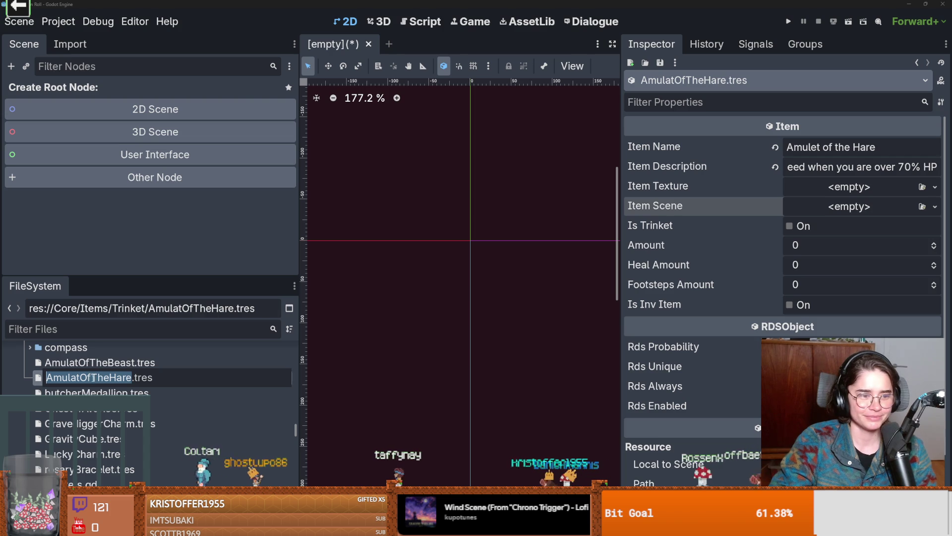
pyautogui.write('AmuletOfTheHare')
pyautogui.press('Return')
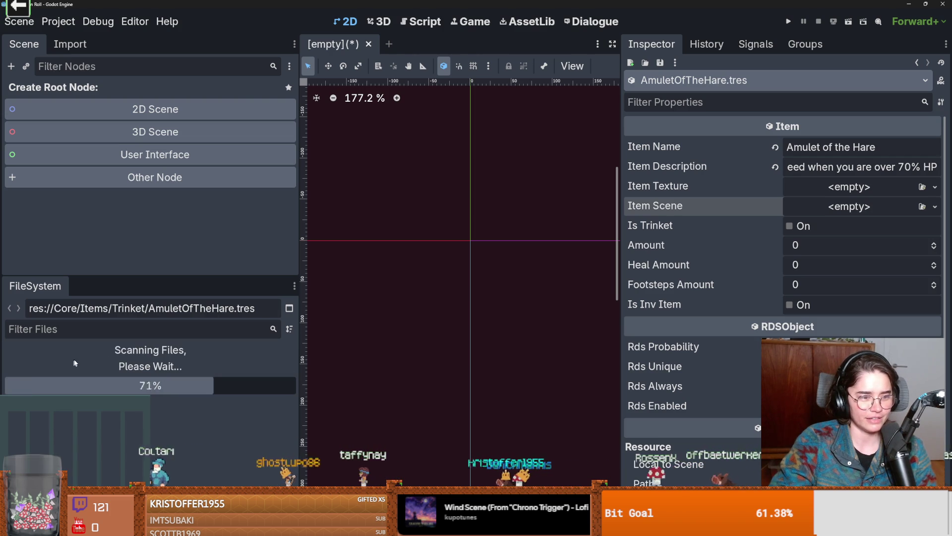
# - Rename AmulatOfTheBeast.tres to AmuletOfTheBeast.tres
pyautogui.click(69, 364)
pyautogui.rightClick(70, 364)
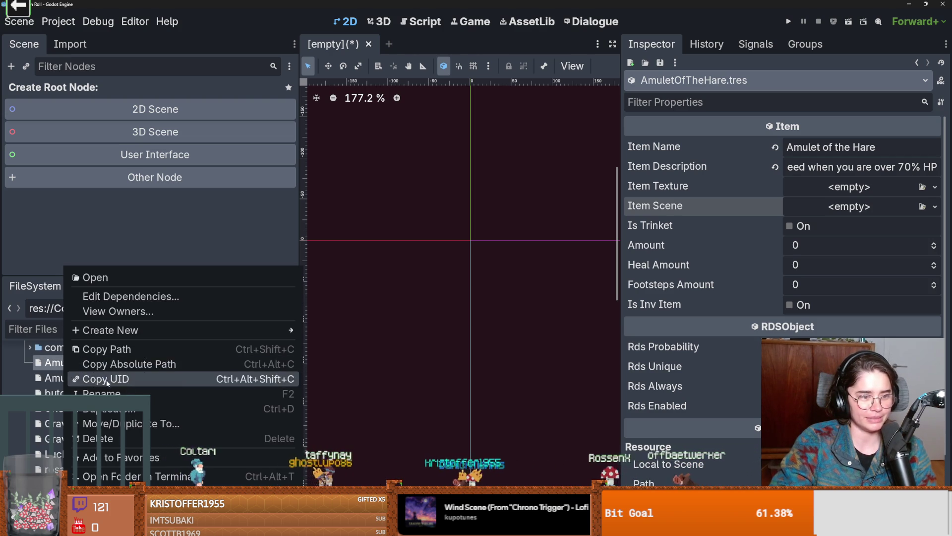
pyautogui.click(105, 391)
pyautogui.click(77, 366)
pyautogui.press('BackSpace')
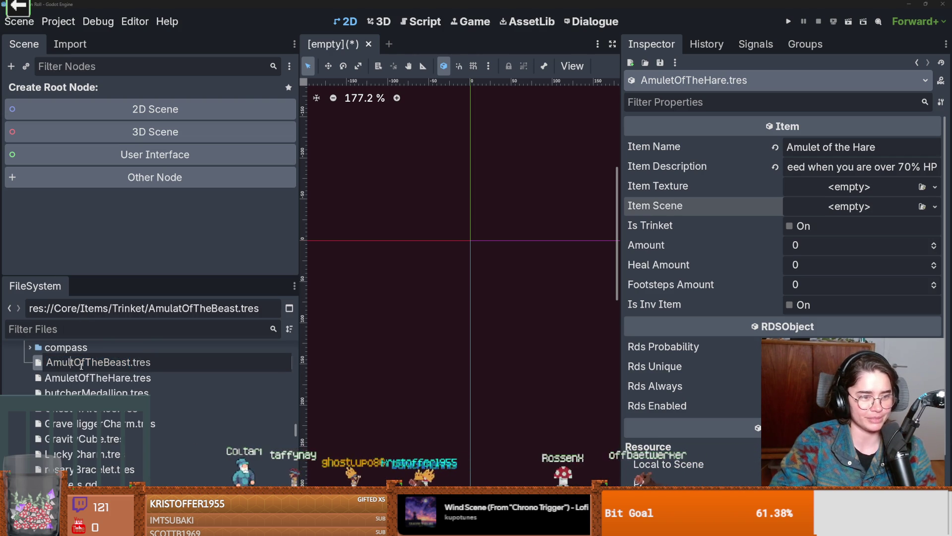
pyautogui.write('e')
pyautogui.press('Return')
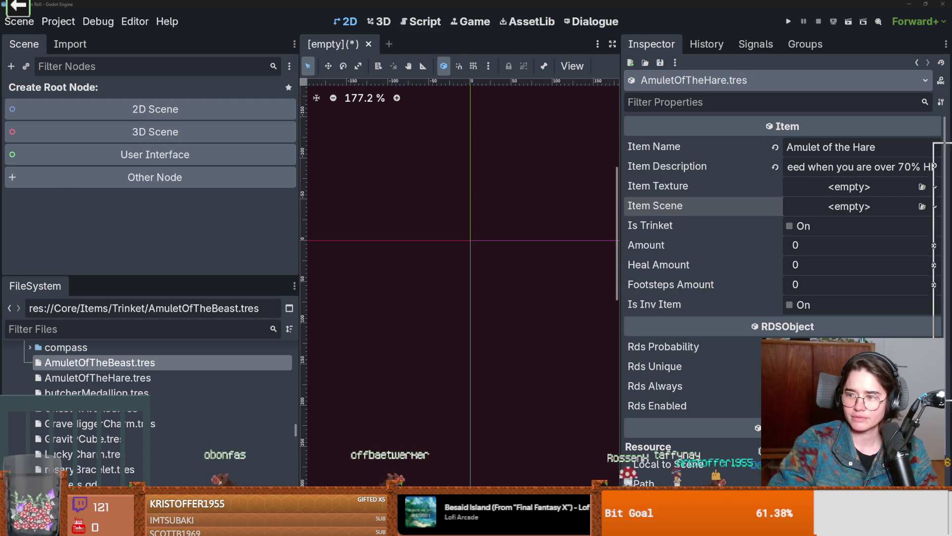
# - Skim the Teen Titans: One-On-One video to 4:41 and about 7:01, and expand its description
pyautogui.hotkey('alt', 'Tab')
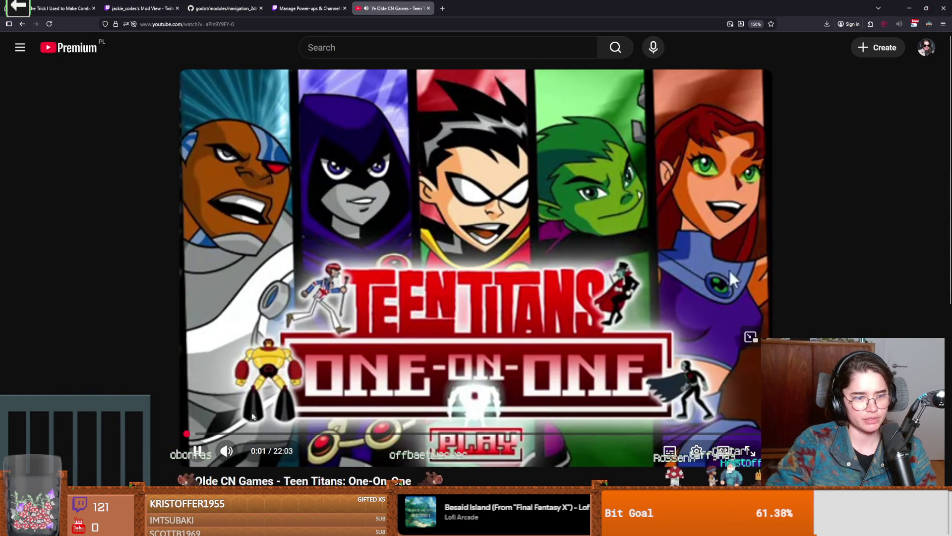
pyautogui.click(201, 434)
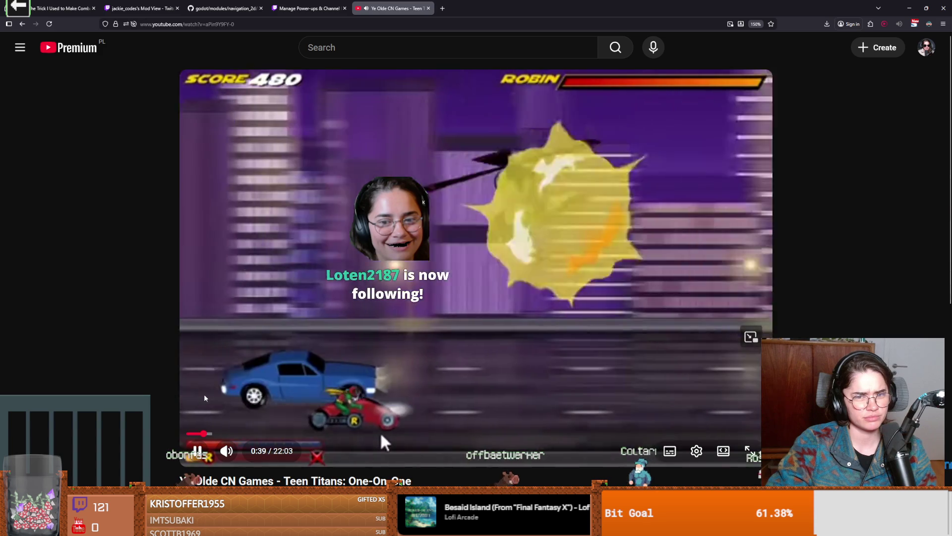
pyautogui.scroll(-3, 293, 407)
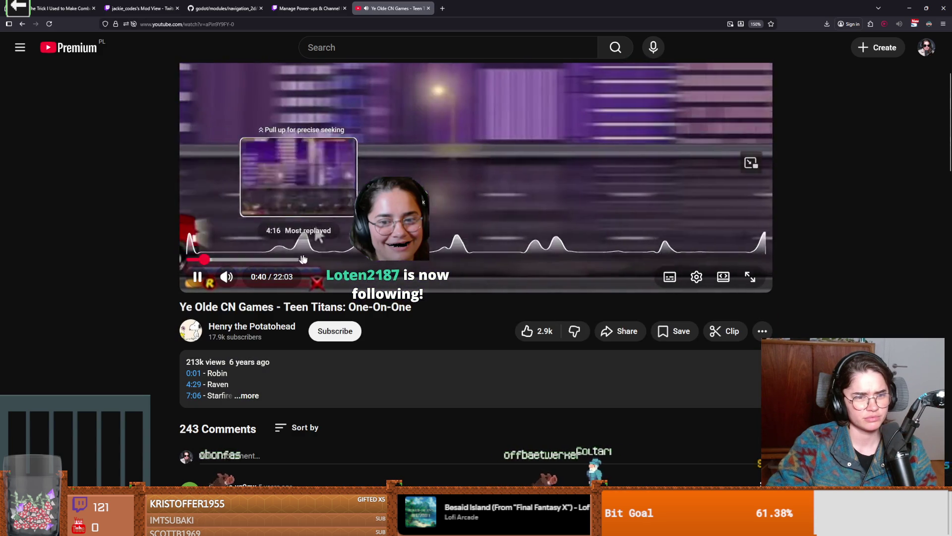
pyautogui.click(309, 259)
pyautogui.scroll(2, 392, 366)
pyautogui.moveTo(393, 375); pyautogui.dragTo(378, 380)
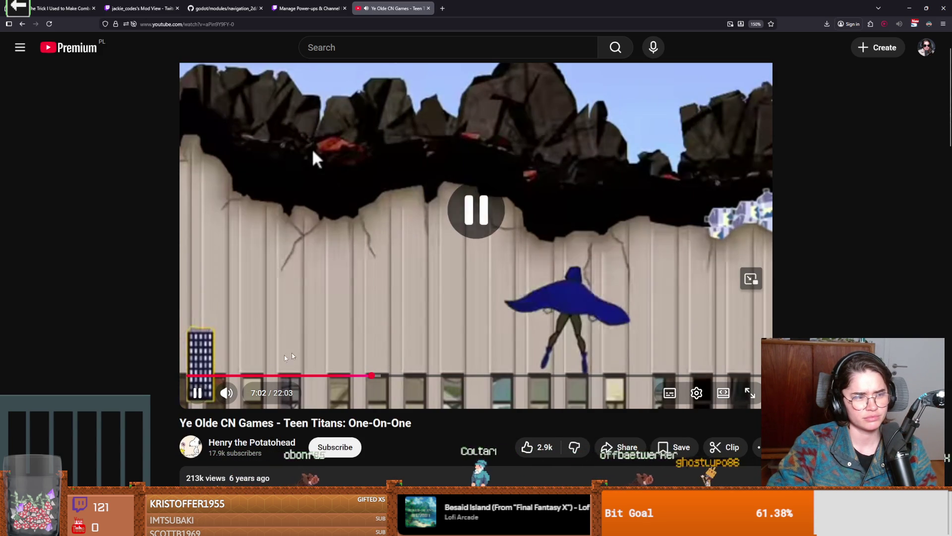
pyautogui.scroll(-3, 288, 405)
pyautogui.scroll(1, 288, 405)
pyautogui.scroll(-2, 288, 405)
pyautogui.scroll(1, 288, 406)
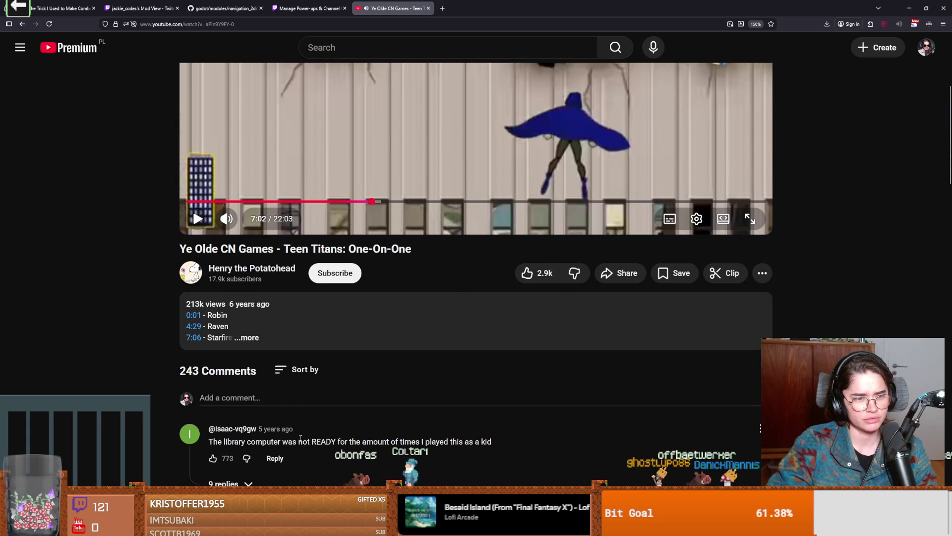
pyautogui.scroll(1, 288, 405)
pyautogui.click(255, 406)
pyautogui.scroll(3, 256, 406)
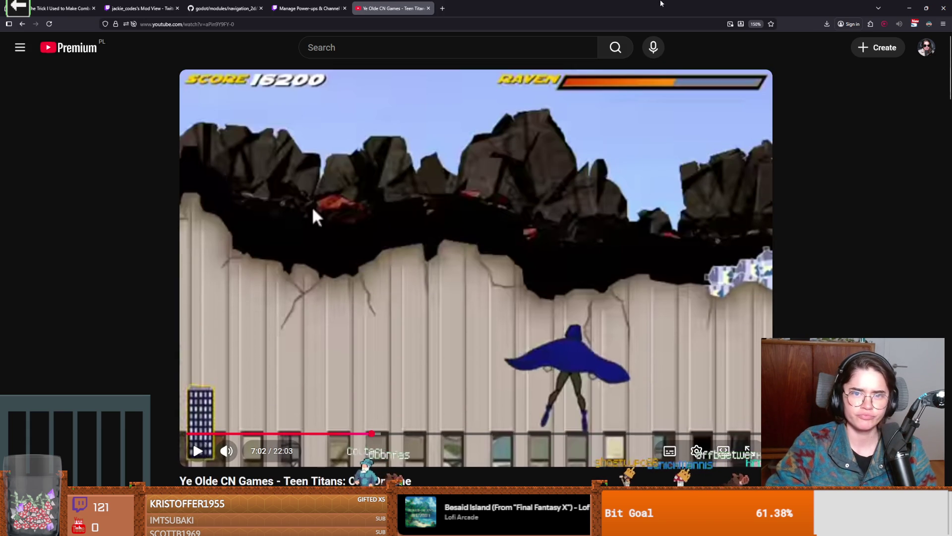
# - Jump the video back to 2:20, let it play, and pause it at 2:31
pyautogui.hotkey('alt', 'Tab')
pyautogui.hotkey('alt', 'Tab')
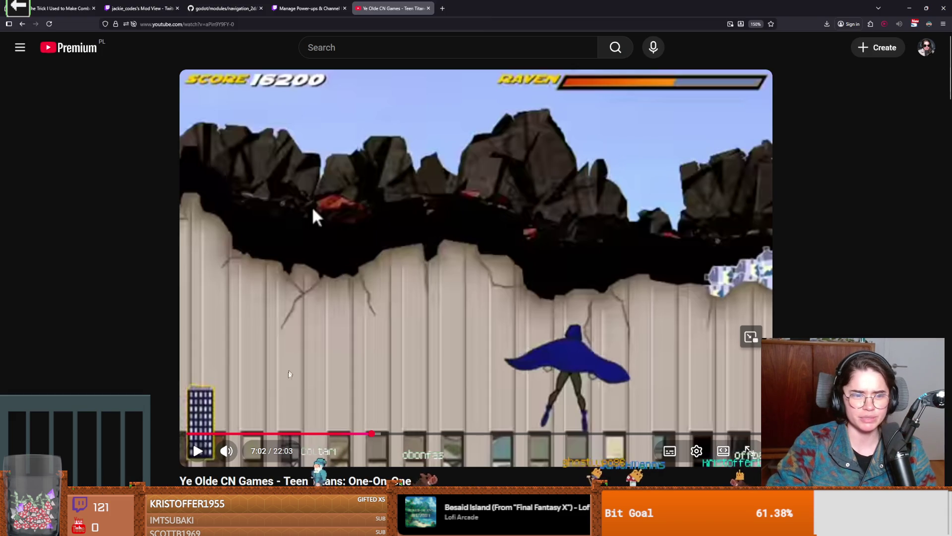
pyautogui.click(249, 435)
pyautogui.click(327, 399)
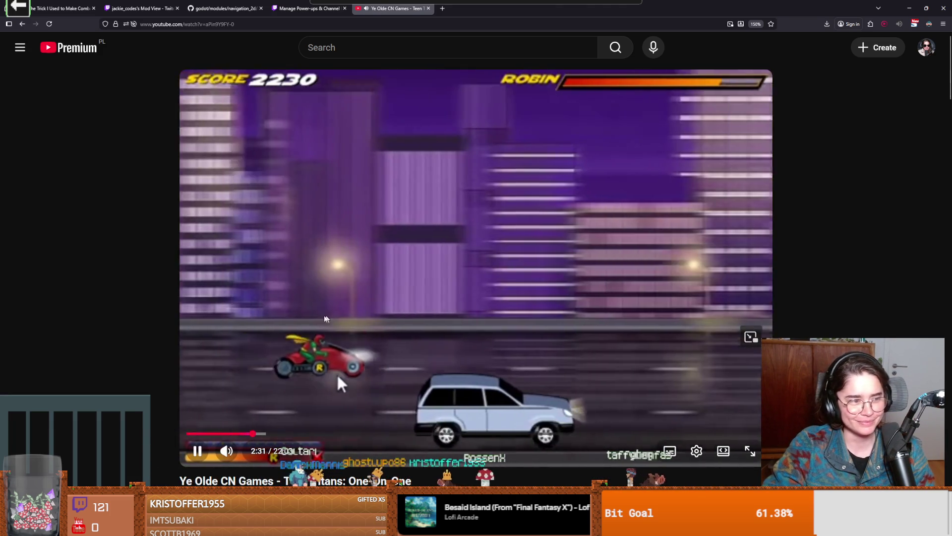
pyautogui.click(337, 376)
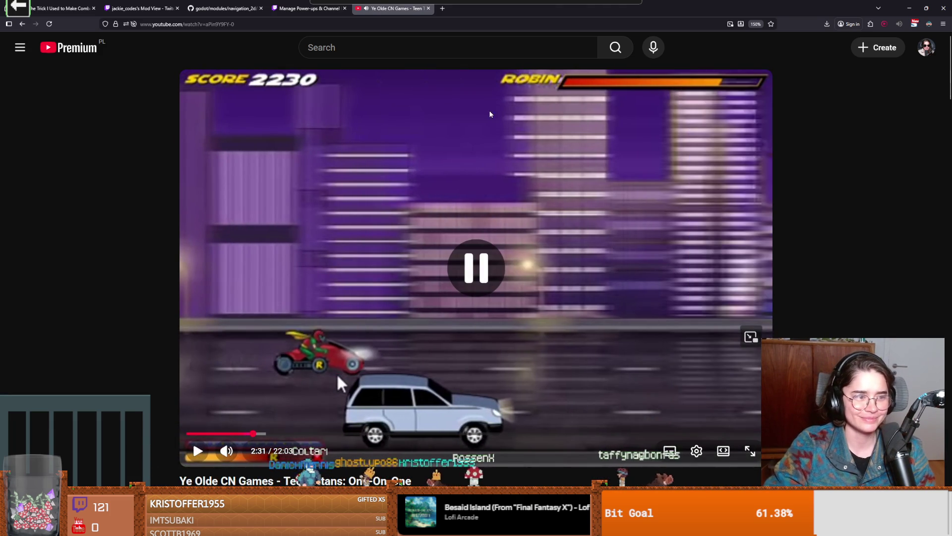
pyautogui.hotkey('alt', 'Tab')
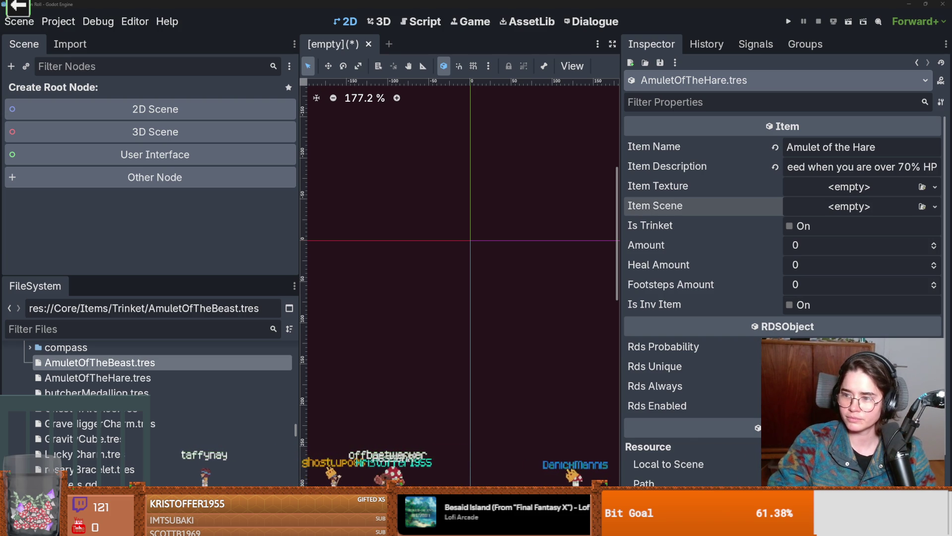
# - Switch to the Teen Titans Battle Blitz 'Part 1: Robin' video in the browser
pyautogui.hotkey('alt', 'Tab')
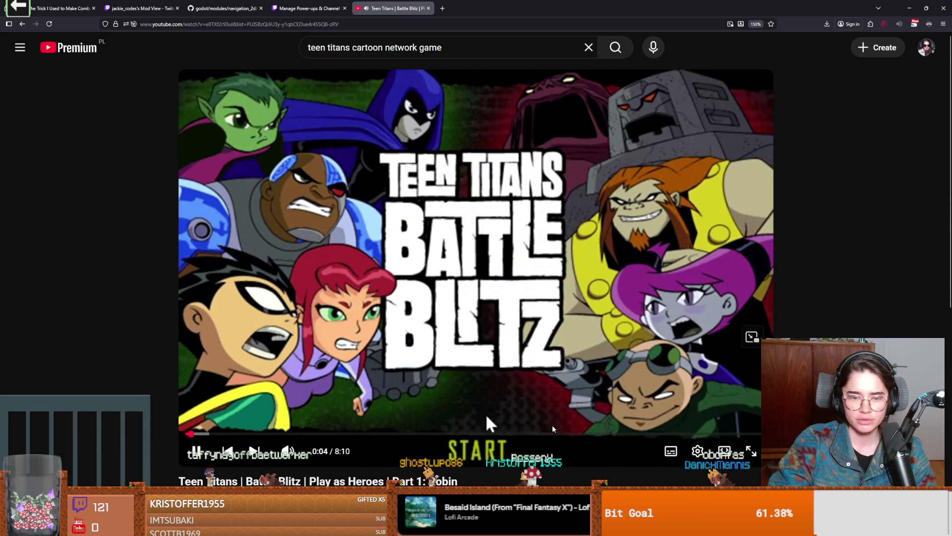
# - Skip to the difficulty selection and Robin's controls screen, pausing briefly there
pyautogui.click(208, 434)
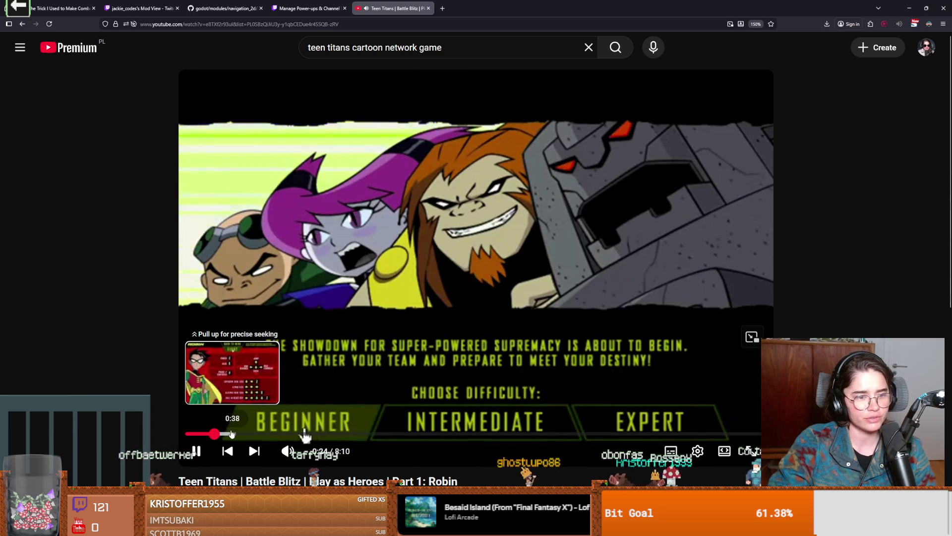
pyautogui.click(231, 435)
pyautogui.click(362, 367)
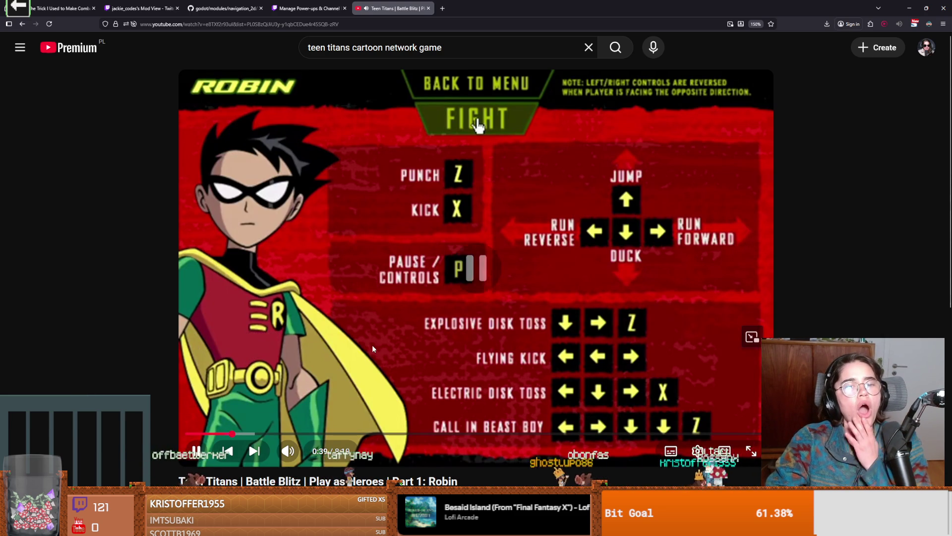
pyautogui.click(347, 392)
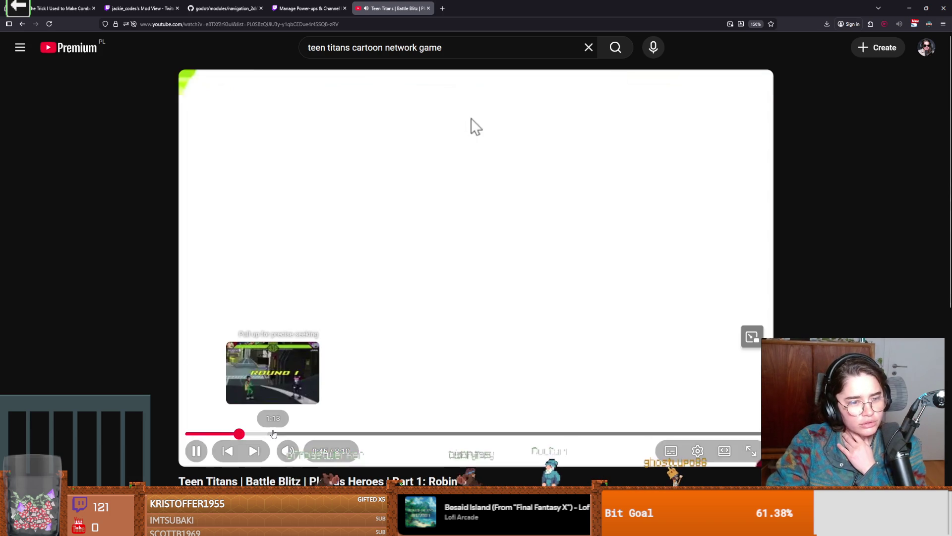
# - Jump ahead to the Robin vs Gizmo fight around 2:56 and pause it
pyautogui.moveTo(274, 434); pyautogui.dragTo(263, 434)
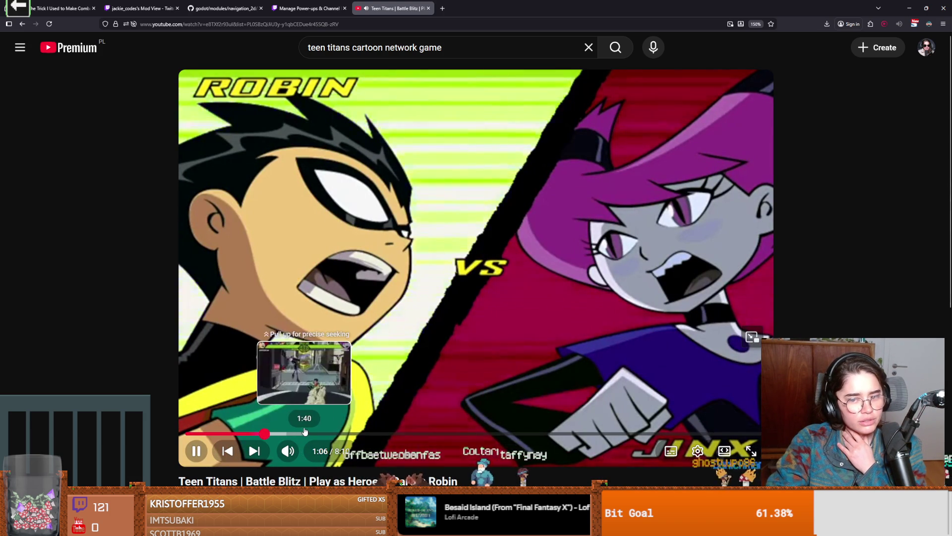
pyautogui.click(281, 433)
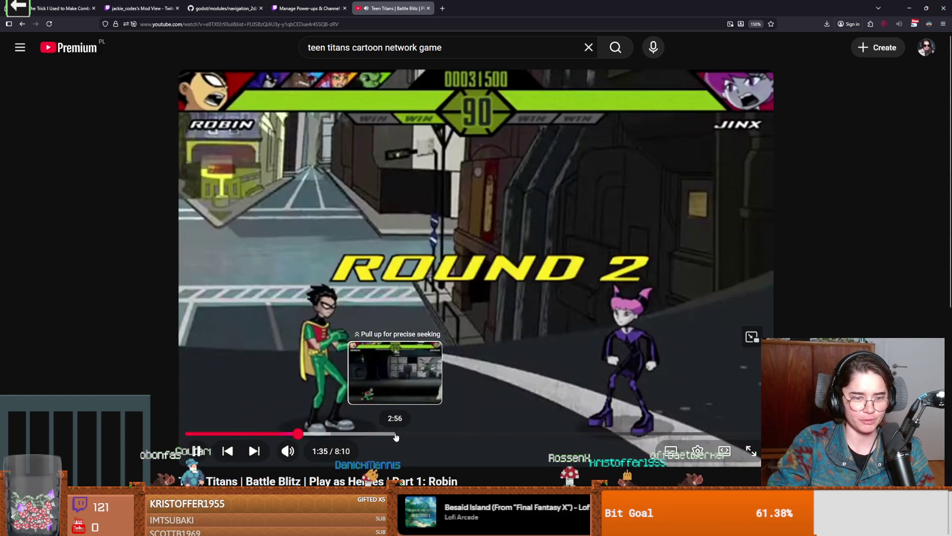
pyautogui.click(390, 434)
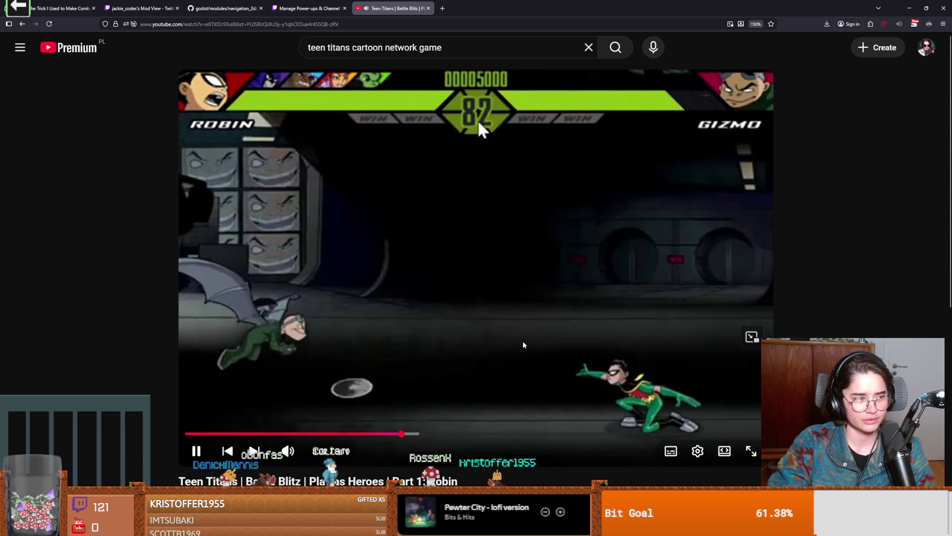
pyautogui.click(477, 120)
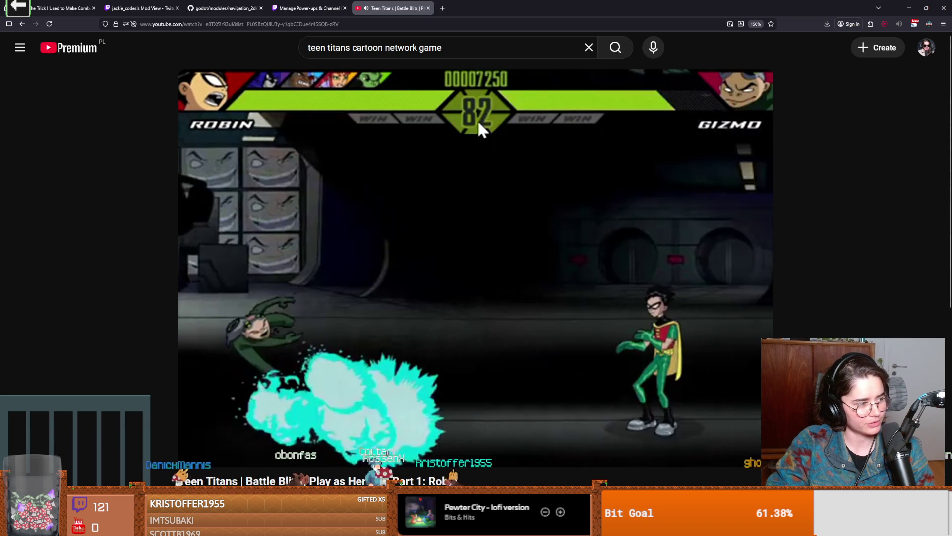
pyautogui.click(477, 120)
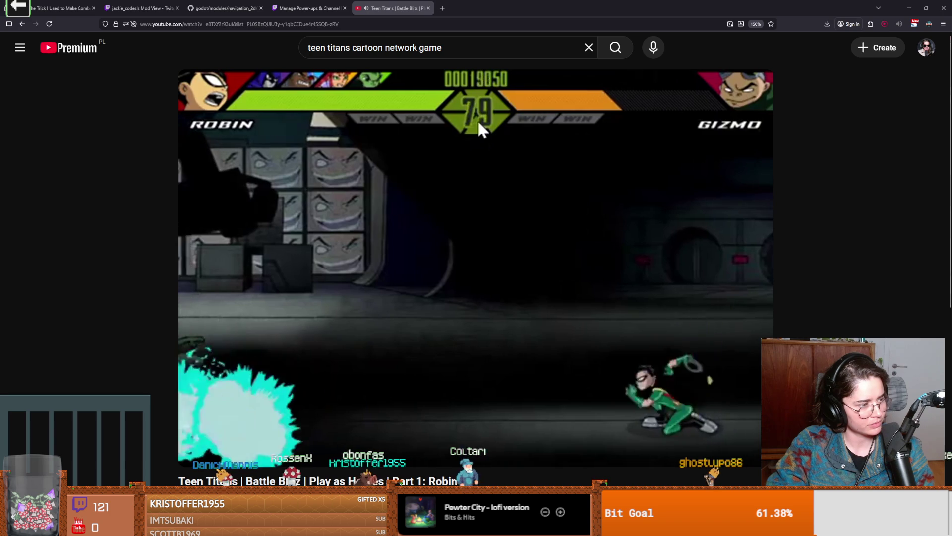
pyautogui.click(366, 380)
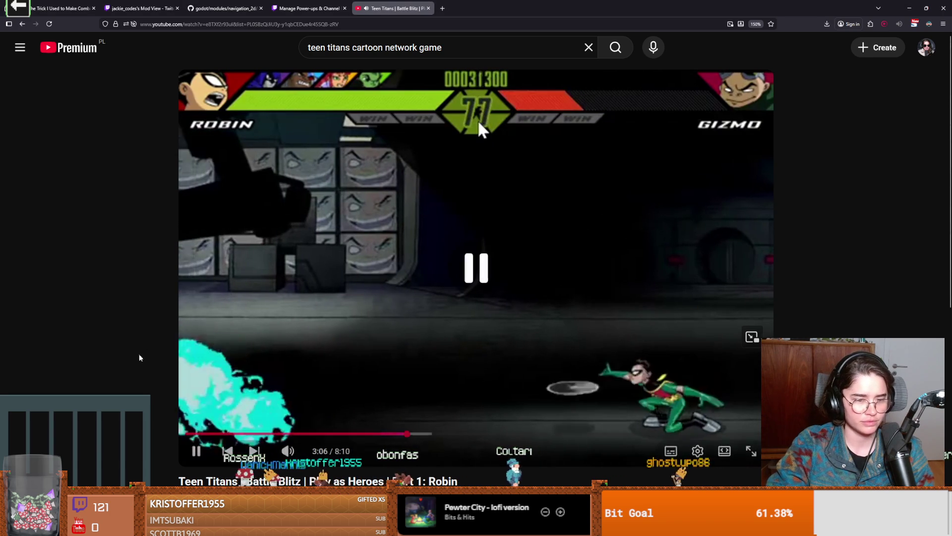
# - Scroll through the video's description and comments
pyautogui.scroll(-3, 347, 381)
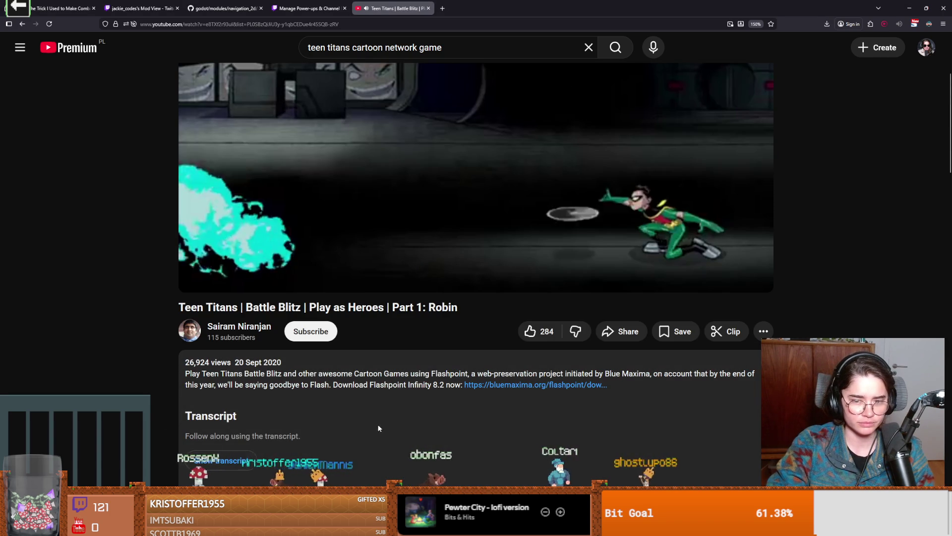
pyautogui.scroll(-2, 342, 454)
pyautogui.scroll(1, 343, 454)
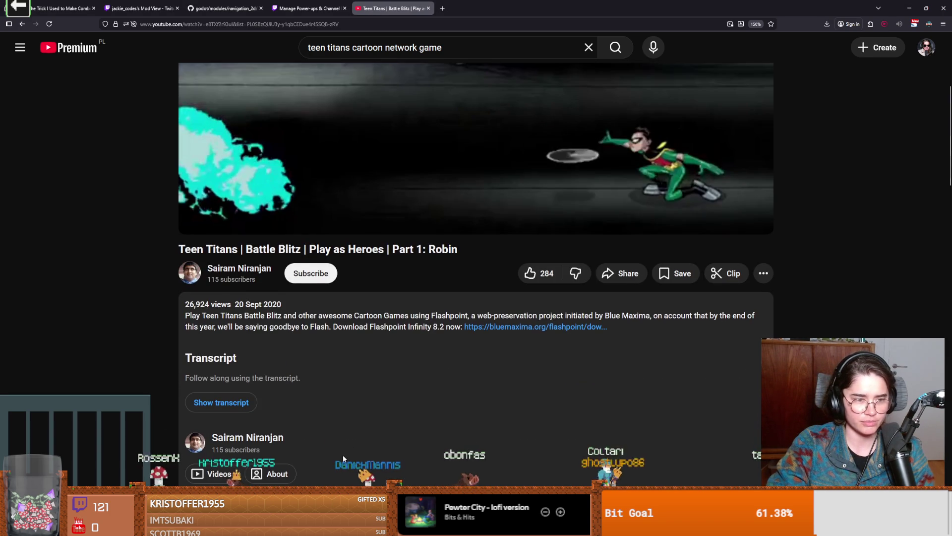
pyautogui.scroll(-5, 347, 463)
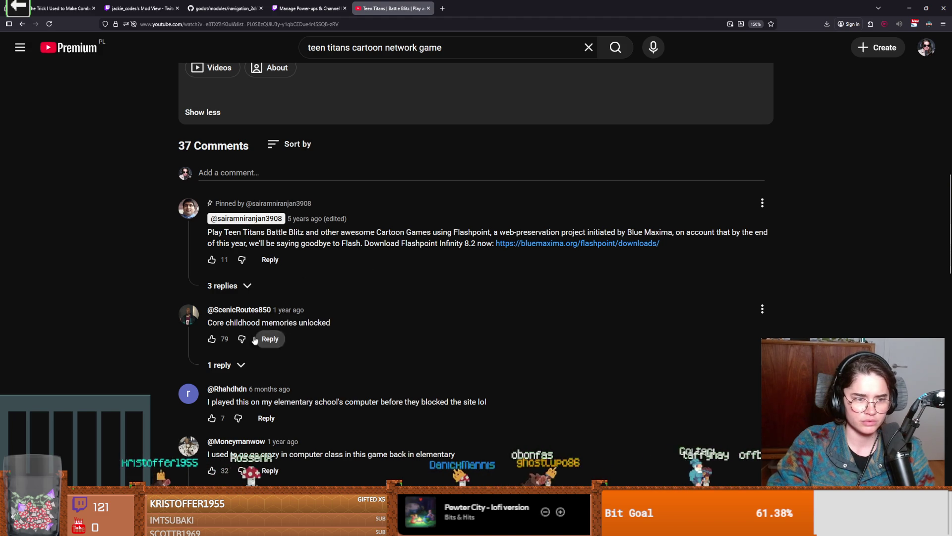
pyautogui.scroll(-2, 344, 352)
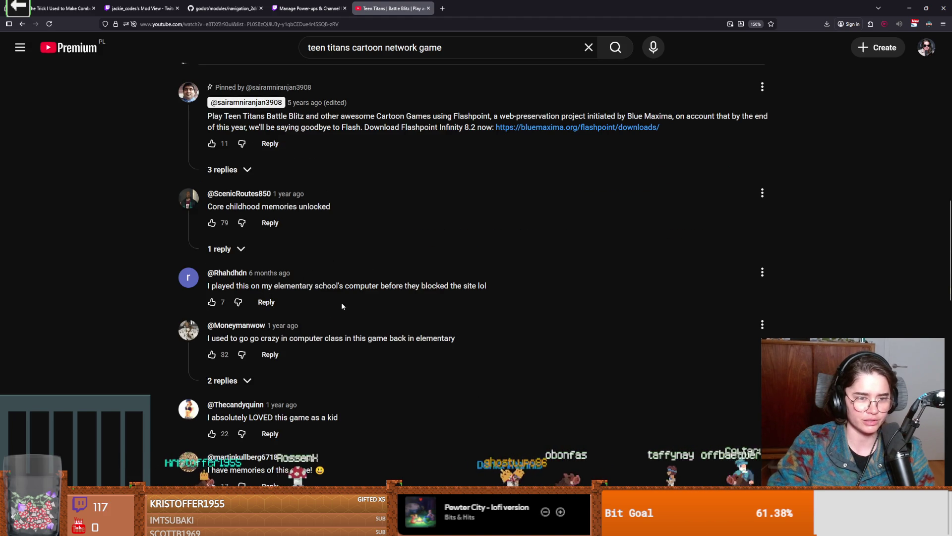
pyautogui.scroll(-1, 390, 321)
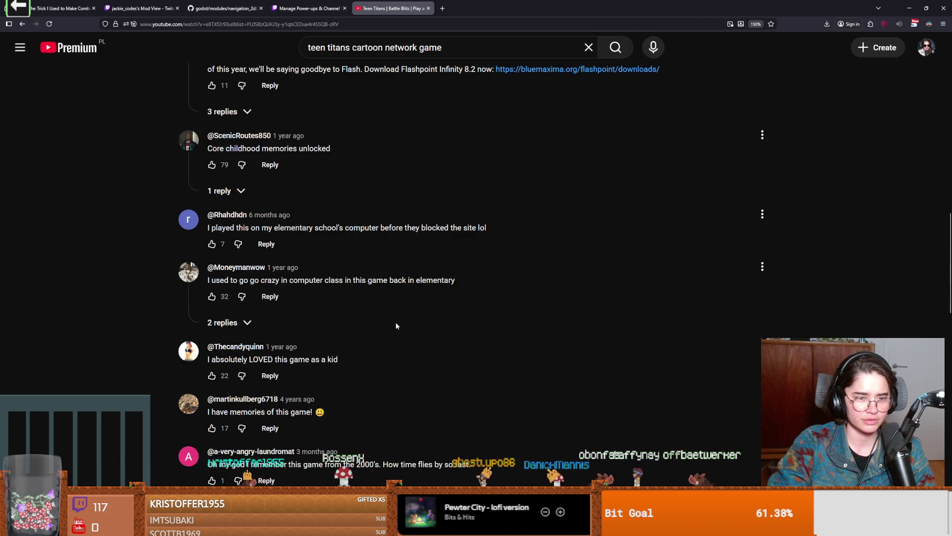
pyautogui.scroll(14, 396, 326)
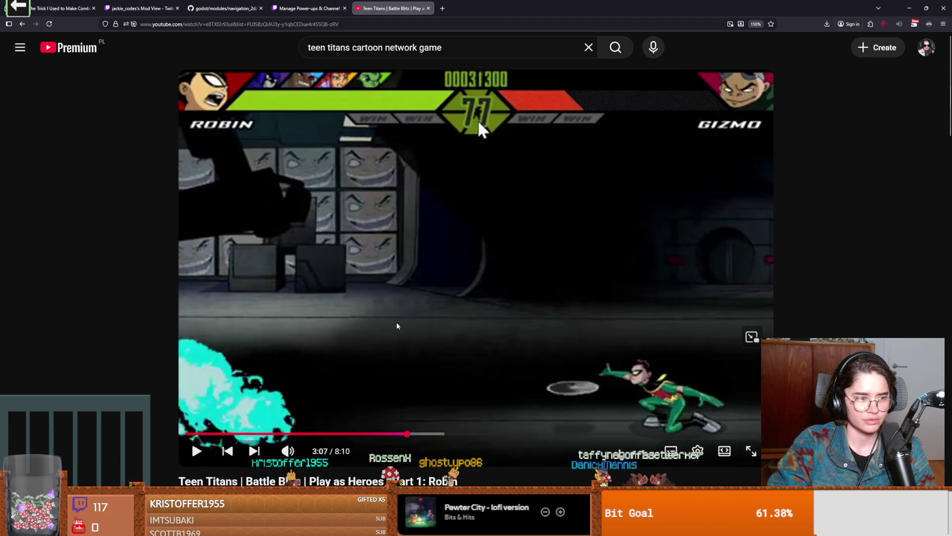
pyautogui.scroll(-3, 433, 325)
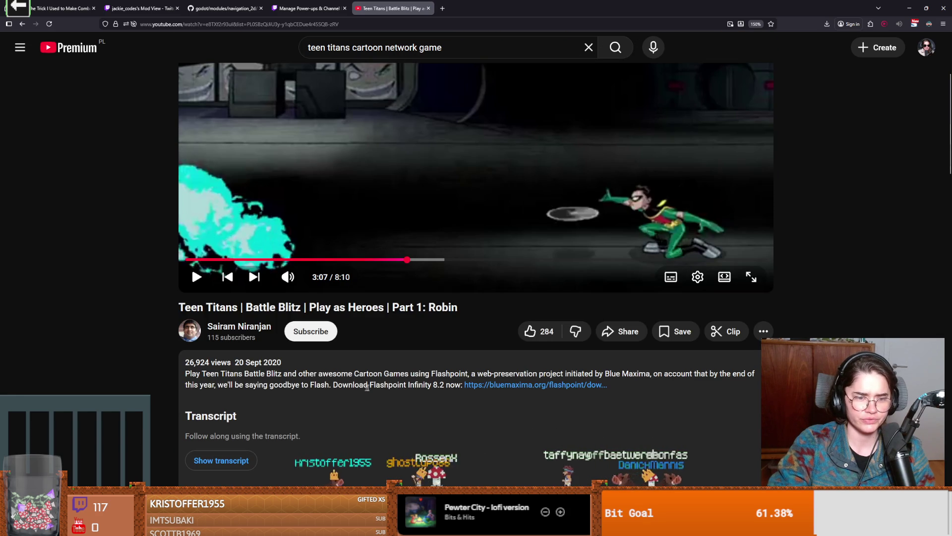
# - Select the phrase 'Play Teen Titans Battle Blitz' in the description, then return to Godot
pyautogui.moveTo(219, 375); pyautogui.dragTo(447, 386)
pyautogui.moveTo(283, 374); pyautogui.dragTo(182, 376)
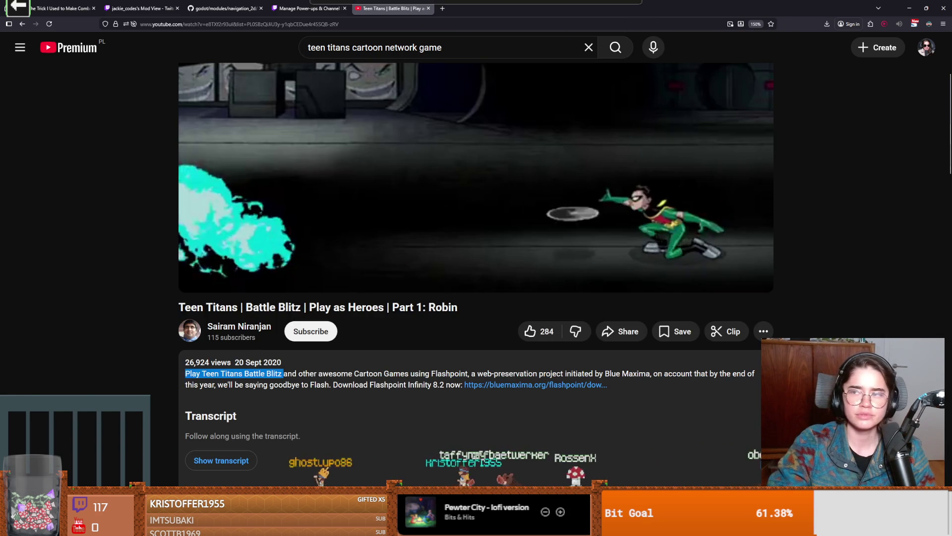
pyautogui.hotkey('alt', 'Tab')
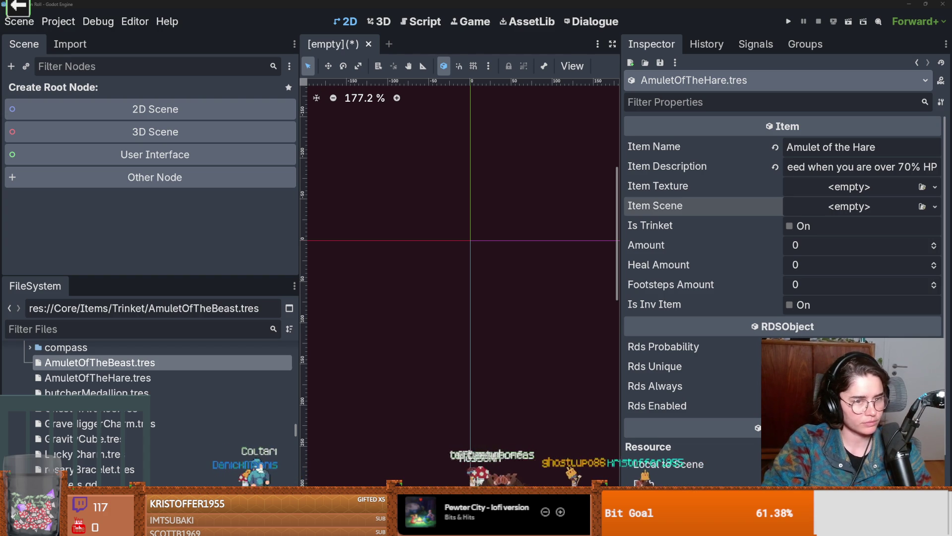
# - Browse the trinket items, inspecting Chest of Avarice's and GravediggerCharm's atlas textures
pyautogui.click(142, 364)
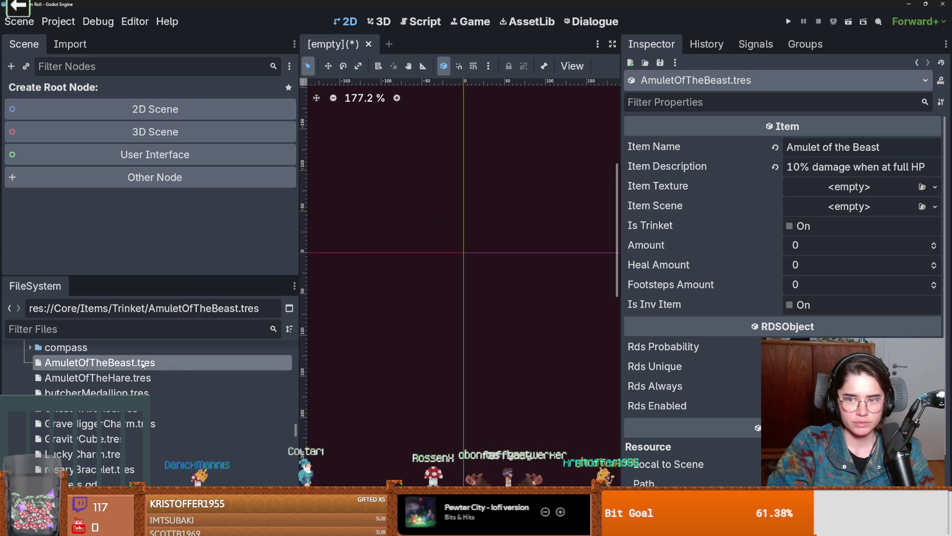
pyautogui.click(99, 379)
pyautogui.click(159, 408)
pyautogui.click(852, 189)
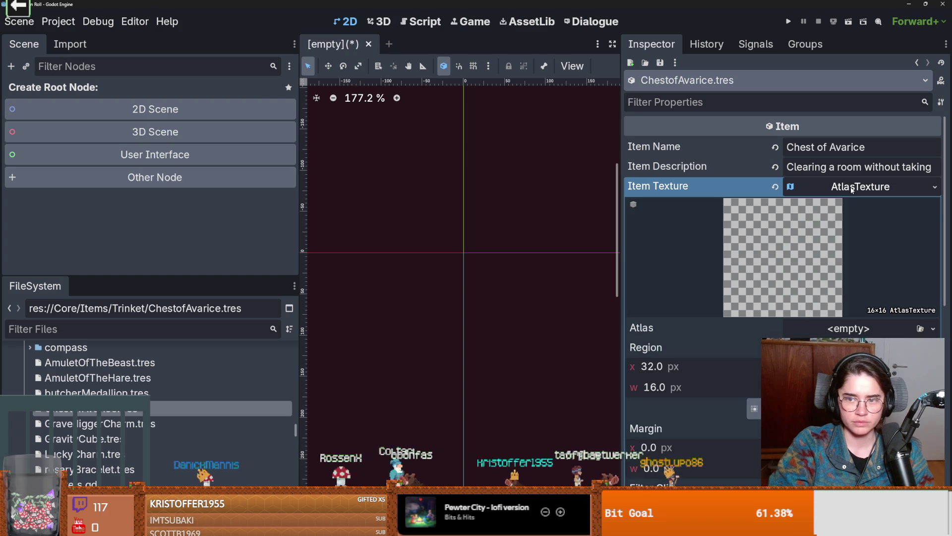
pyautogui.click(852, 190)
pyautogui.click(852, 189)
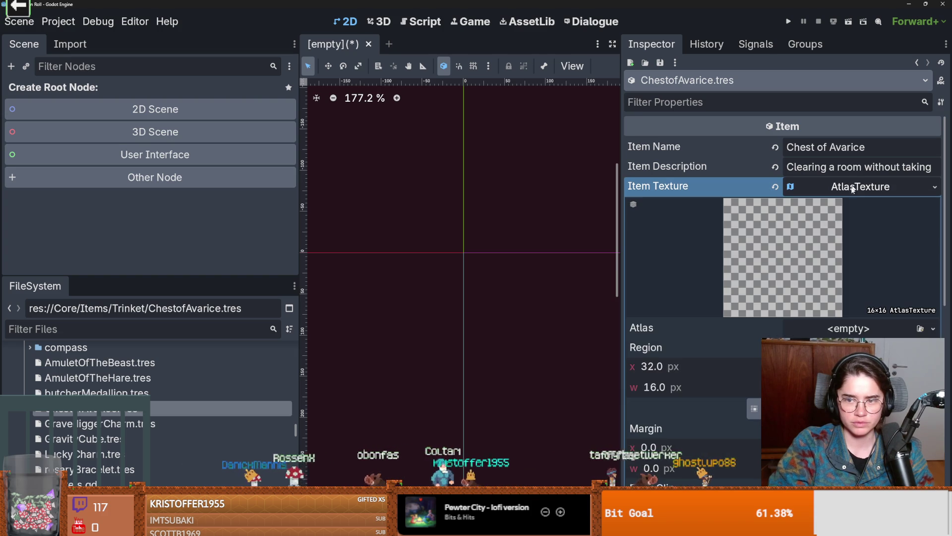
pyautogui.click(754, 408)
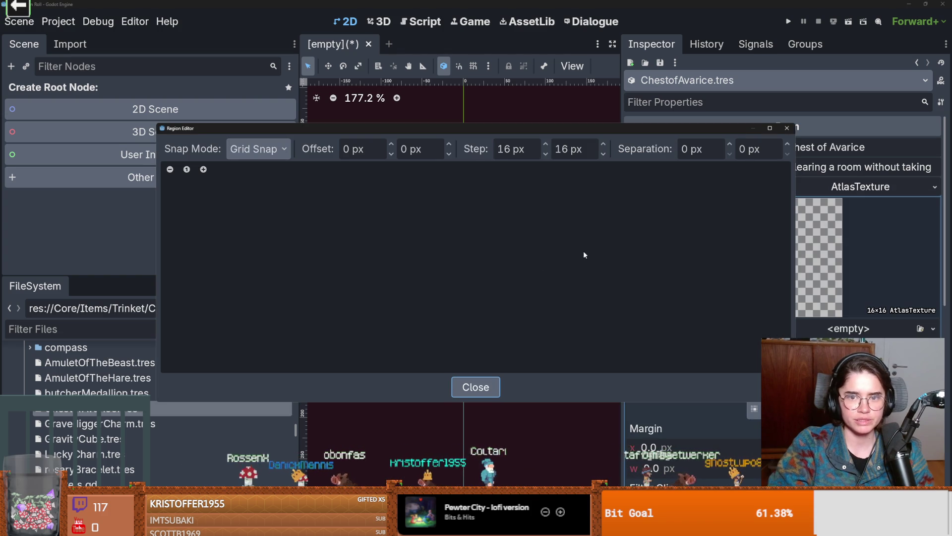
pyautogui.click(787, 128)
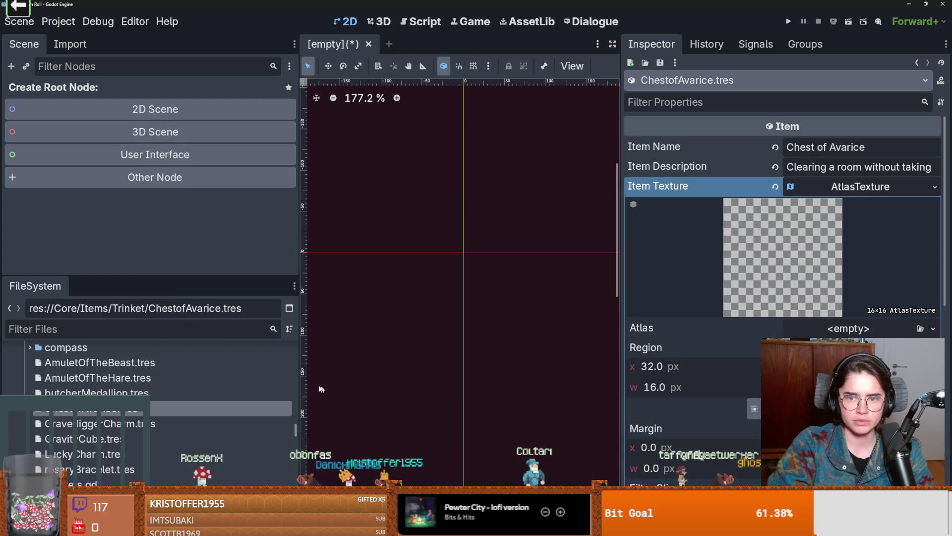
pyautogui.click(152, 425)
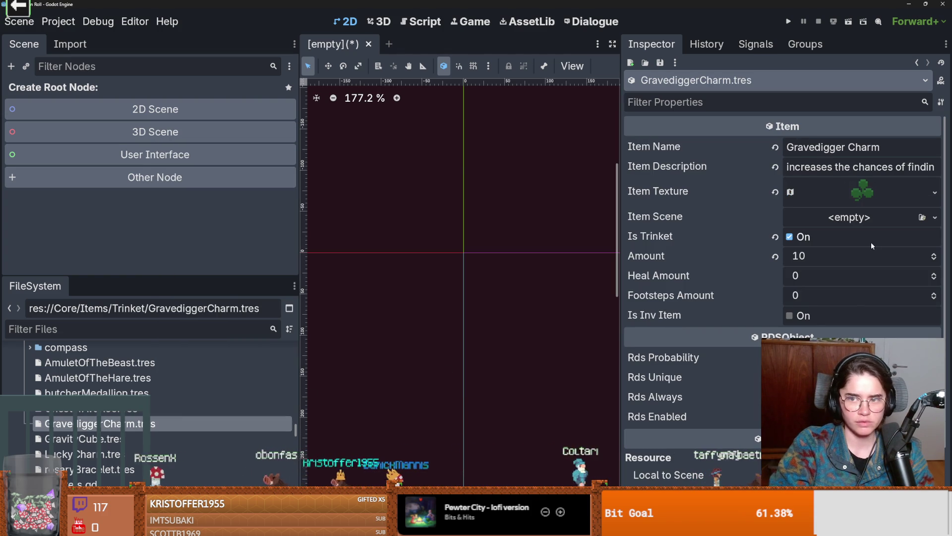
pyautogui.click(936, 193)
pyautogui.press('Escape')
pyautogui.press('Up')
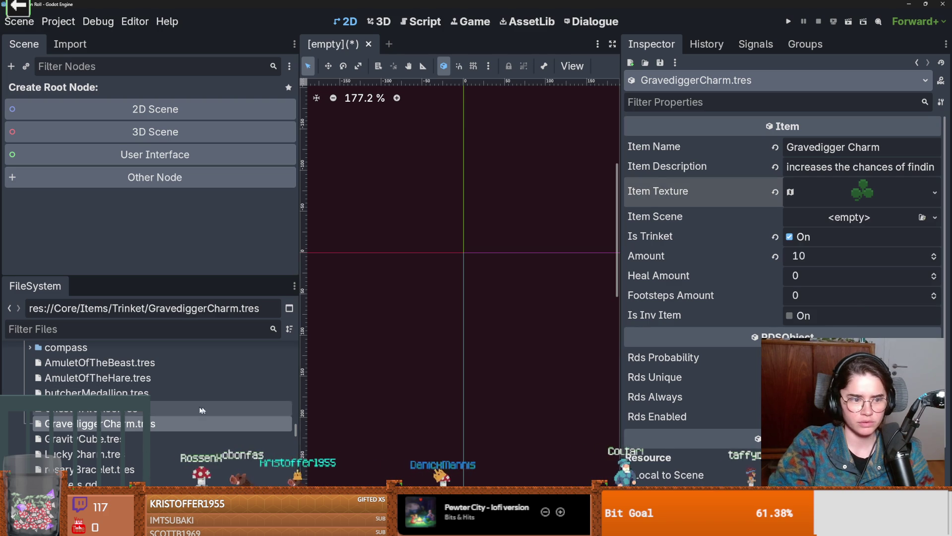
# - Make Chest of Avarice's texture unique, set its region to the chest icon, and save
pyautogui.click(848, 162)
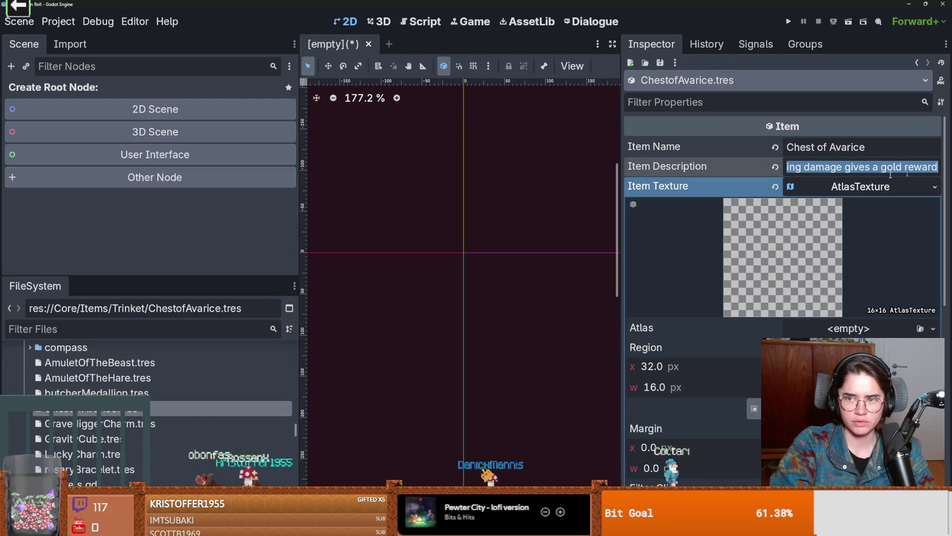
pyautogui.press('Return')
pyautogui.click(935, 187)
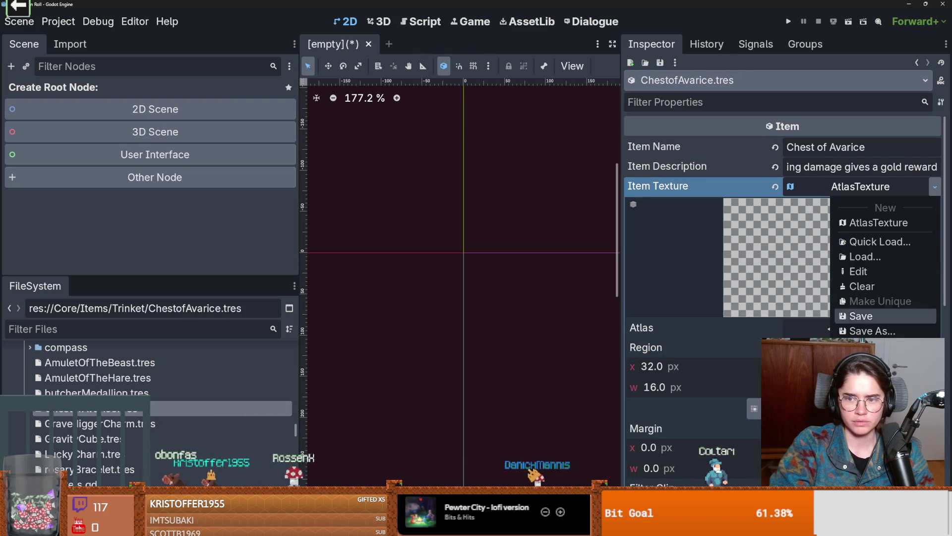
pyautogui.click(872, 303)
pyautogui.click(420, 350)
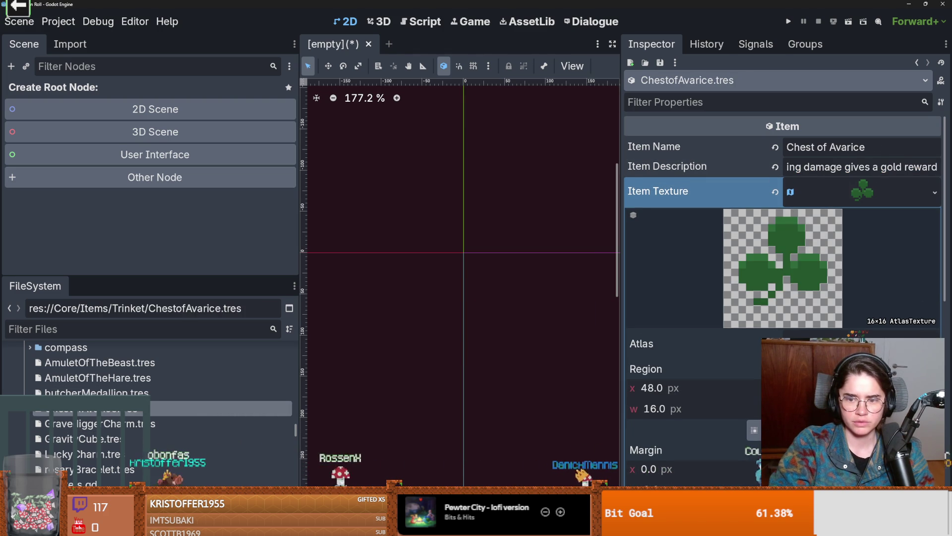
pyautogui.scroll(8, 471, 263)
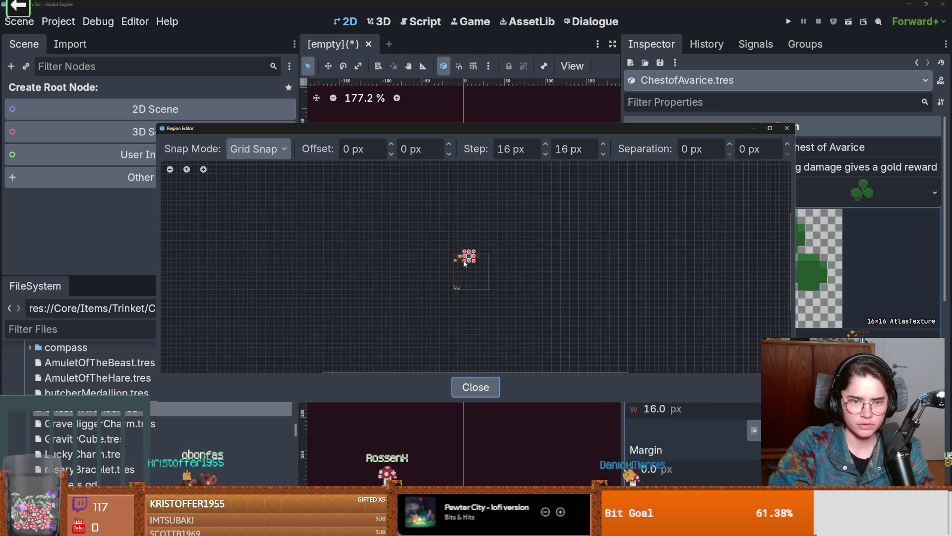
pyautogui.click(445, 241)
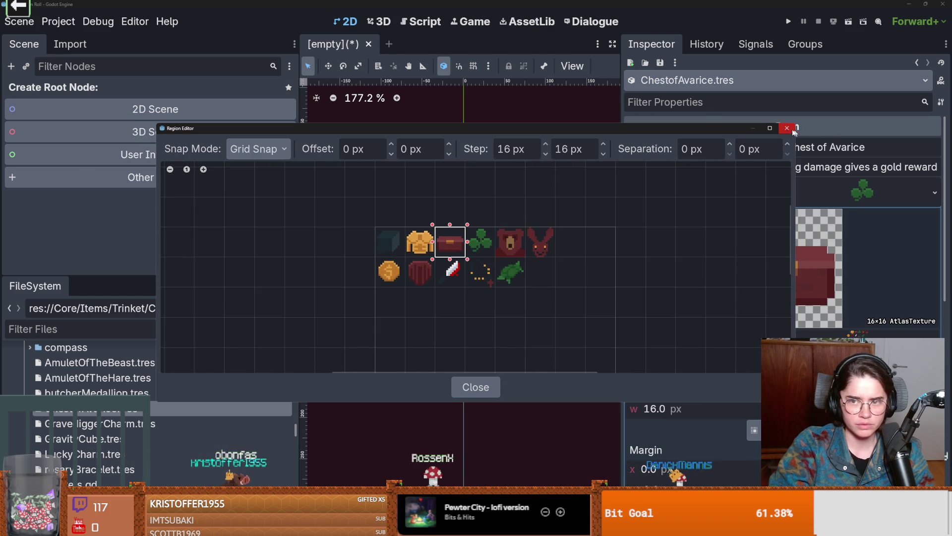
pyautogui.click(787, 128)
pyautogui.hotkey('ctrl', 's')
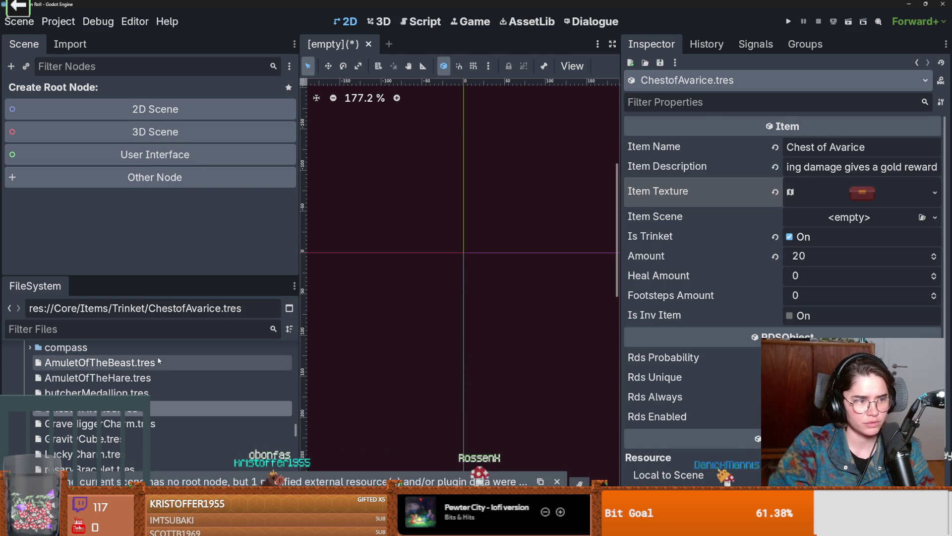
pyautogui.click(109, 392)
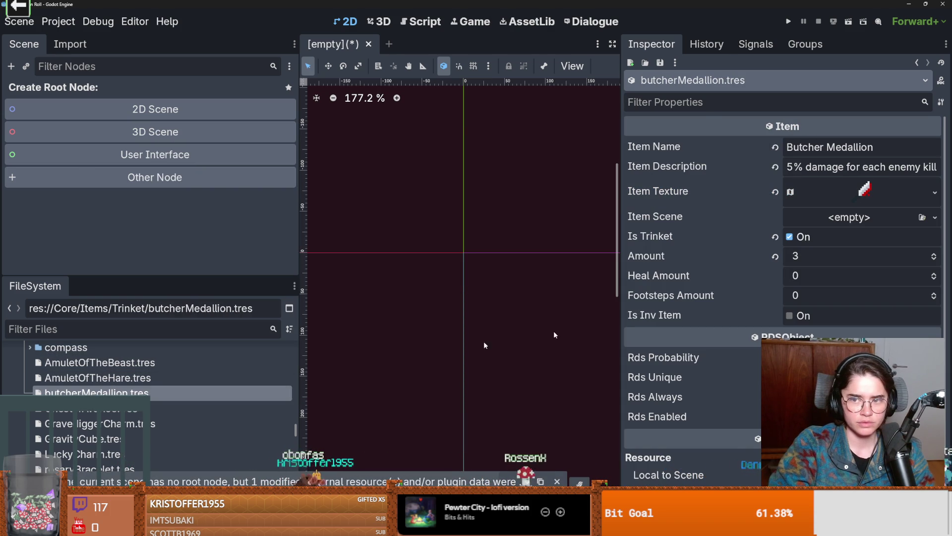
# - Paste a unique atlas texture into Amulet of the Hare, set the rabbit tile, and save
pyautogui.press('Up')
pyautogui.click(936, 186)
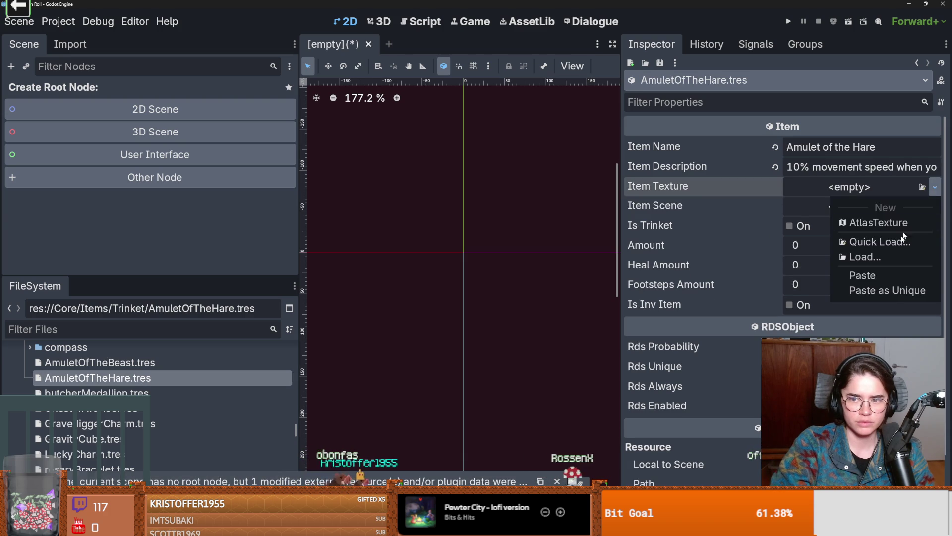
pyautogui.click(887, 290)
pyautogui.click(449, 342)
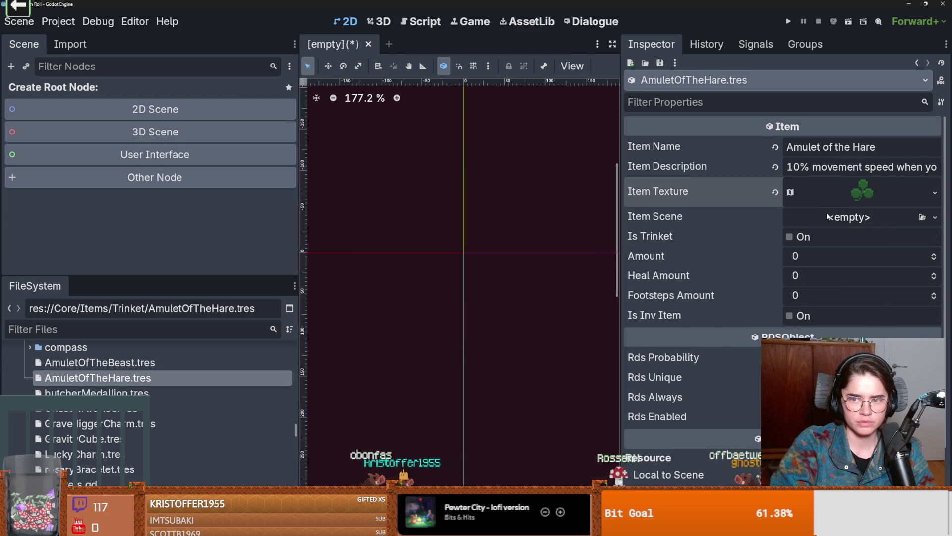
pyautogui.click(863, 191)
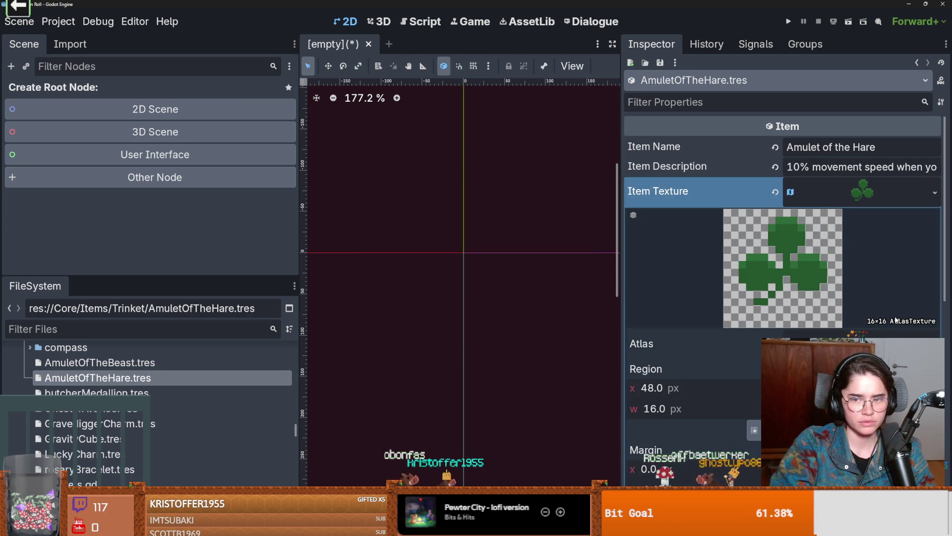
pyautogui.click(754, 430)
pyautogui.scroll(5, 446, 268)
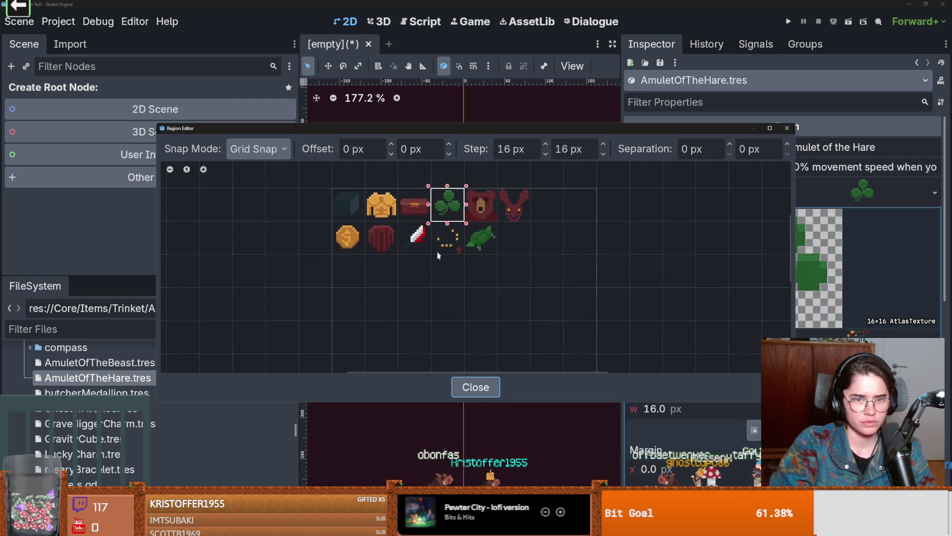
pyautogui.click(500, 204)
pyautogui.click(787, 128)
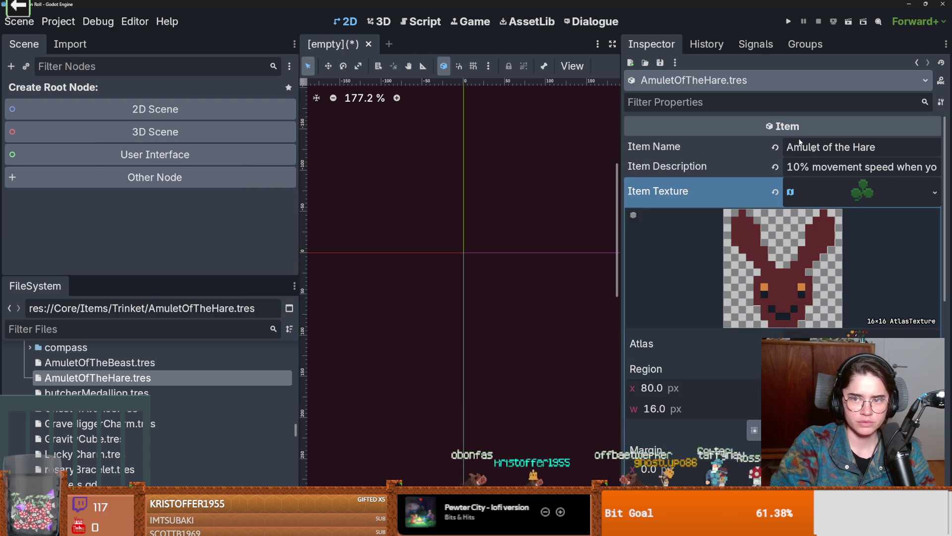
pyautogui.hotkey('ctrl', 's')
# - Paste a unique atlas texture into Amulet of the Beast, set the bear tile, and save
pyautogui.click(143, 363)
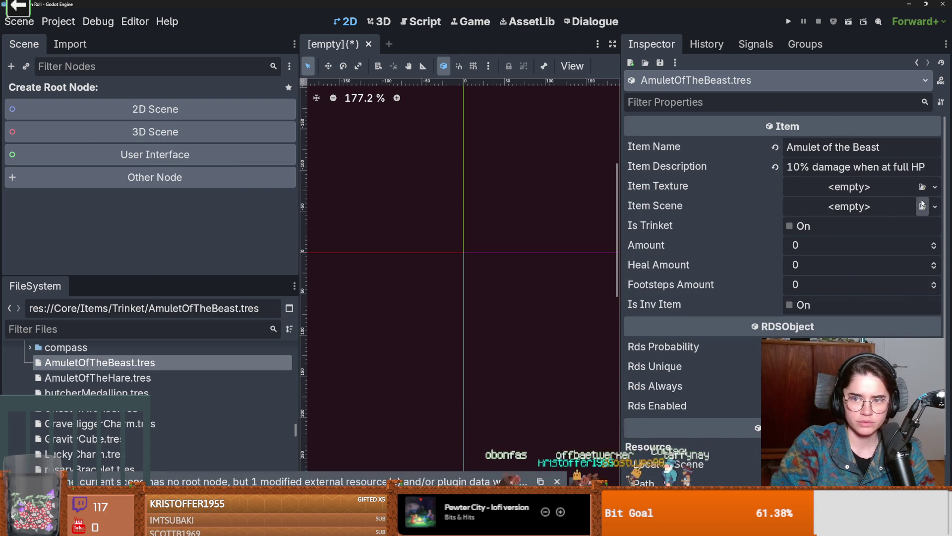
pyautogui.click(931, 192)
pyautogui.click(886, 291)
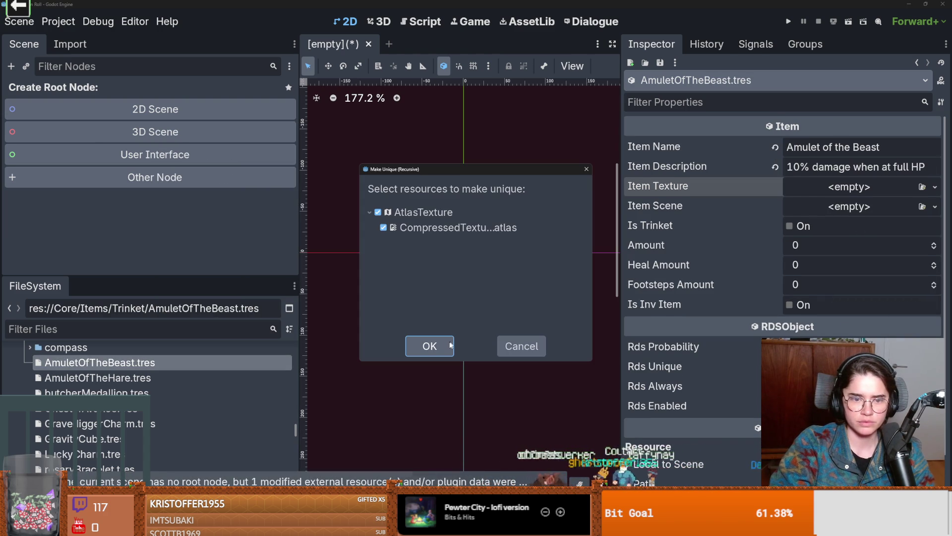
pyautogui.click(429, 345)
pyautogui.click(840, 197)
pyautogui.click(754, 430)
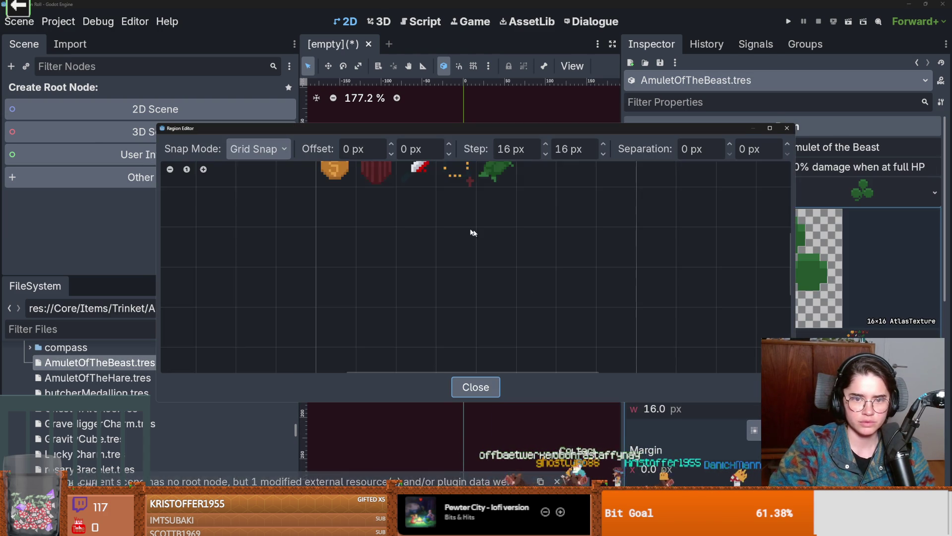
pyautogui.scroll(5, 429, 285)
pyautogui.click(452, 234)
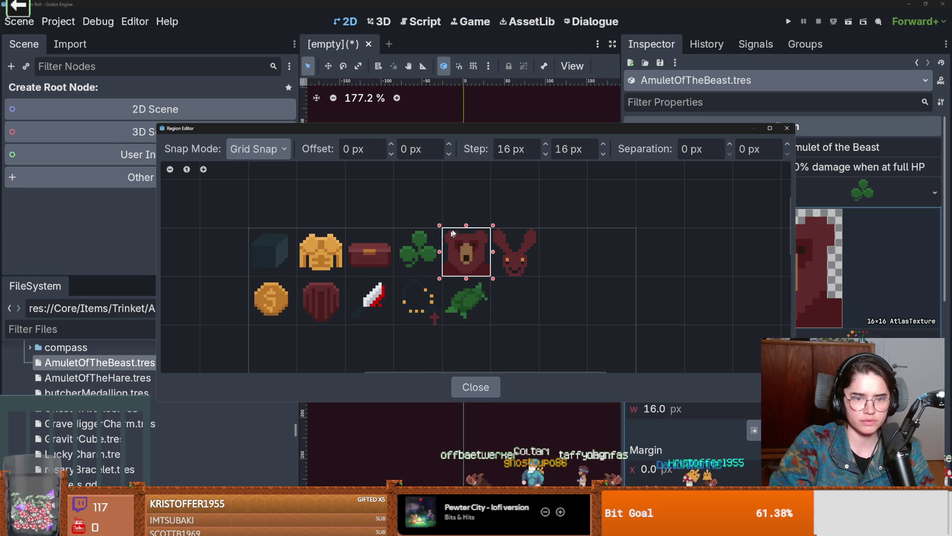
pyautogui.click(787, 128)
pyautogui.hotkey('ctrl', 's')
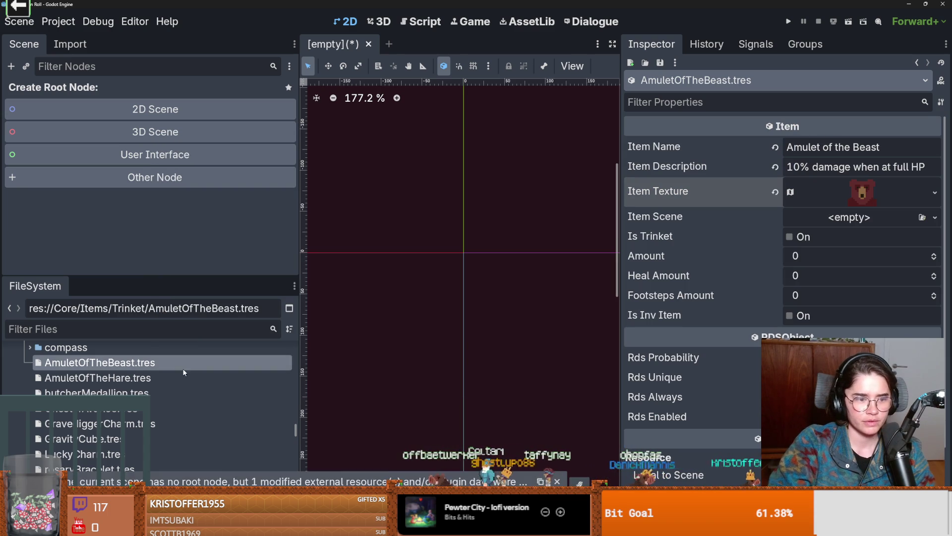
# - Review the Amulet of the Hare and Amulet of the Beast items
pyautogui.click(160, 379)
pyautogui.scroll(-3, 161, 378)
pyautogui.scroll(3, 144, 382)
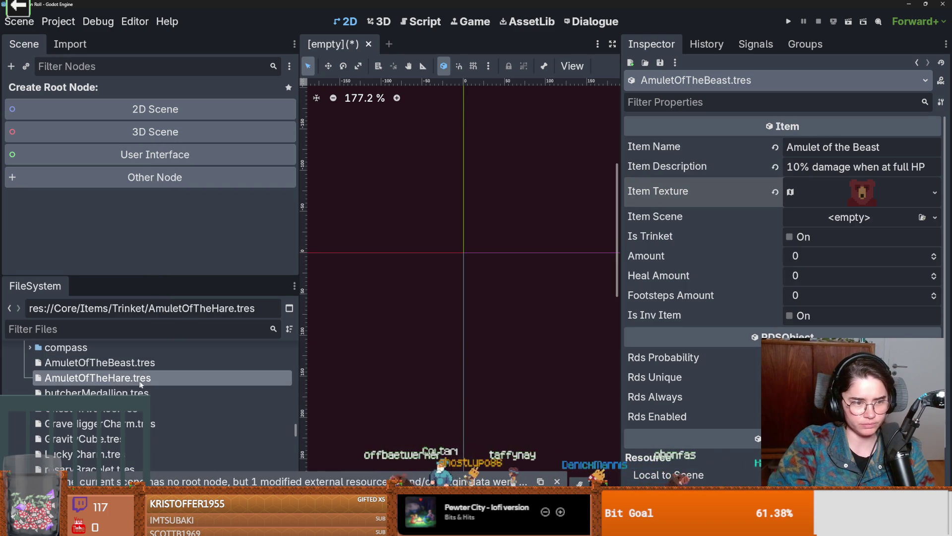
pyautogui.click(123, 366)
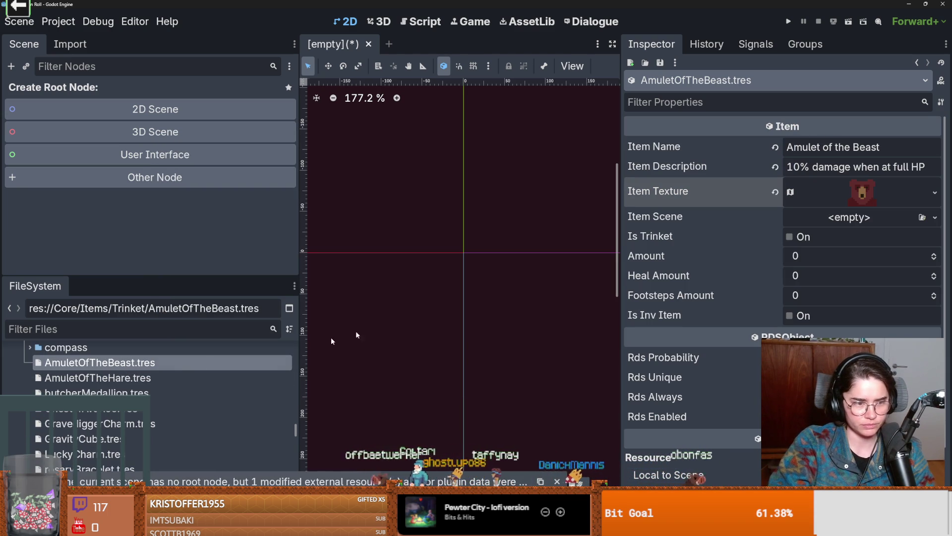
pyautogui.scroll(1, 78, 348)
pyautogui.rightClick(70, 353)
# - Create a new Item resource AmuletOfTheTurtle.tres in the Trinket folder
pyautogui.moveTo(135, 298)
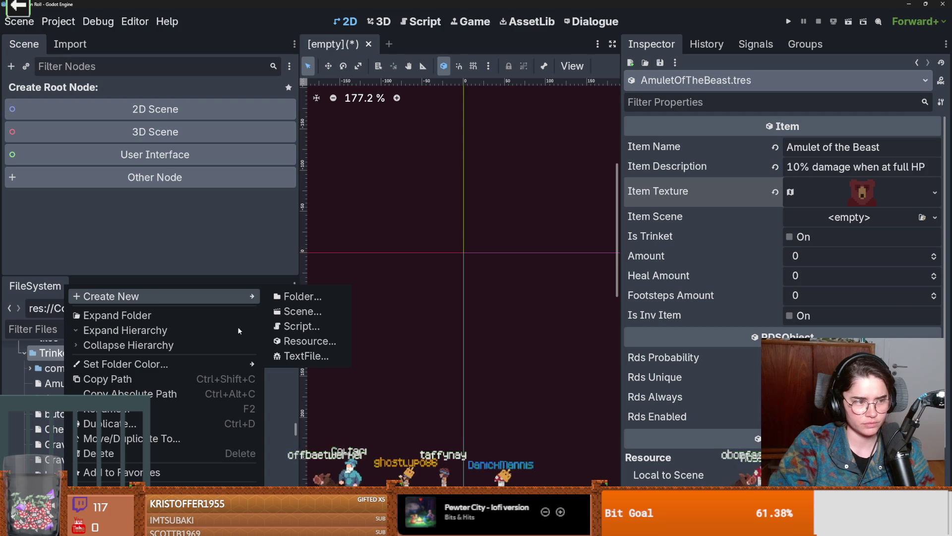
pyautogui.click(309, 342)
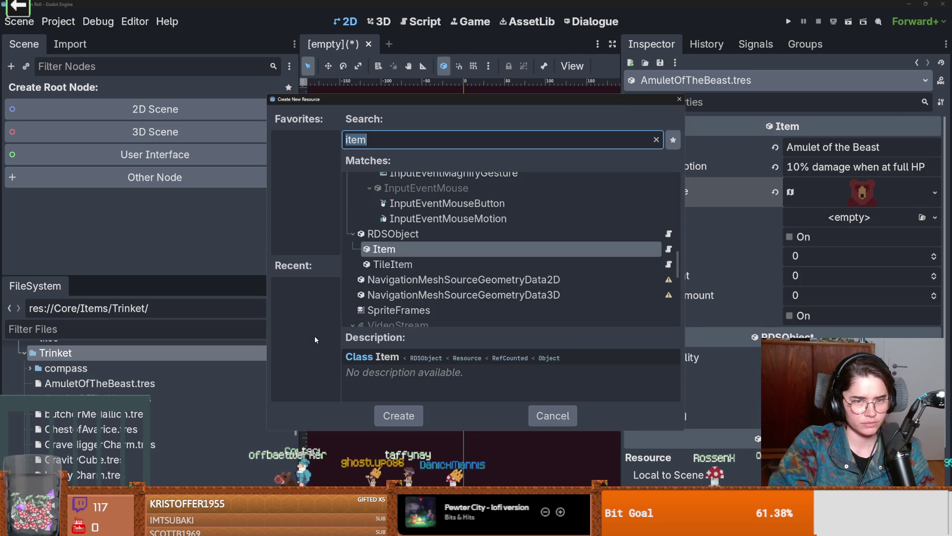
pyautogui.press('Return')
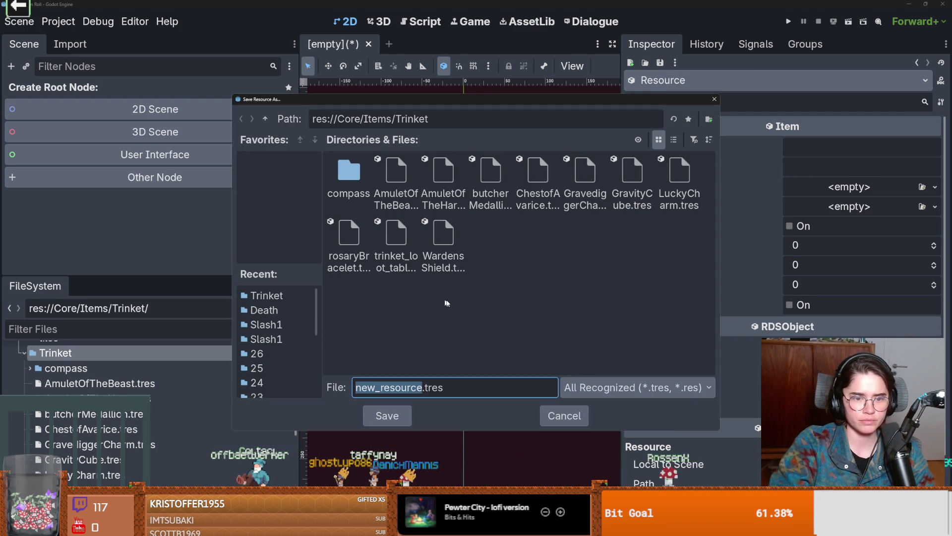
pyautogui.write('AmuletO')
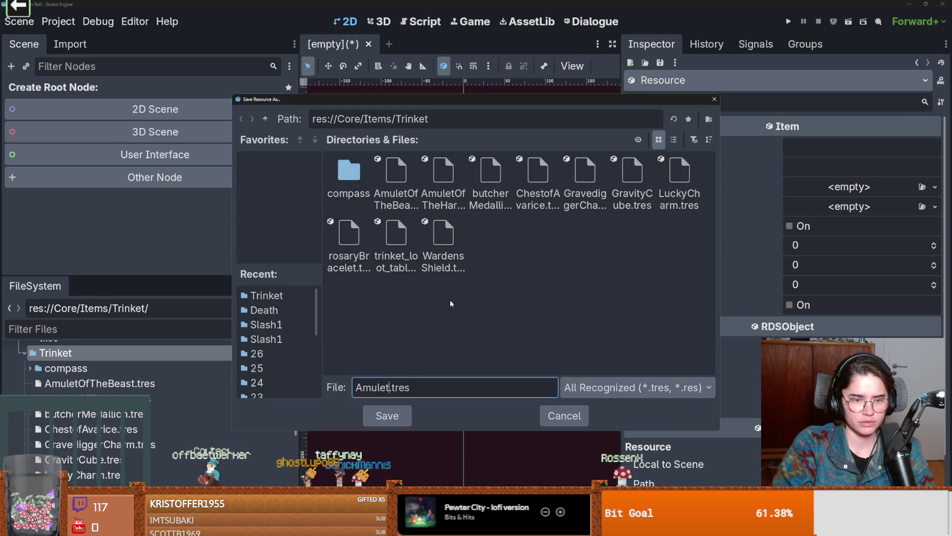
pyautogui.write('fTheTur')
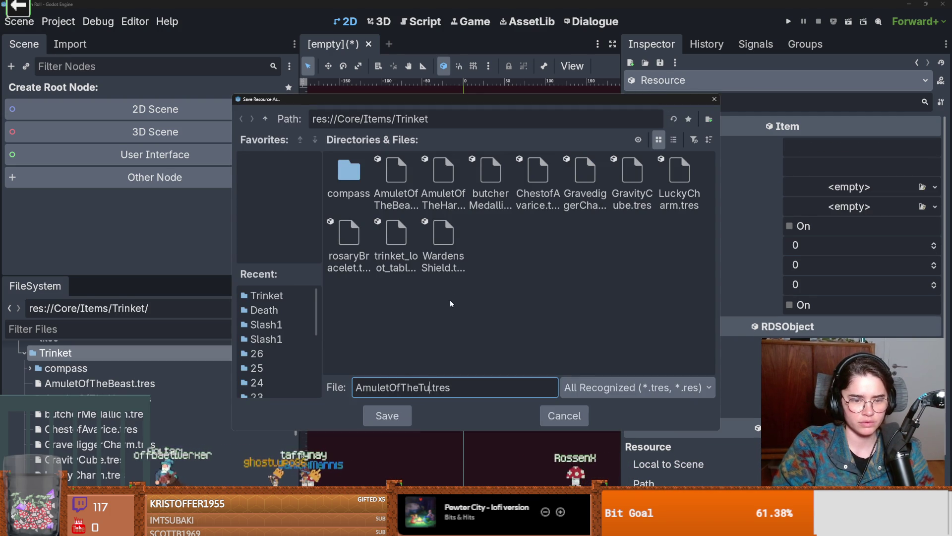
pyautogui.write('utl')
pyautogui.press('BackSpace')
pyautogui.write('tle')
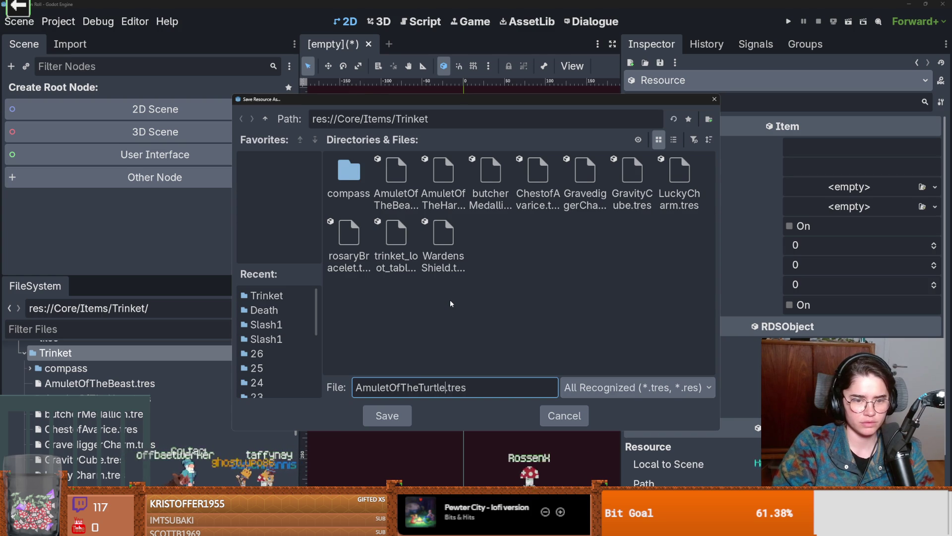
pyautogui.press('Return')
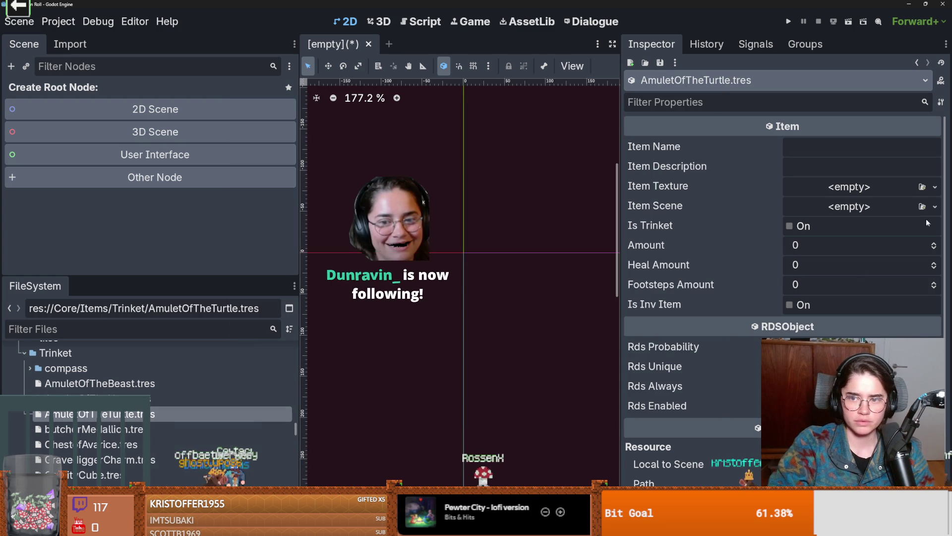
# - Paste a unique atlas texture and set its region to the turtle tile
pyautogui.click(935, 187)
pyautogui.click(906, 287)
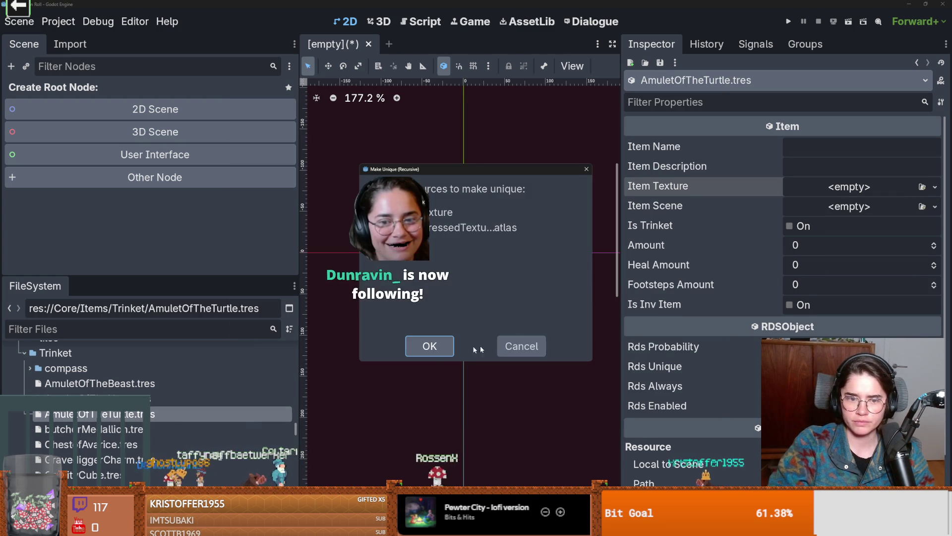
pyautogui.press('Return')
pyautogui.click(754, 430)
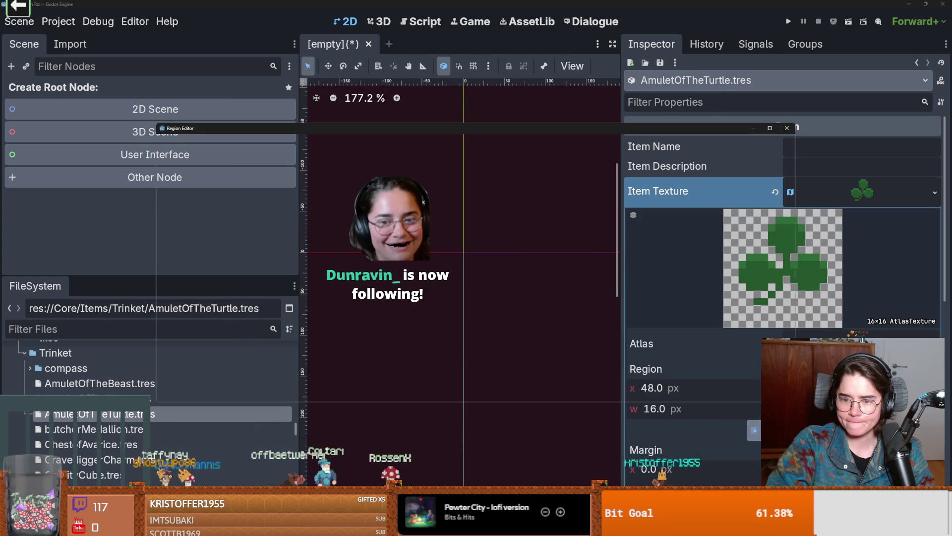
pyautogui.click(465, 244)
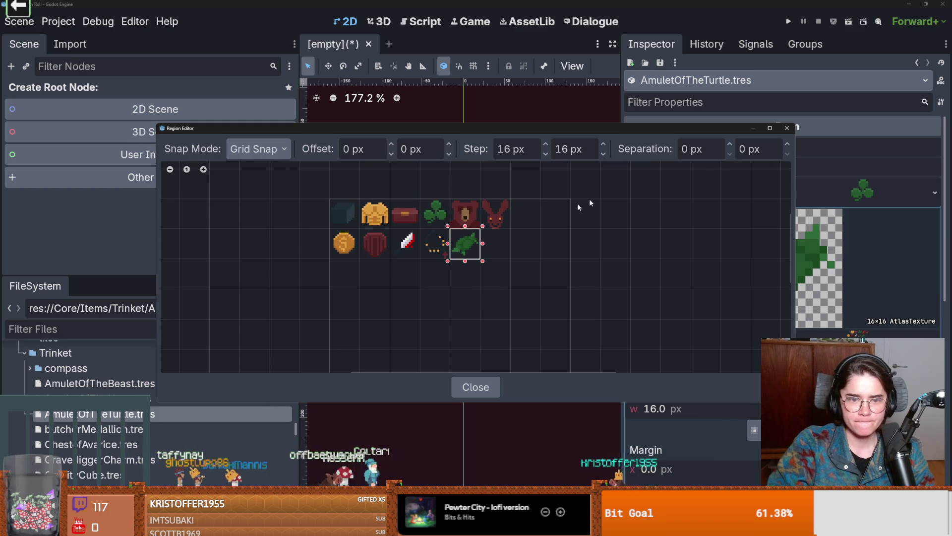
pyautogui.click(787, 128)
pyautogui.scroll(-3, 143, 386)
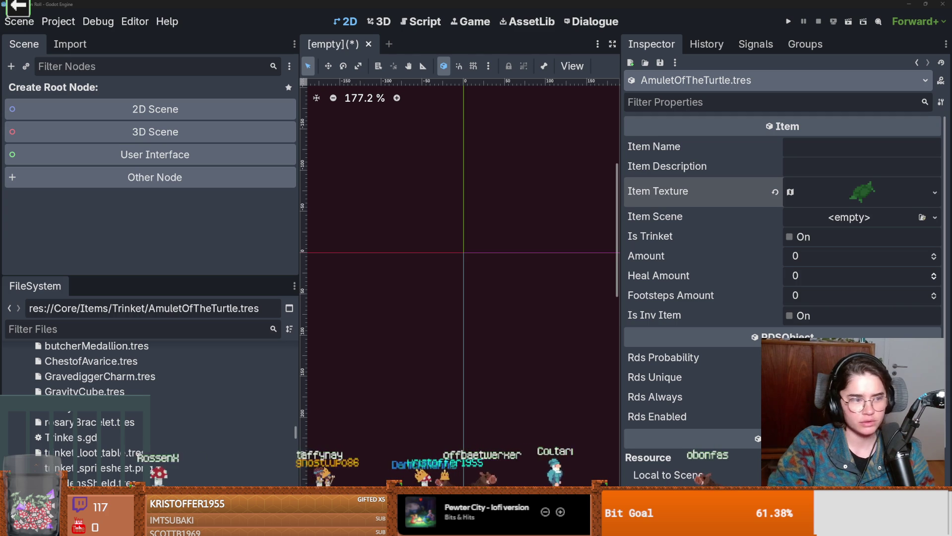
# - Name it 'Amulet of the Turtle', paste the reduced-damage description, tick Is Trinket, save, set Amount 3
pyautogui.click(873, 157)
pyautogui.write('Amulet of the Turtle')
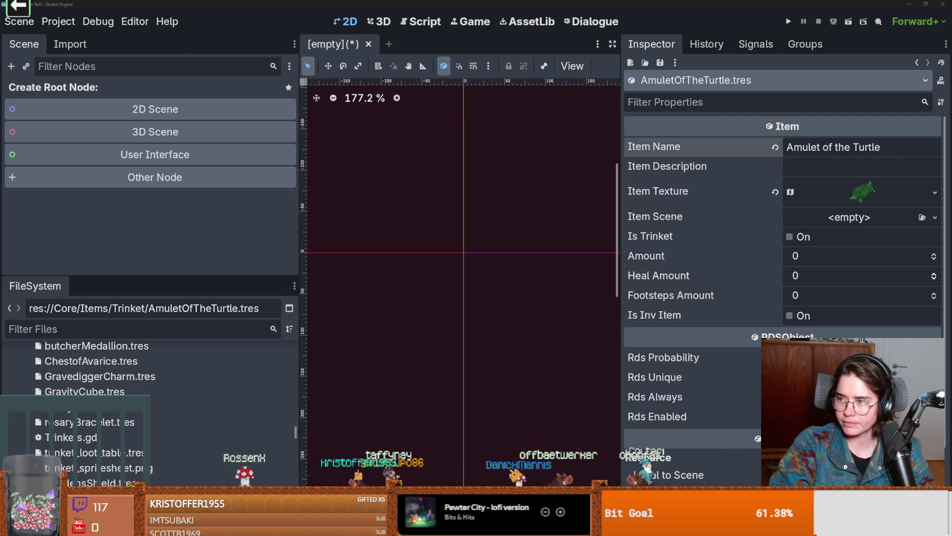
pyautogui.click(814, 166)
pyautogui.hotkey('ctrl', 'v')
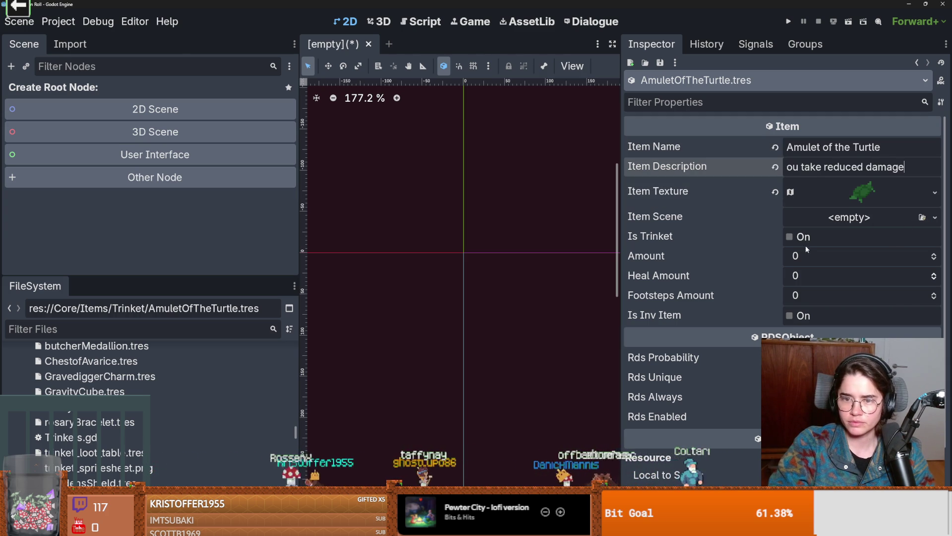
pyautogui.click(783, 241)
pyautogui.hotkey('ctrl', 's')
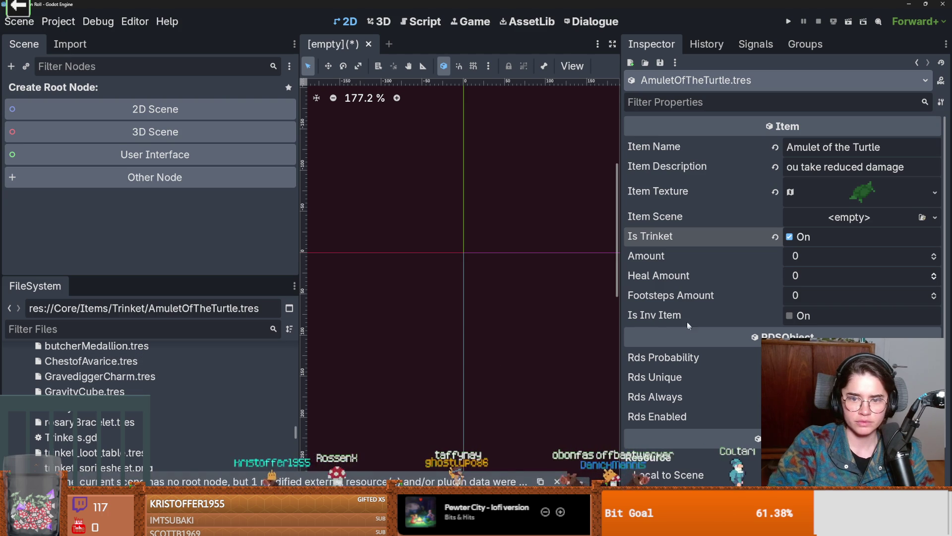
pyautogui.click(934, 254)
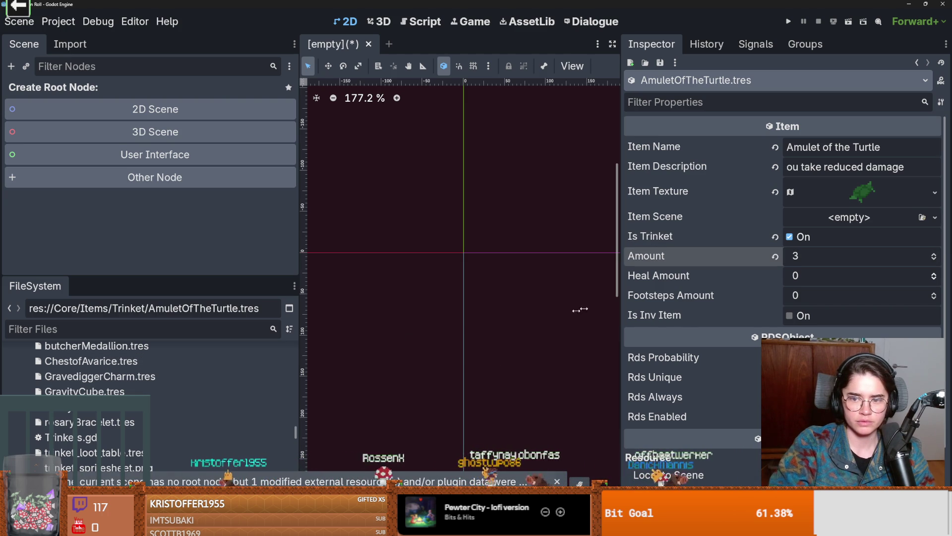
pyautogui.scroll(3, 105, 377)
pyautogui.click(104, 379)
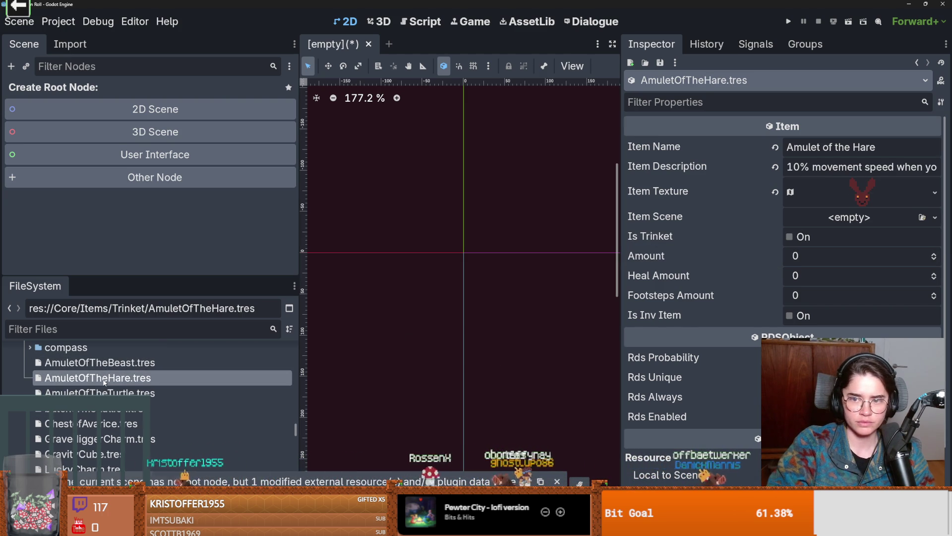
# - Review the Hare, Beast, Turtle, Butcher Medallion and Chest of Avarice trinket resources and save them
pyautogui.click(799, 237)
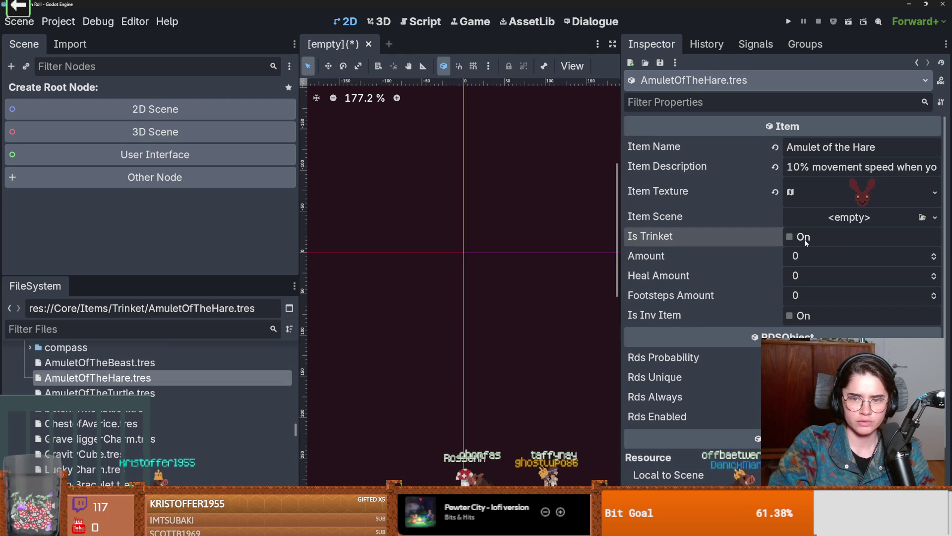
pyautogui.click(148, 363)
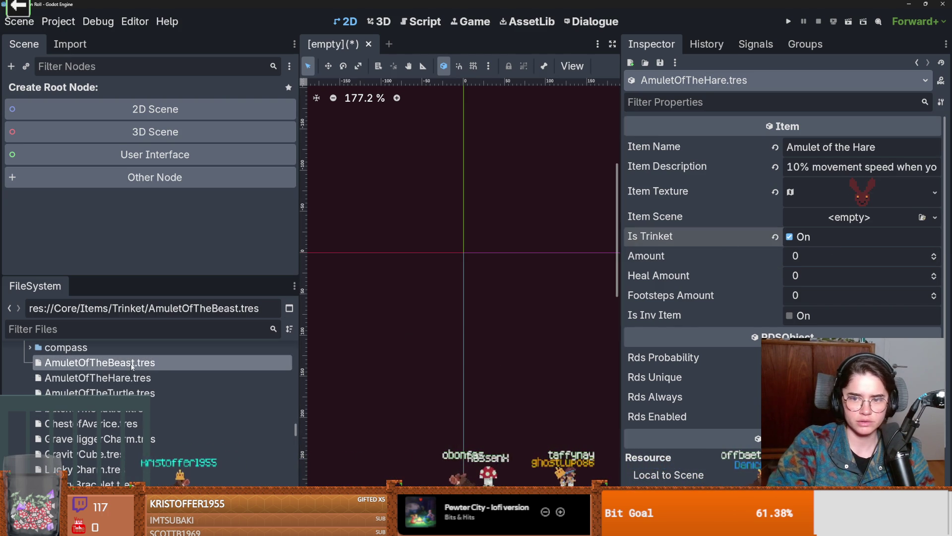
pyautogui.click(934, 253)
pyautogui.click(934, 254)
pyautogui.click(934, 253)
pyautogui.click(933, 253)
pyautogui.click(149, 378)
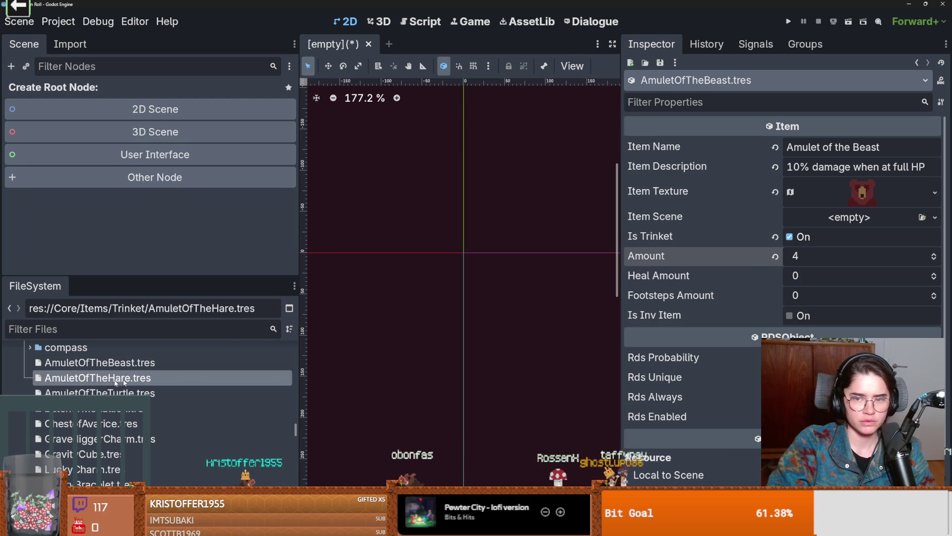
pyautogui.click(162, 394)
pyautogui.click(119, 409)
pyautogui.click(117, 425)
pyautogui.hscroll(3, 463, 264)
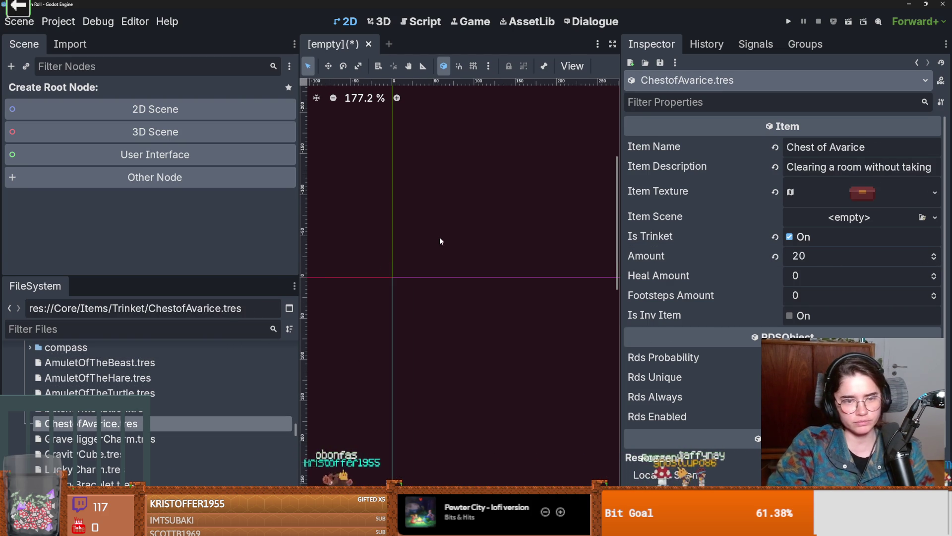
pyautogui.hotkey('ctrl', 's')
# - Select the Amulet of the Hare's description text and give the scene view more room
pyautogui.click(151, 377)
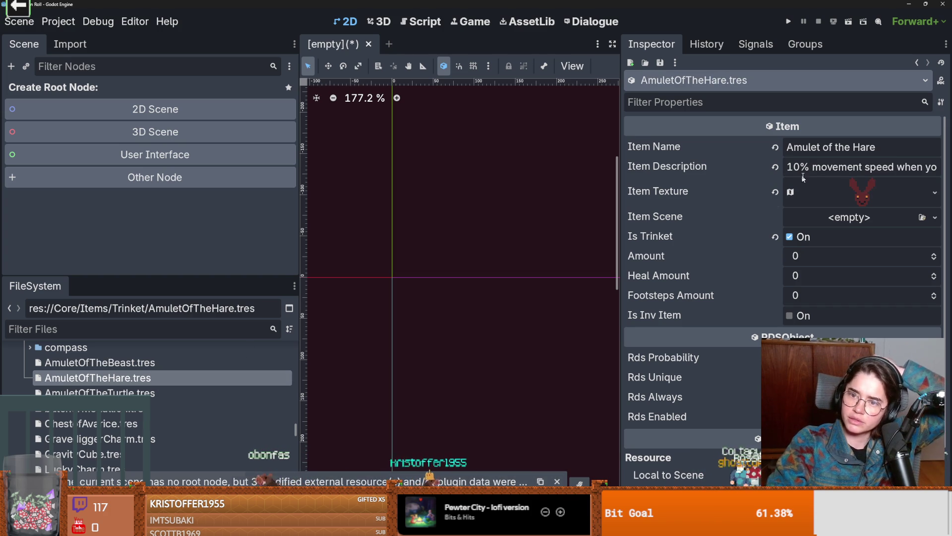
pyautogui.click(868, 167)
pyautogui.moveTo(868, 167); pyautogui.dragTo(772, 181)
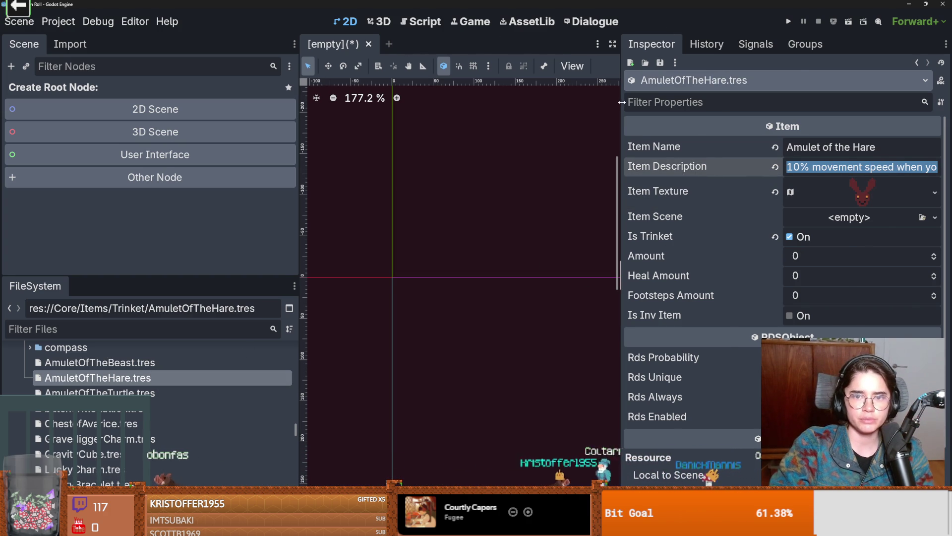
pyautogui.moveTo(622, 103); pyautogui.dragTo(735, 99)
pyautogui.click(69, 327)
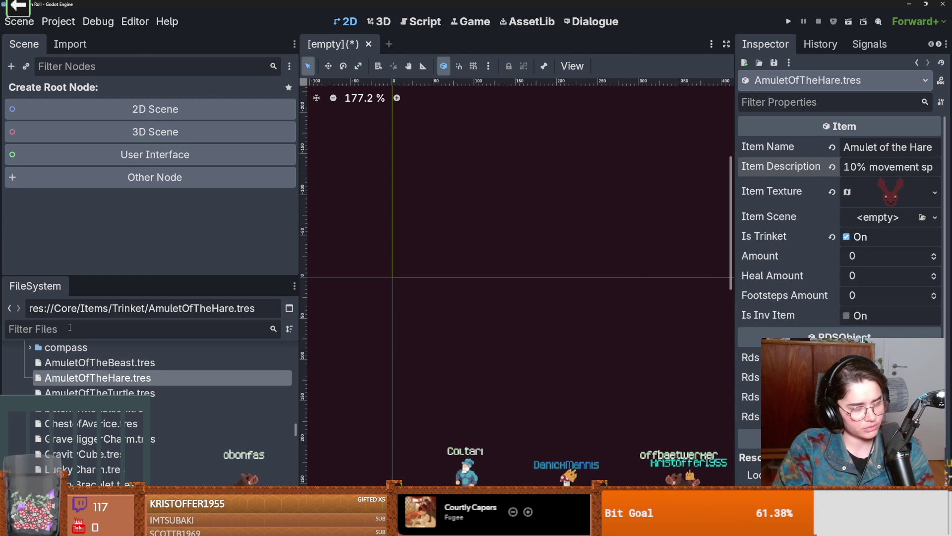
# - Show Amulet of the Beast in a widened Inspector: 10% damage at full HP, Amount 4
pyautogui.click(237, 363)
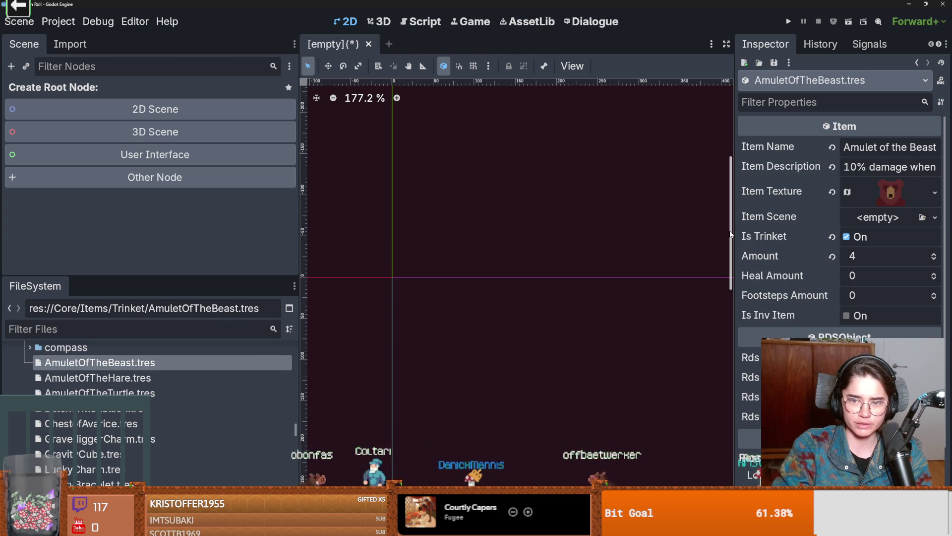
pyautogui.moveTo(736, 195); pyautogui.dragTo(516, 194)
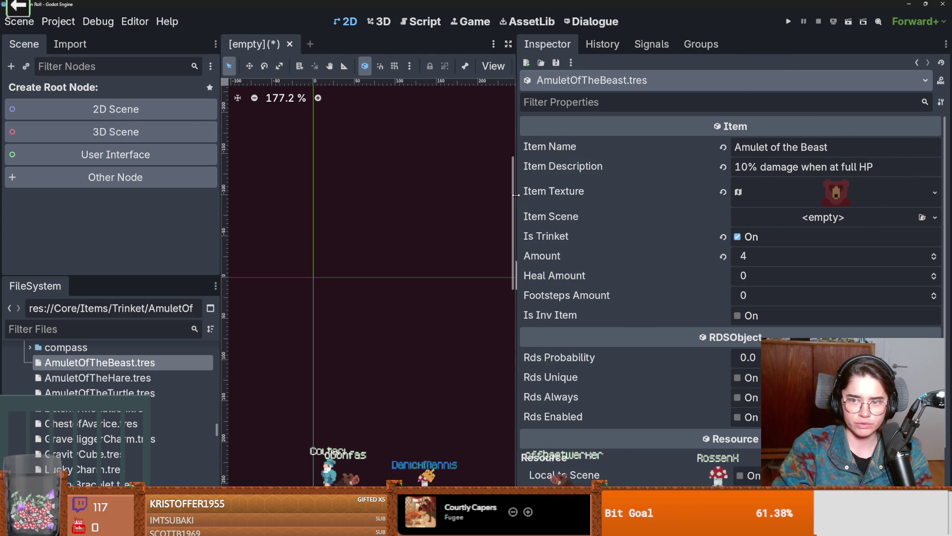
pyautogui.click(117, 327)
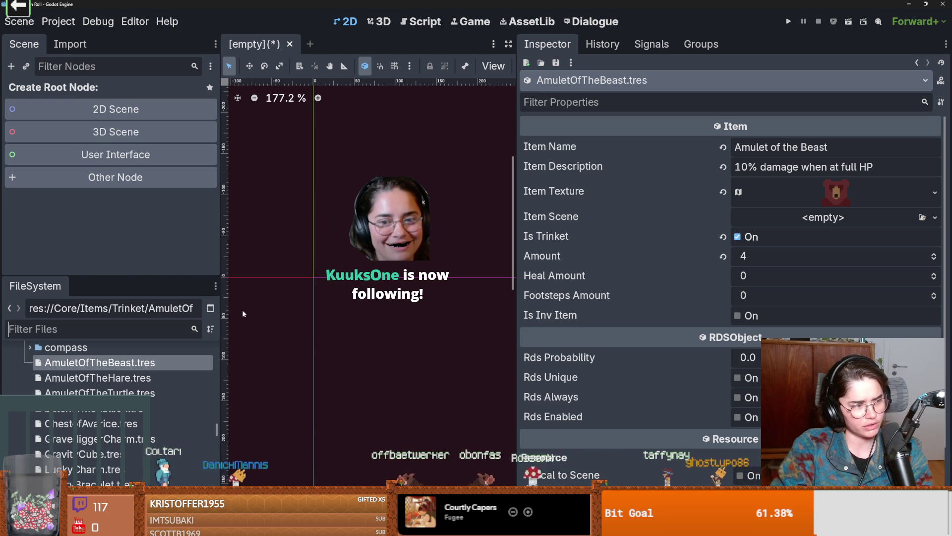
pyautogui.scroll(1, 308, 325)
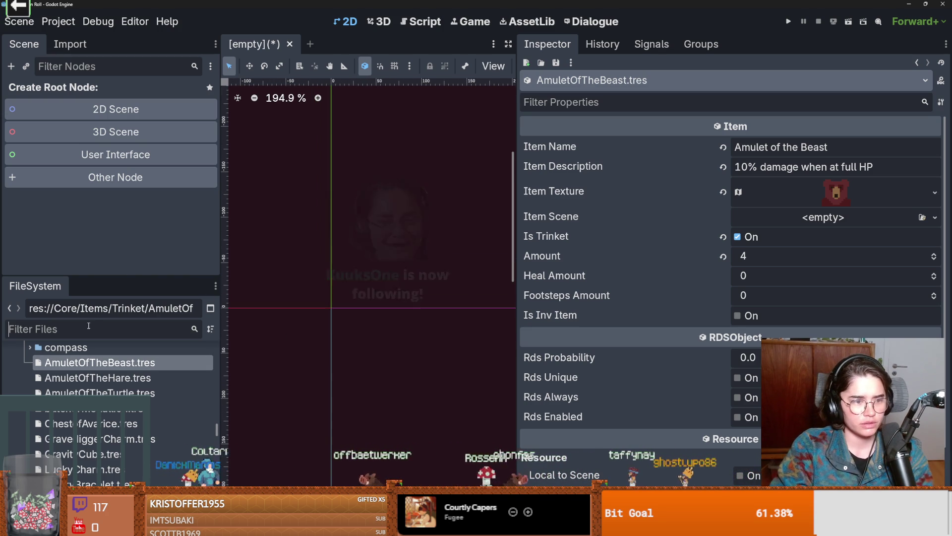
# - Filter project files by 'crusader', then open and save crusader.tscn
pyautogui.write('crusader')
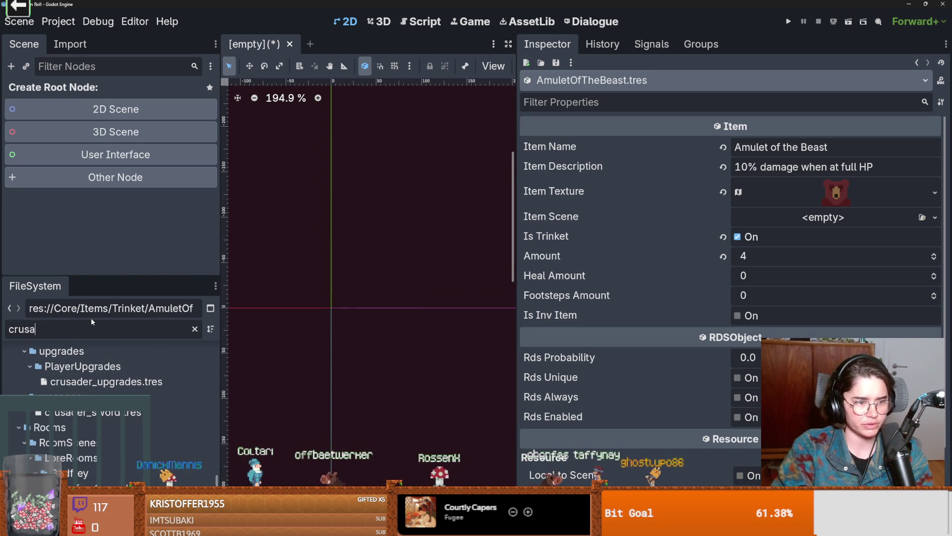
pyautogui.scroll(-10, 91, 430)
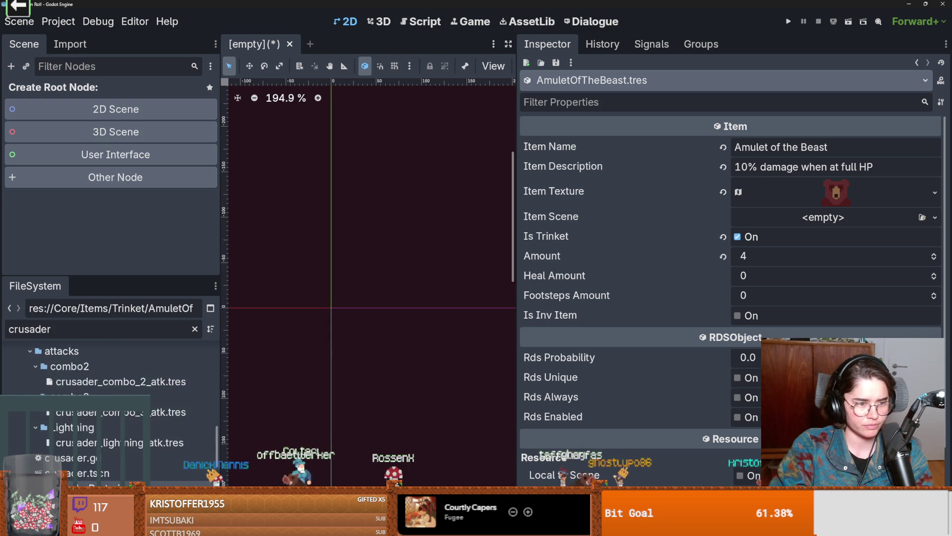
pyautogui.scroll(3, 99, 407)
pyautogui.doubleClick(77, 432)
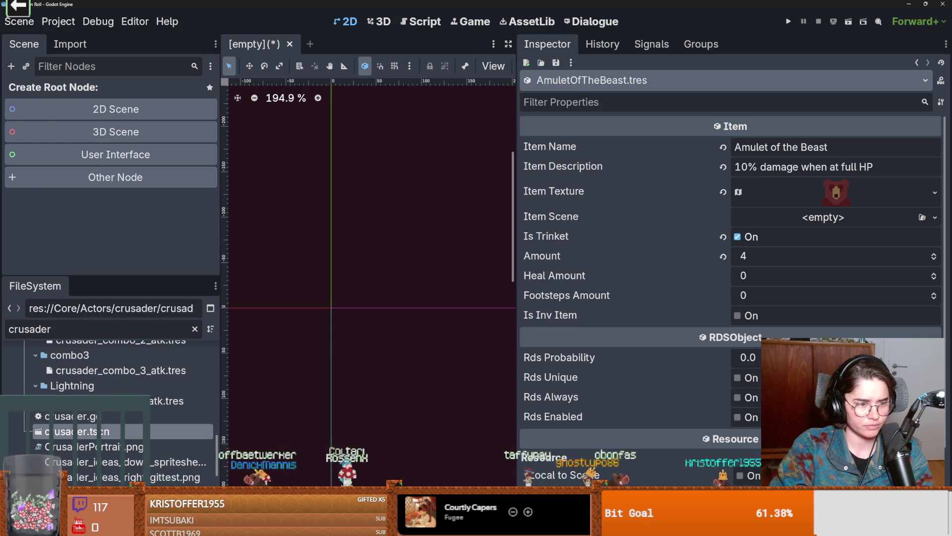
pyautogui.hotkey('ctrl', 's')
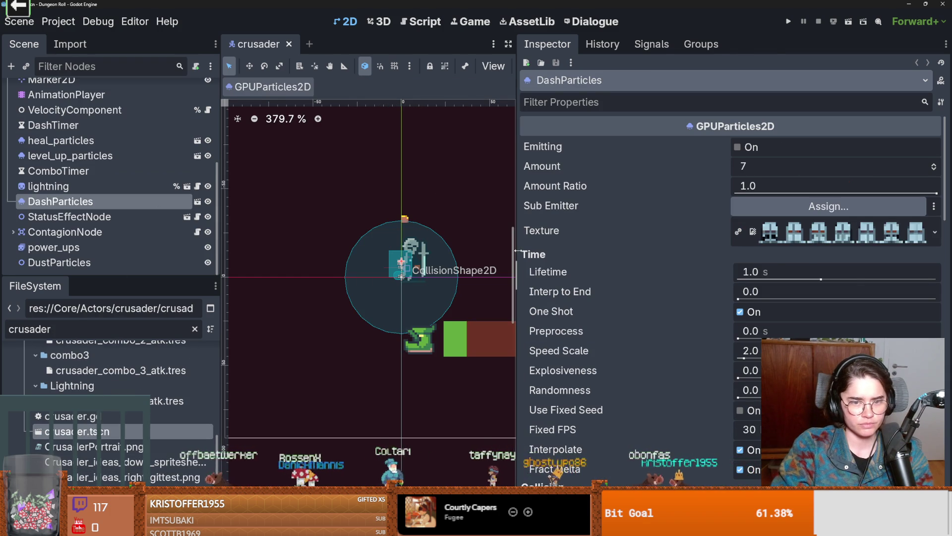
# - Enlarge the crusader's 2D view and open its attached crusader.gd script
pyautogui.moveTo(518, 251); pyautogui.dragTo(645, 251)
pyautogui.scroll(3, 403, 259)
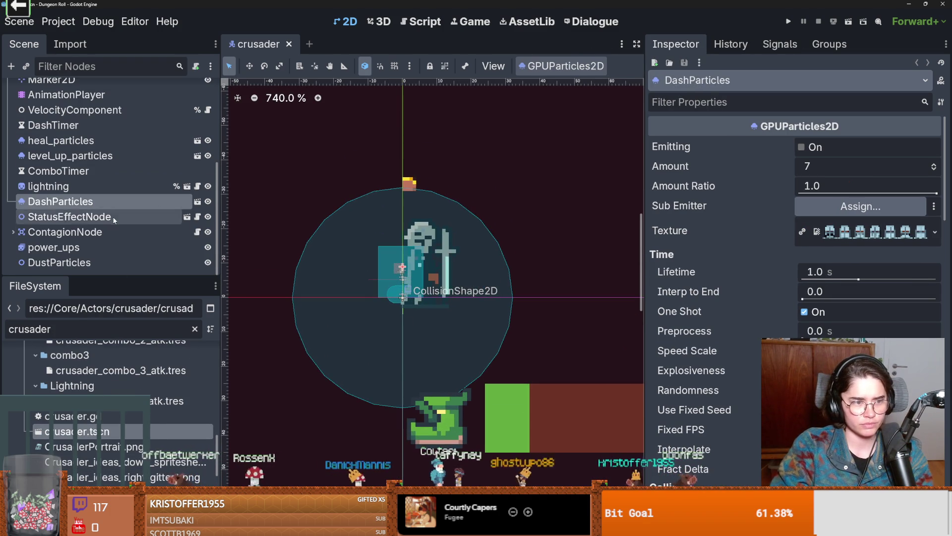
pyautogui.scroll(5, 113, 216)
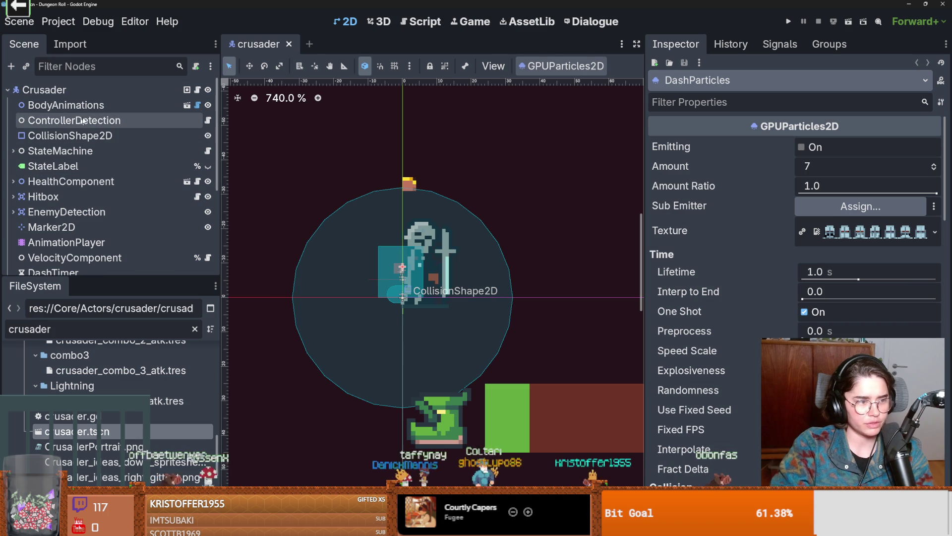
pyautogui.click(197, 89)
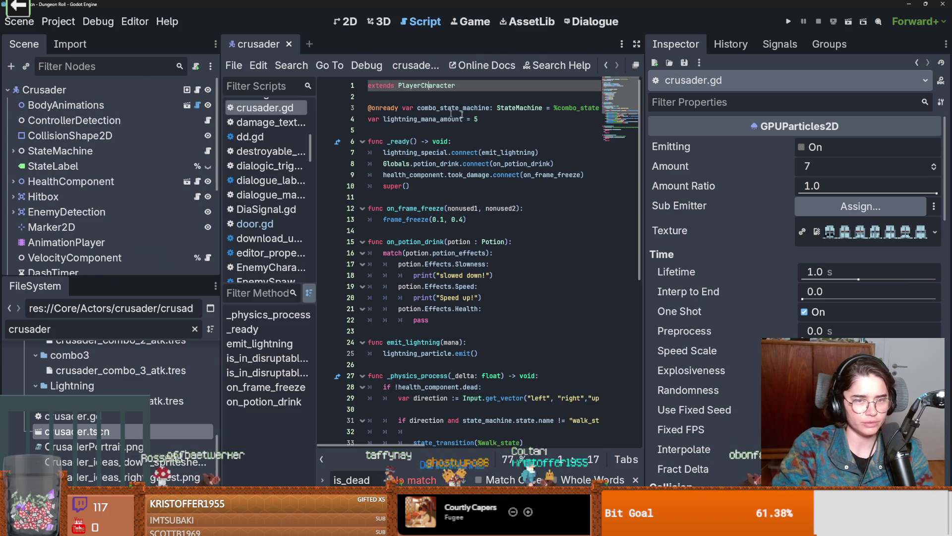
# - Follow crusader.gd's extends line to open the PlayerCharacter.gd script
pyautogui.keyDown('ctrl'); pyautogui.click(435, 87); pyautogui.keyUp('ctrl')
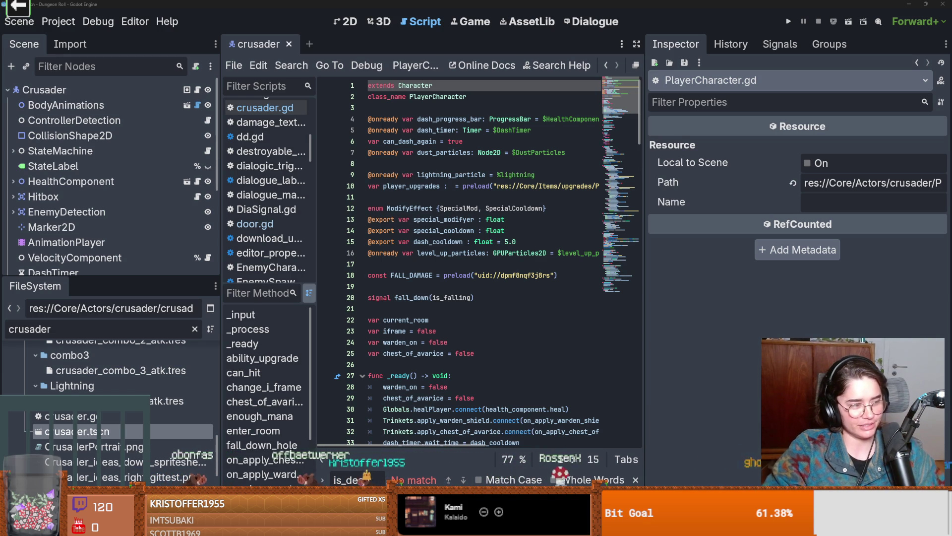
# - Widen the code editor, clear the old 'is_de' search term, and save
pyautogui.click(520, 333)
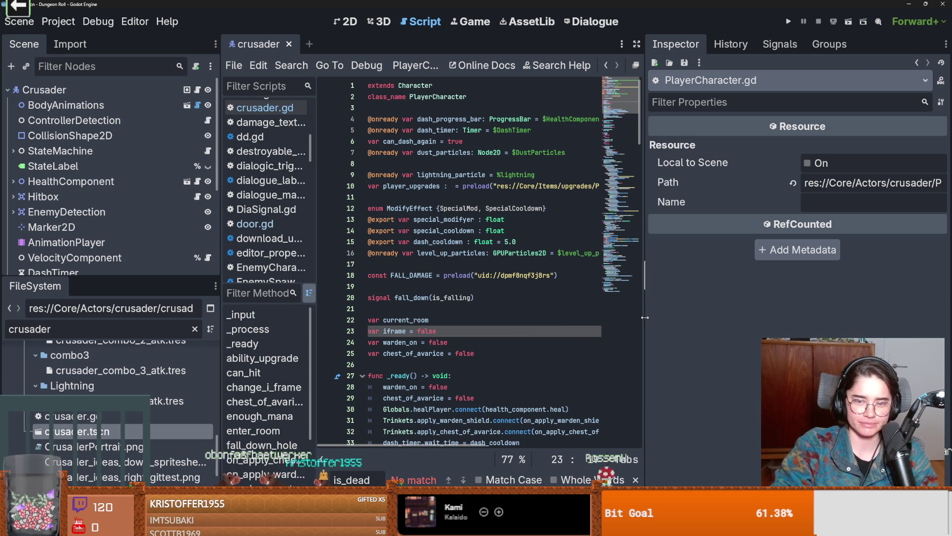
pyautogui.moveTo(645, 317); pyautogui.dragTo(819, 317)
pyautogui.press('Up')
pyautogui.hotkey('ctrl', 's')
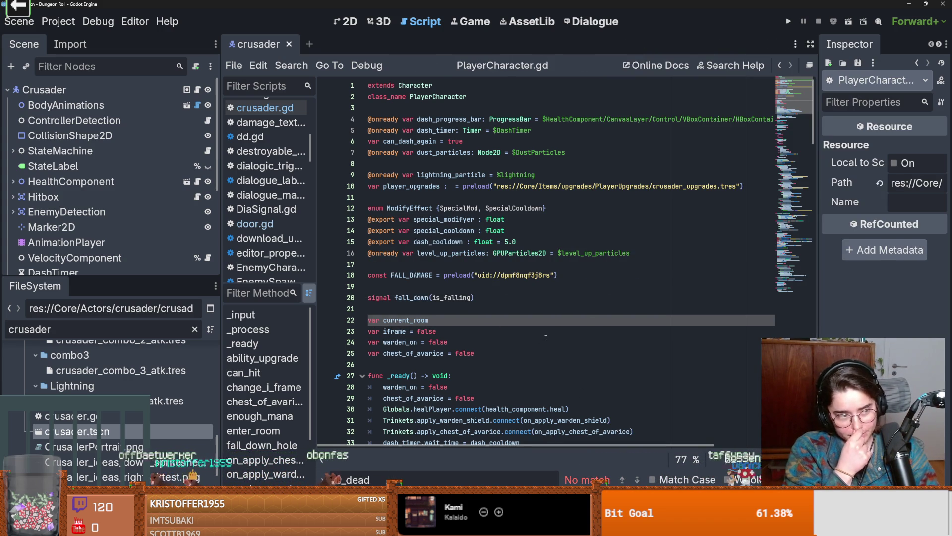
pyautogui.hotkey('ctrl', 'f')
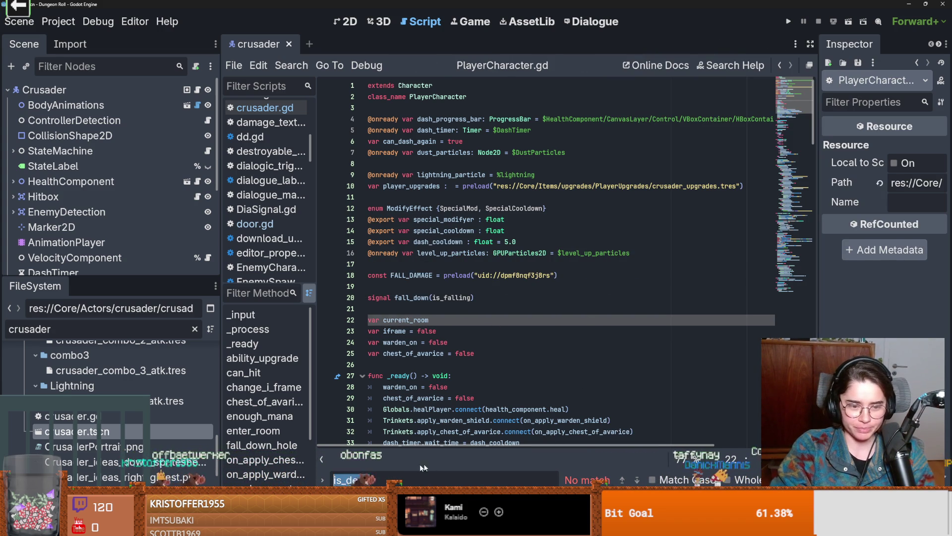
pyautogui.press('BackSpace')
pyautogui.click(485, 352)
pyautogui.hotkey('ctrl', 's')
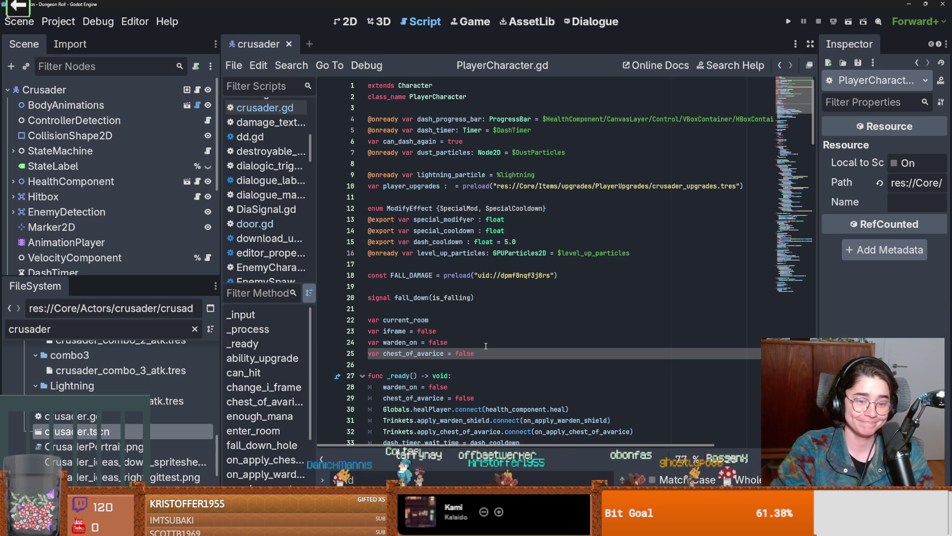
# - Open Characters.gd, the Character base script that PlayerCharacter extends
pyautogui.click(475, 308)
pyautogui.hotkey('ctrl', 's')
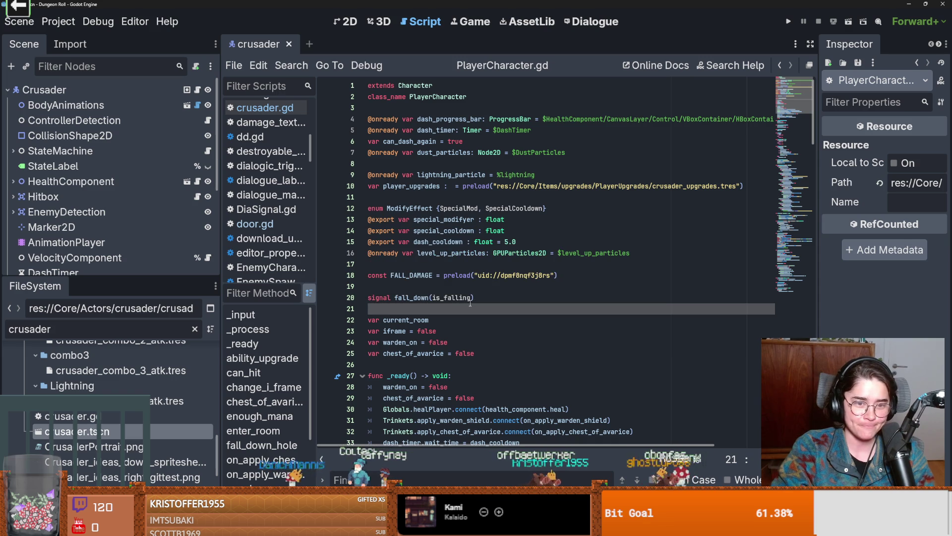
pyautogui.scroll(-2, 470, 303)
pyautogui.scroll(-3, 470, 303)
pyautogui.scroll(2, 468, 304)
pyautogui.scroll(-1, 465, 307)
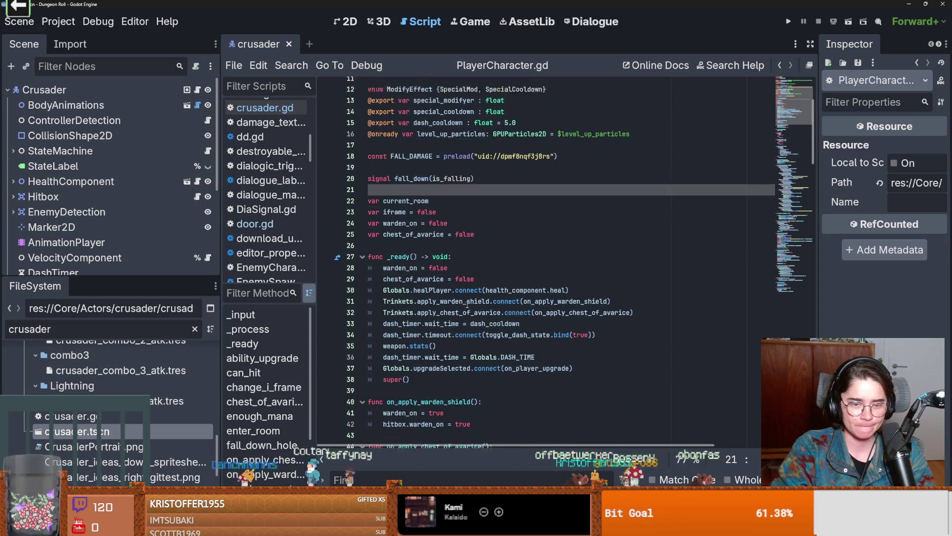
pyautogui.scroll(4, 463, 307)
pyautogui.keyDown('ctrl'); pyautogui.click(416, 85); pyautogui.keyUp('ctrl')
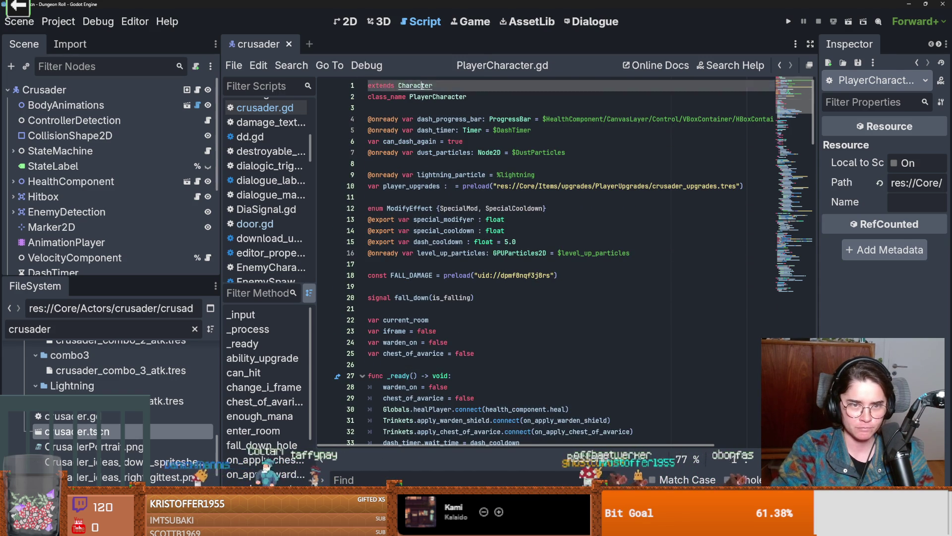
pyautogui.scroll(-8, 494, 255)
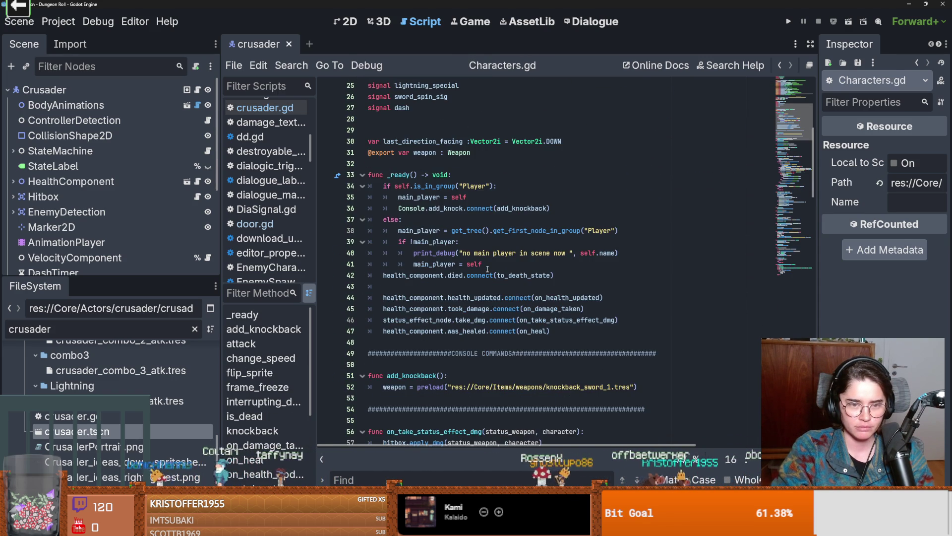
# - Add a new line after line 57 in Characters.gd and save the script
pyautogui.scroll(-4, 488, 268)
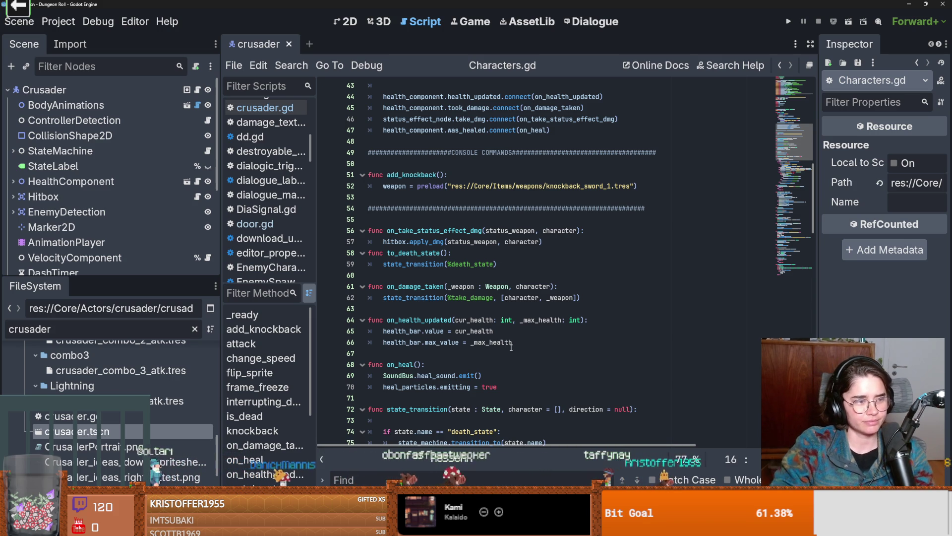
pyautogui.click(562, 236)
pyautogui.press('Return')
pyautogui.hotkey('ctrl', 's')
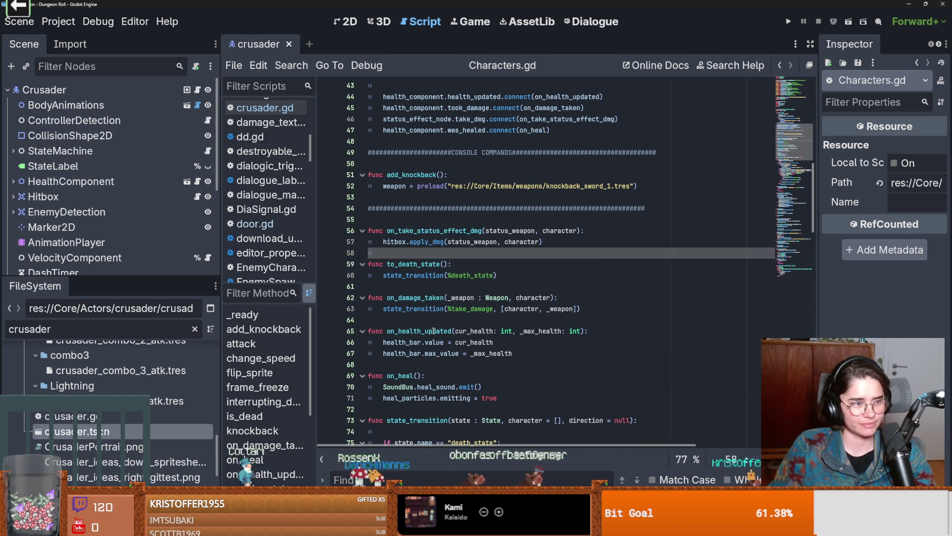
pyautogui.scroll(5, 433, 331)
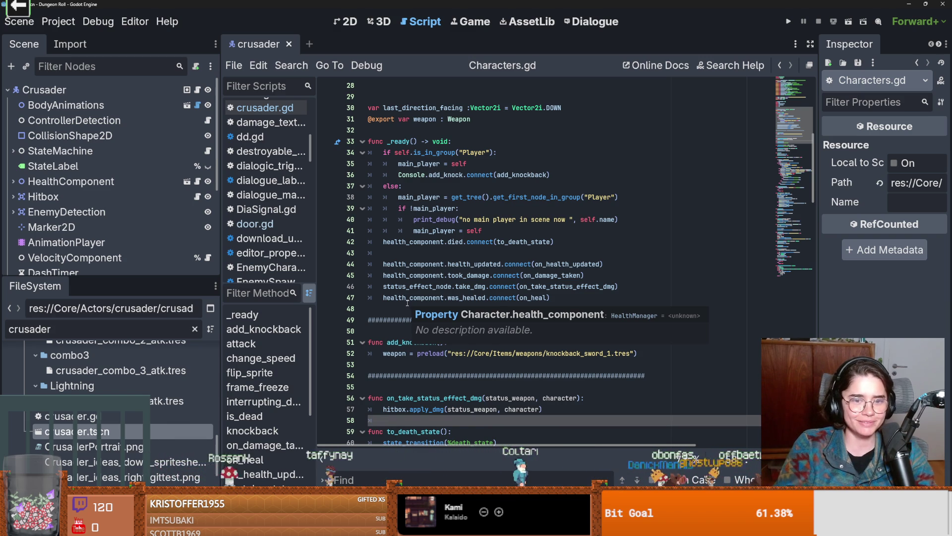
pyautogui.hotkey('ctrl', 's')
# - Review the add_knockback console command equipping knockback_sword_1.tres and save the scene
pyautogui.scroll(-8, 484, 348)
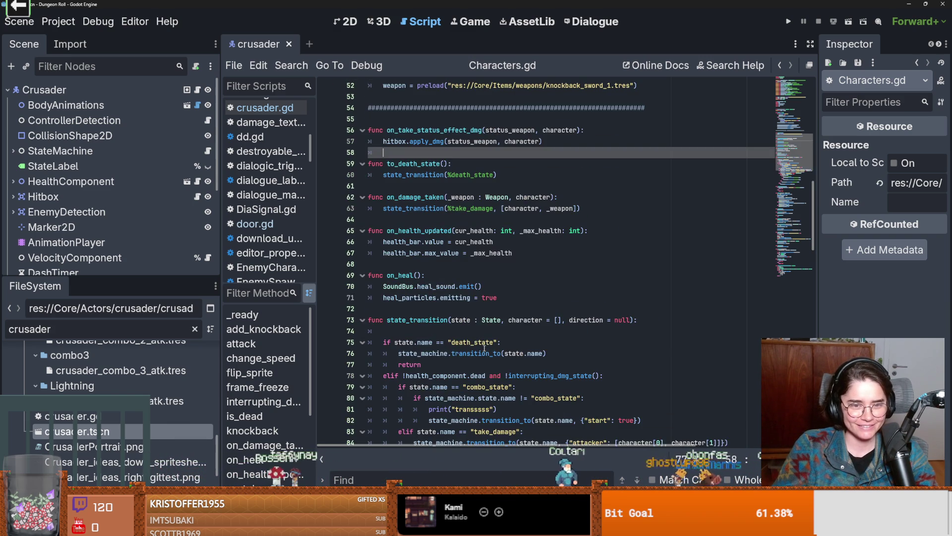
pyautogui.scroll(1, 484, 348)
pyautogui.scroll(-1, 484, 345)
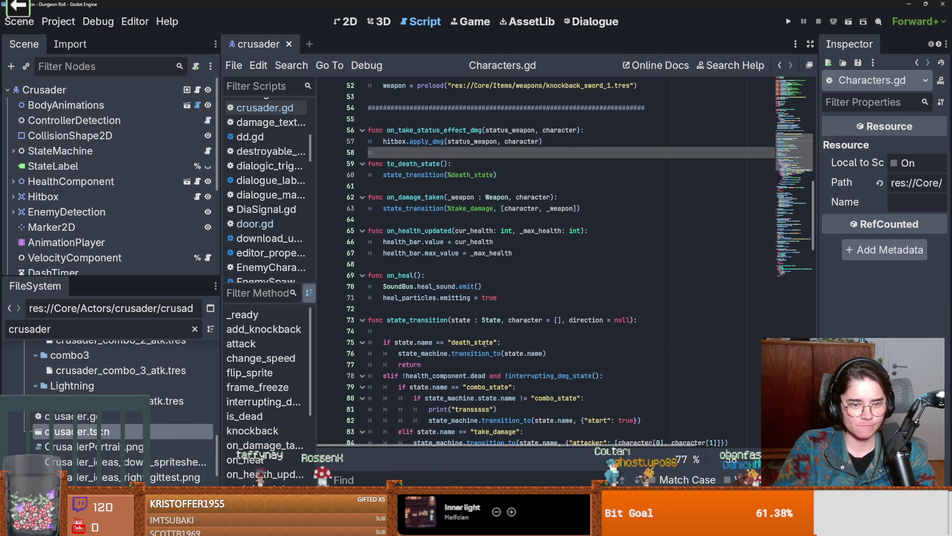
pyautogui.scroll(-1, 484, 345)
pyautogui.scroll(3, 485, 344)
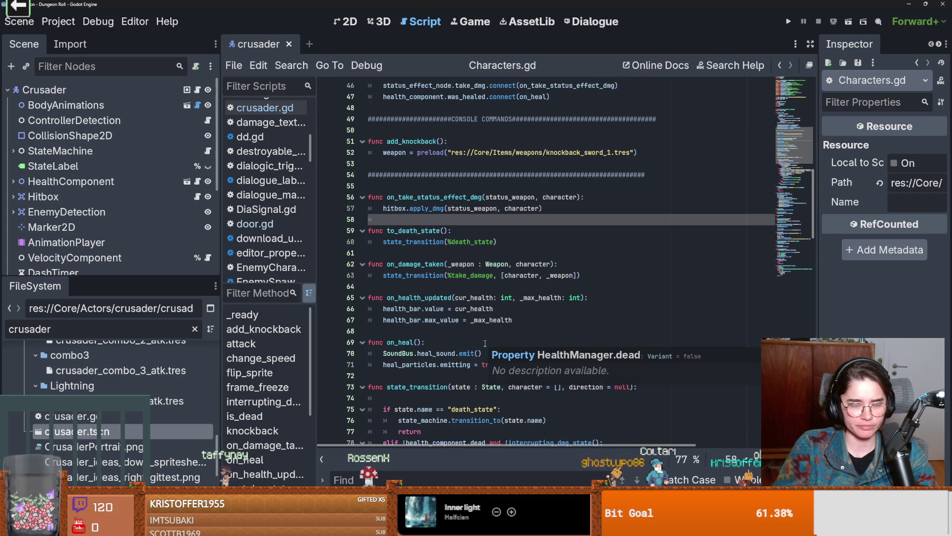
pyautogui.scroll(5, 485, 343)
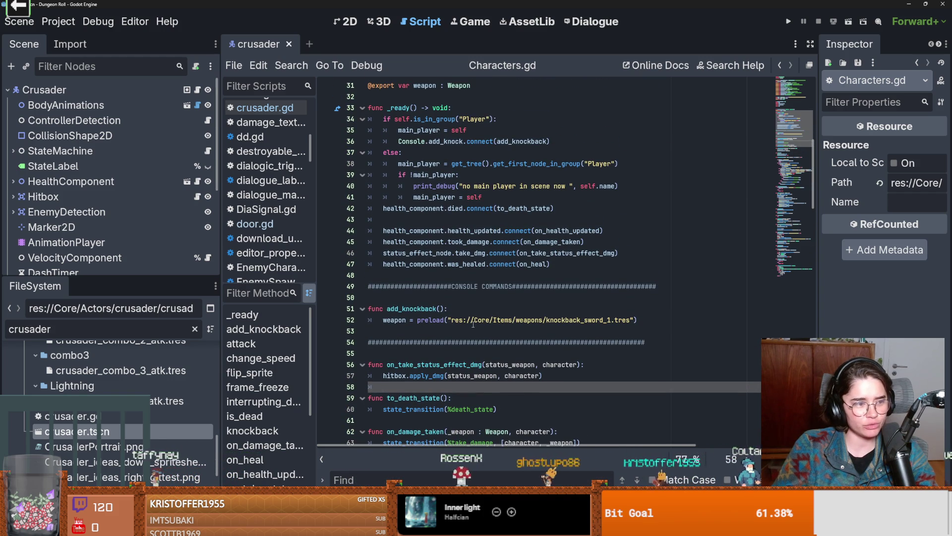
pyautogui.moveTo(475, 319)
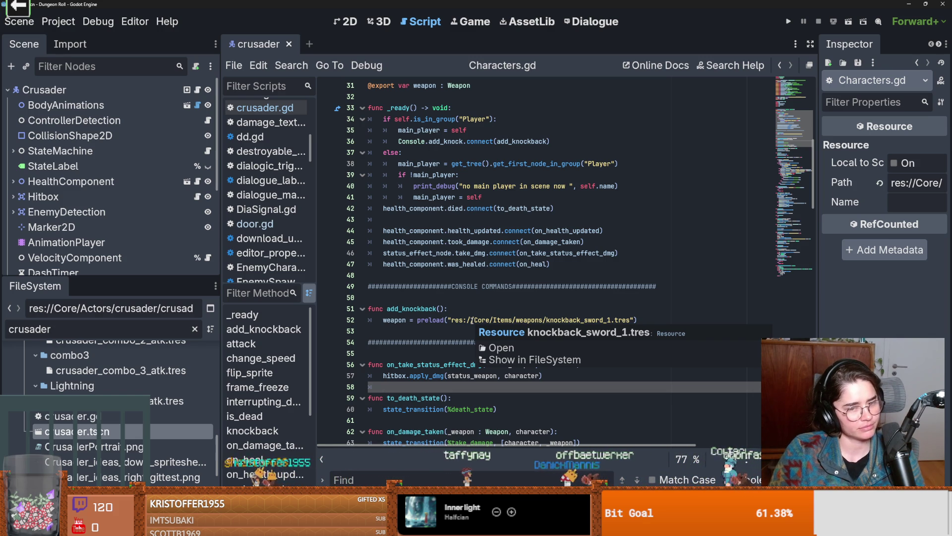
pyautogui.click(417, 353)
pyautogui.click(404, 332)
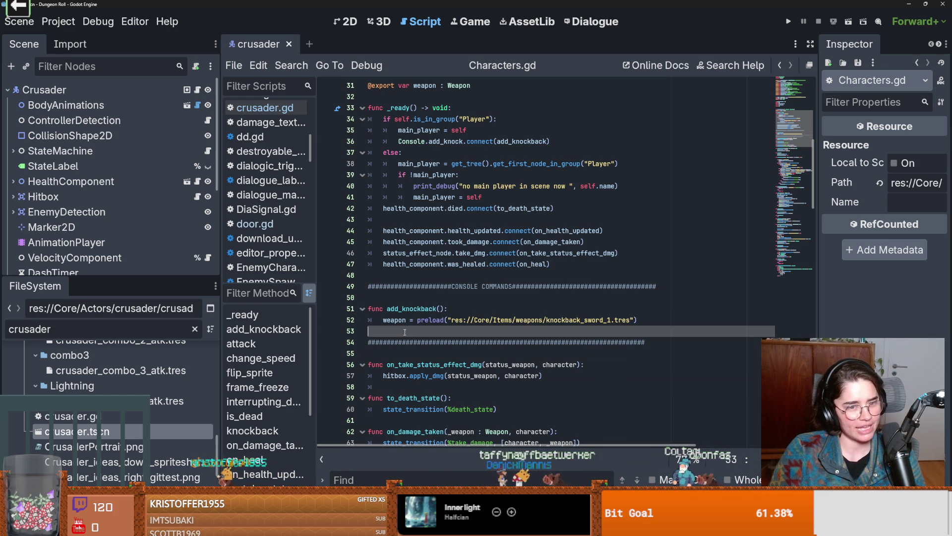
pyautogui.click(401, 297)
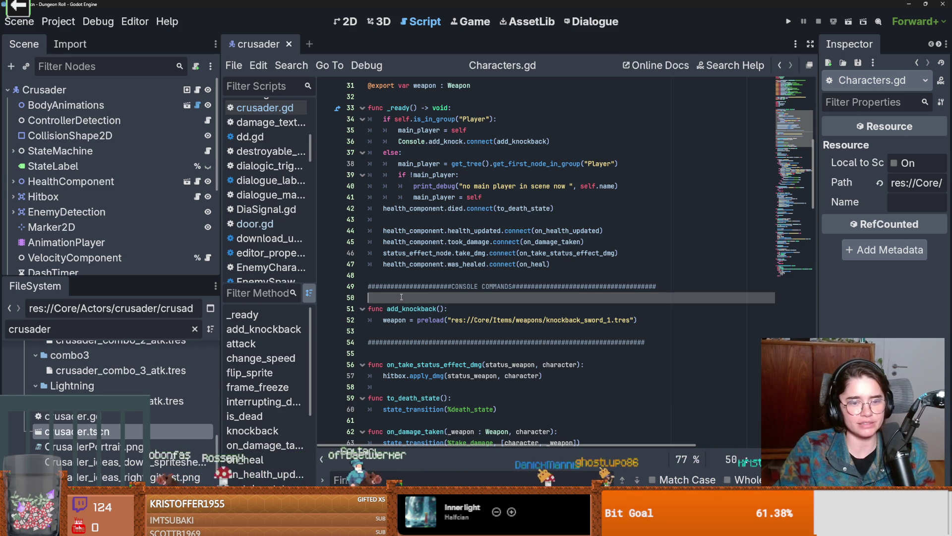
pyautogui.click(440, 277)
pyautogui.hotkey('ctrl', 's')
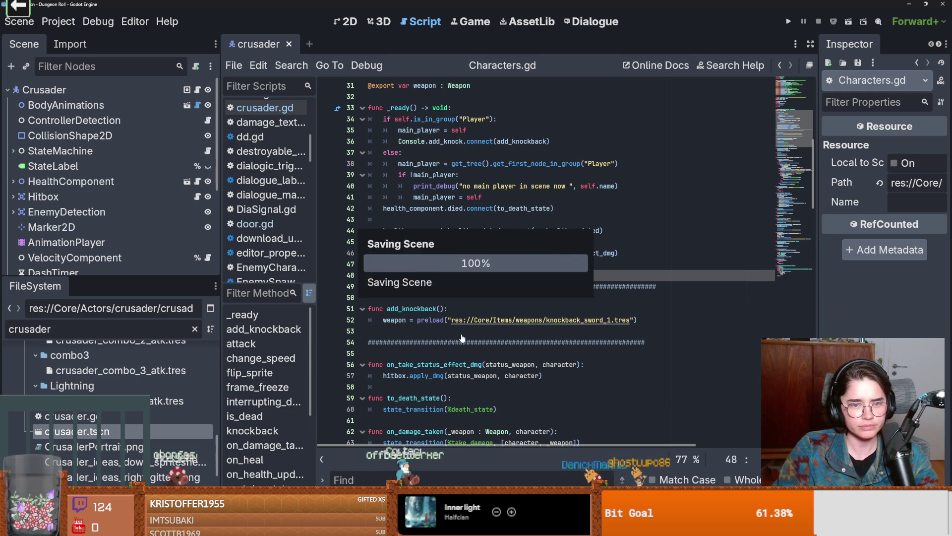
# - Step through lines 43–49 near the CONSOLE COMMANDS banner in Characters.gd and save
pyautogui.scroll(4, 481, 300)
pyautogui.click(451, 353)
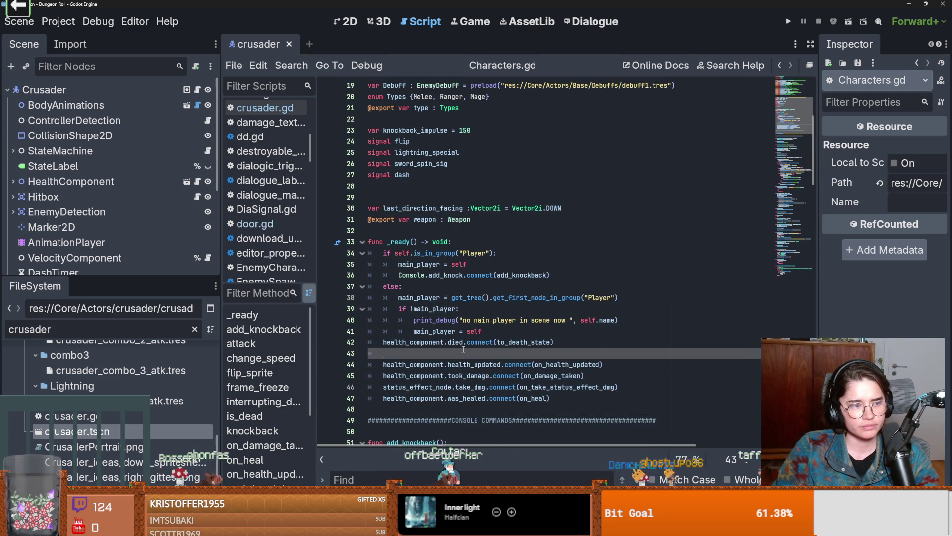
pyautogui.scroll(-3, 449, 355)
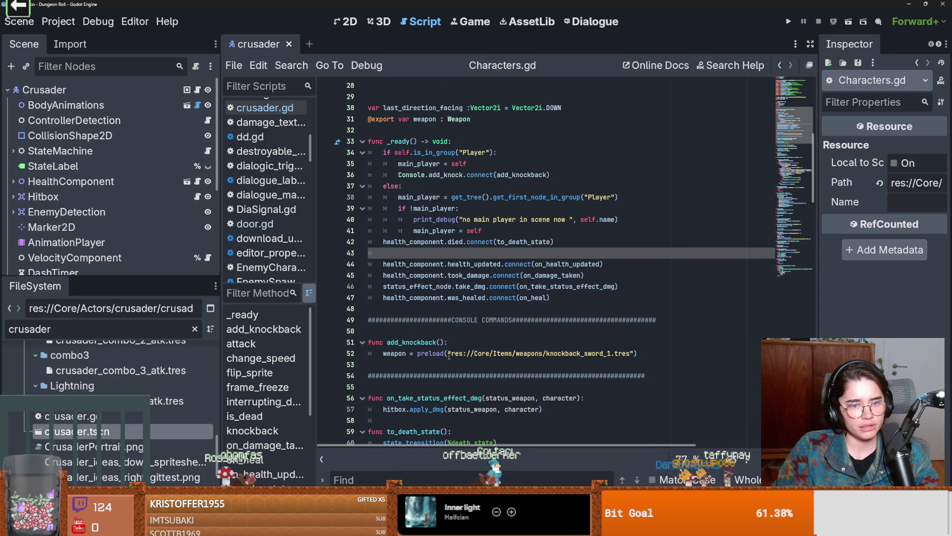
pyautogui.hotkey('ctrl', 's')
pyautogui.click(413, 318)
pyautogui.press('Up')
pyautogui.hotkey('ctrl', 's')
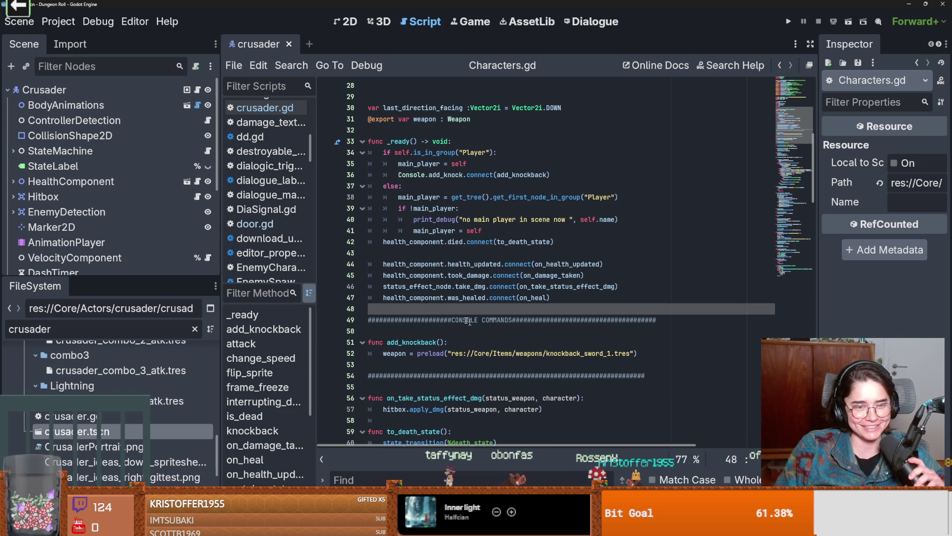
# - Save again after revisiting blank lines 48, 50 and 64, then enlarge the Scene dock
pyautogui.scroll(2, 403, 379)
pyautogui.scroll(-4, 403, 378)
pyautogui.hotkey('ctrl', 's')
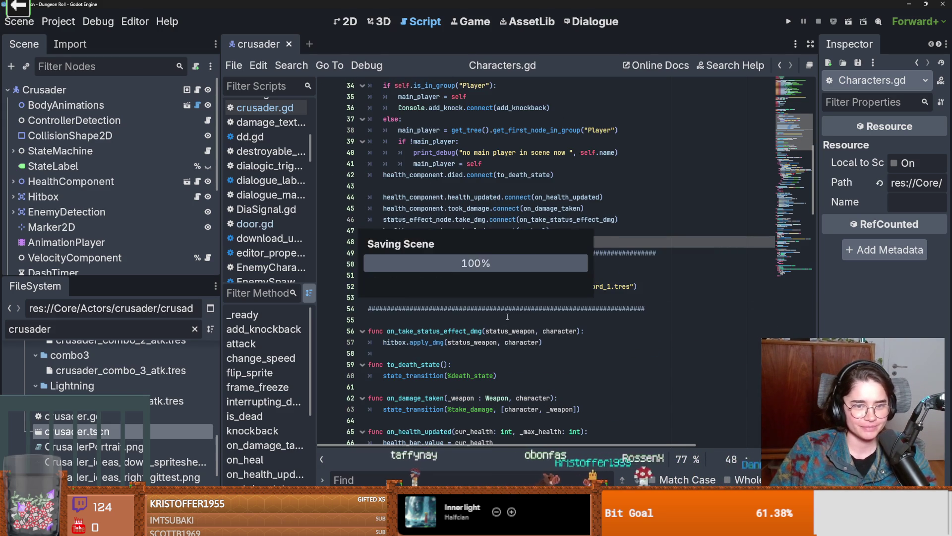
pyautogui.scroll(-1, 441, 345)
pyautogui.scroll(2, 441, 346)
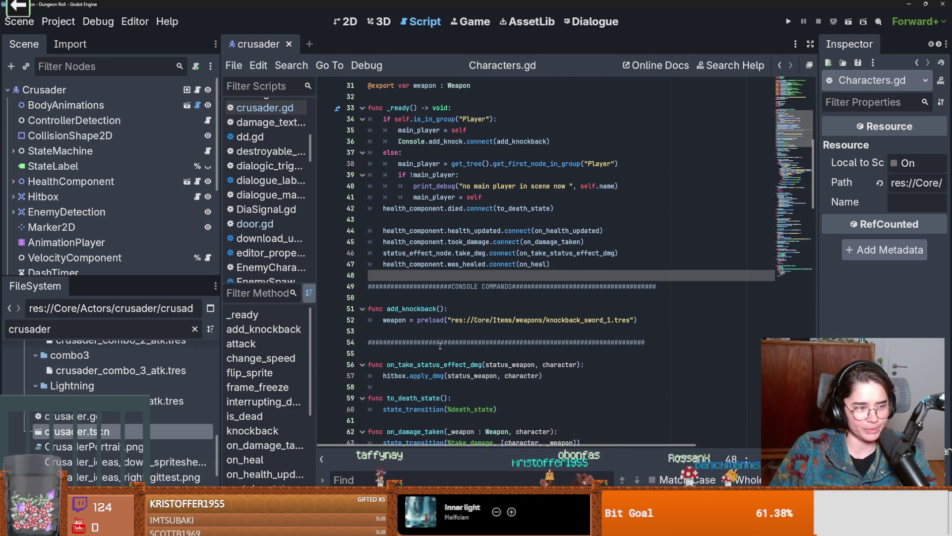
pyautogui.click(412, 298)
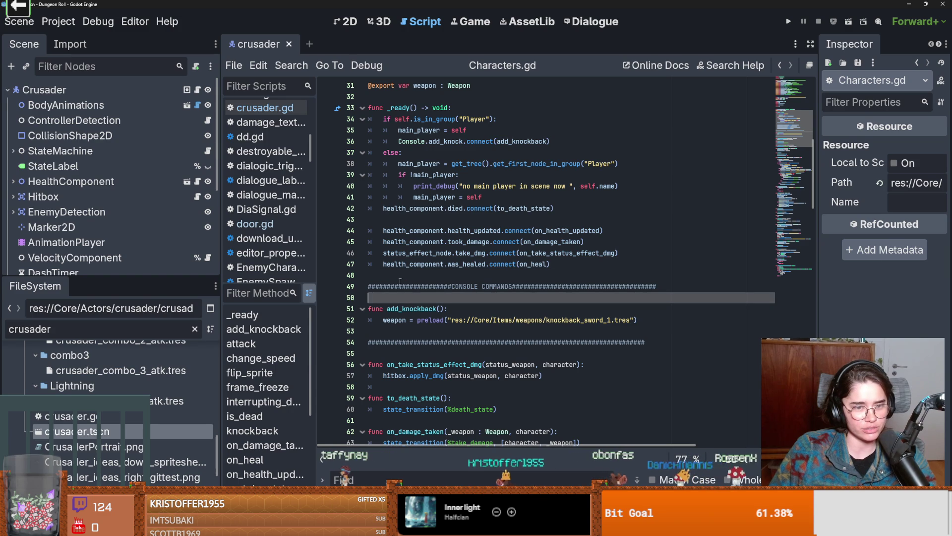
pyautogui.click(400, 281)
pyautogui.scroll(-2, 416, 307)
pyautogui.scroll(2, 433, 331)
pyautogui.scroll(-4, 434, 331)
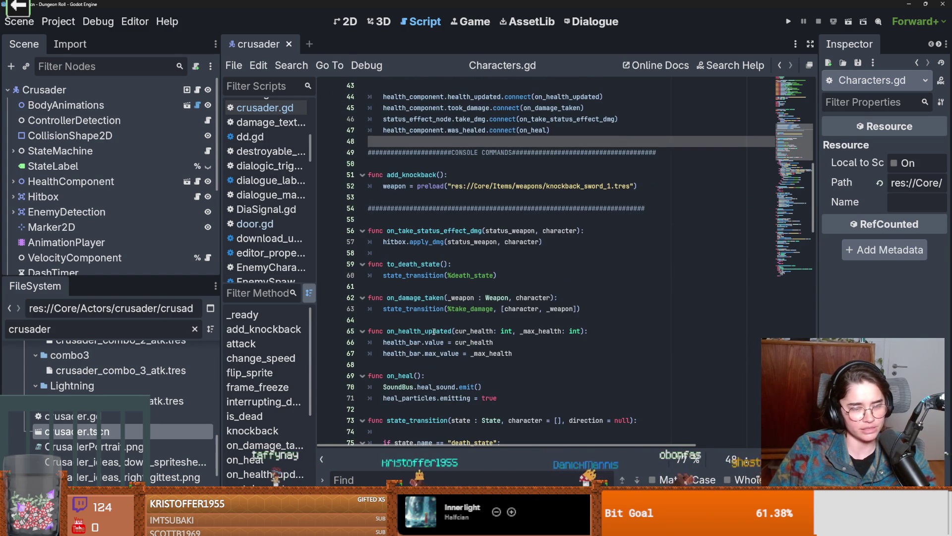
pyautogui.click(456, 323)
pyautogui.hotkey('ctrl', 's')
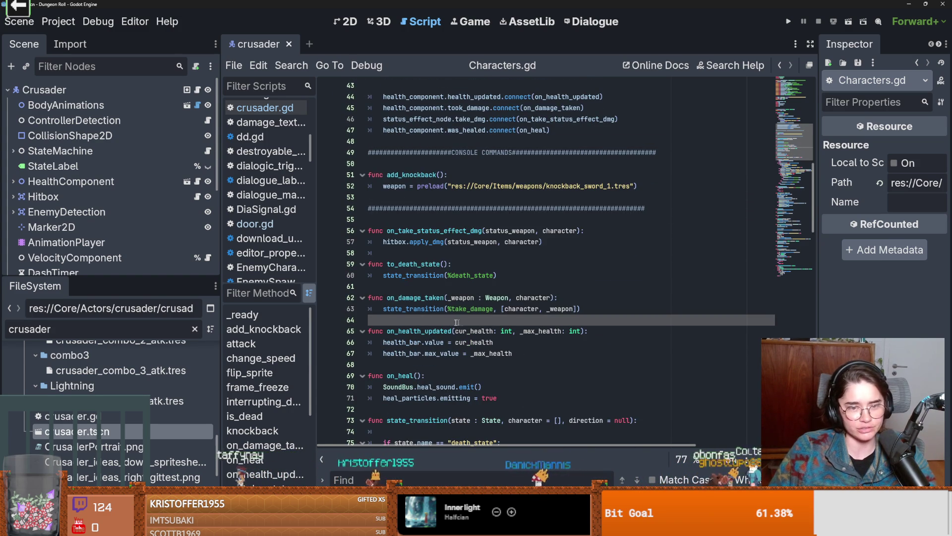
pyautogui.scroll(-2, 457, 322)
pyautogui.moveTo(155, 279); pyautogui.dragTo(155, 441)
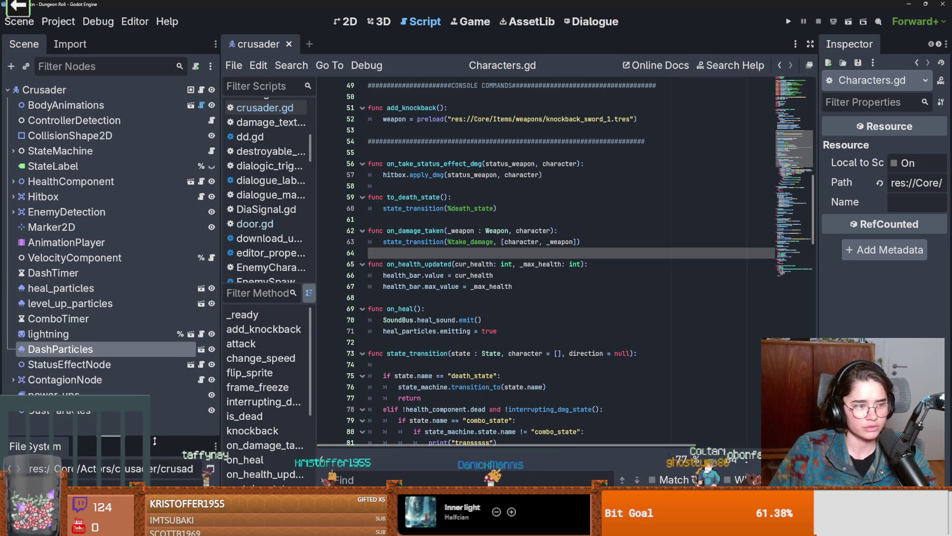
# - Review the attack function and surrounding lines 98–104 in Characters.gd, then save
pyautogui.scroll(-4, 427, 355)
pyautogui.scroll(-9, 427, 356)
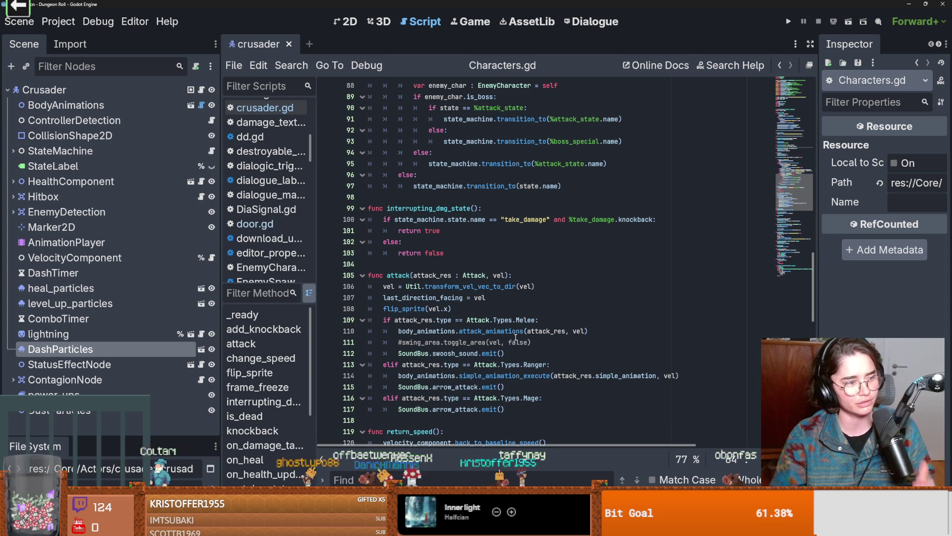
pyautogui.click(447, 257)
pyautogui.click(438, 262)
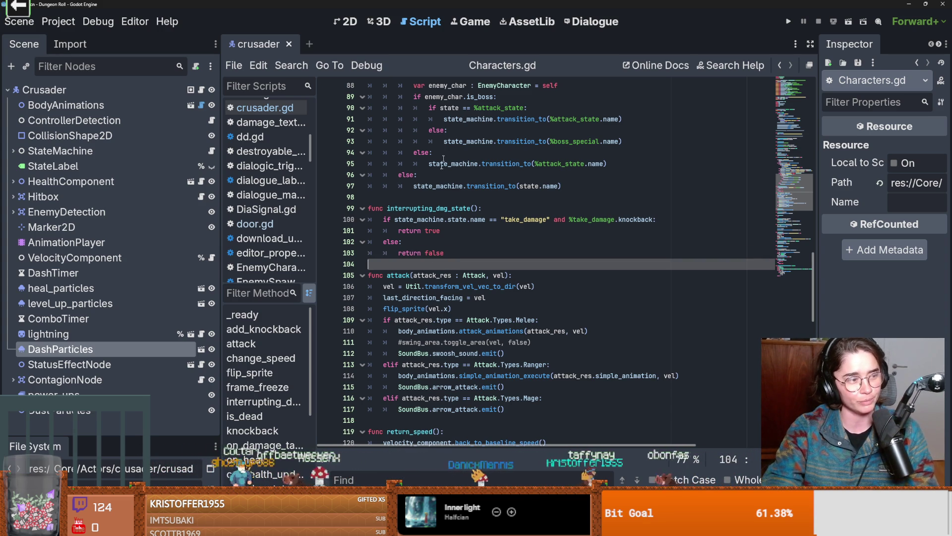
pyautogui.click(472, 197)
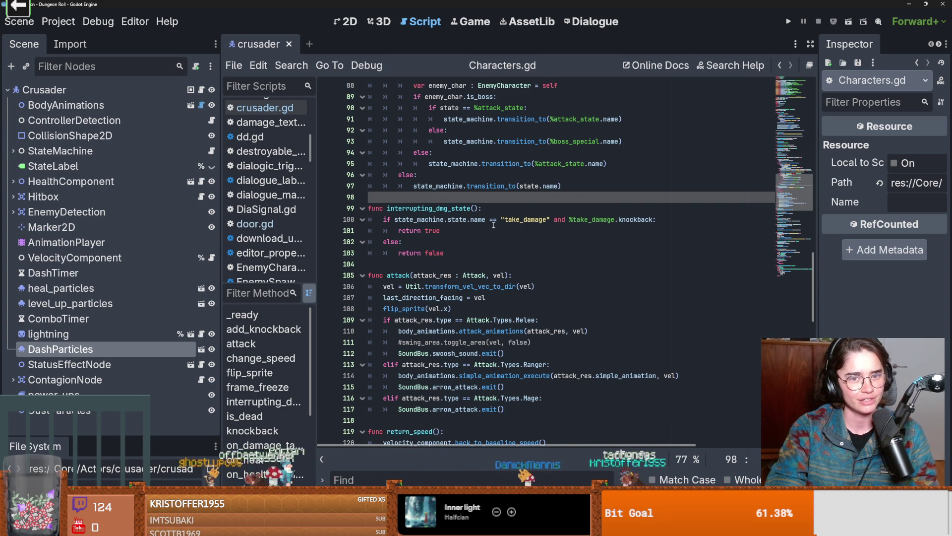
pyautogui.scroll(2, 493, 225)
pyautogui.scroll(1, 514, 265)
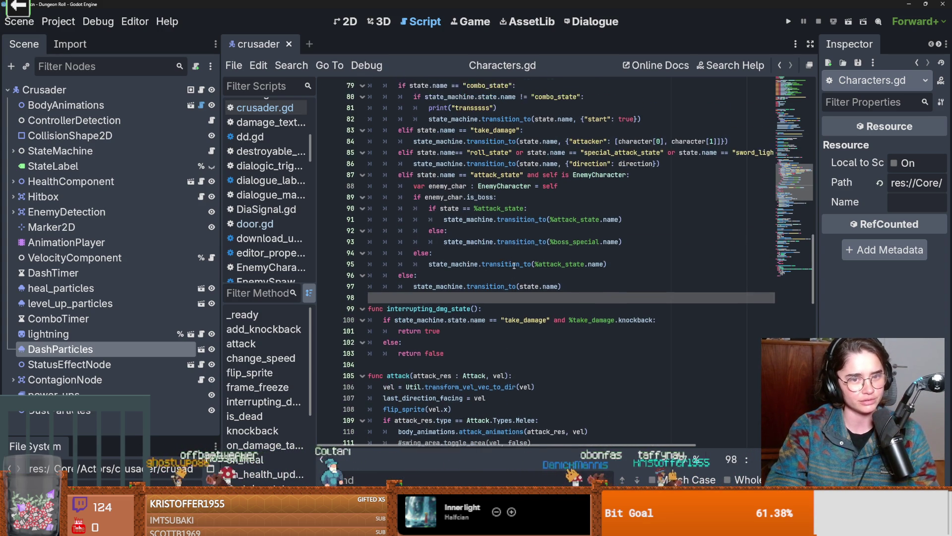
pyautogui.scroll(5, 514, 265)
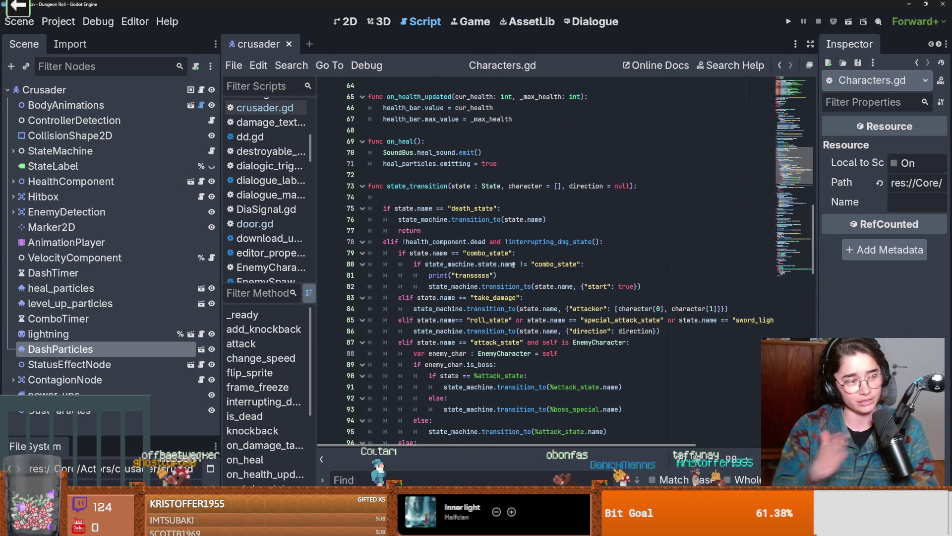
pyautogui.moveTo(513, 264)
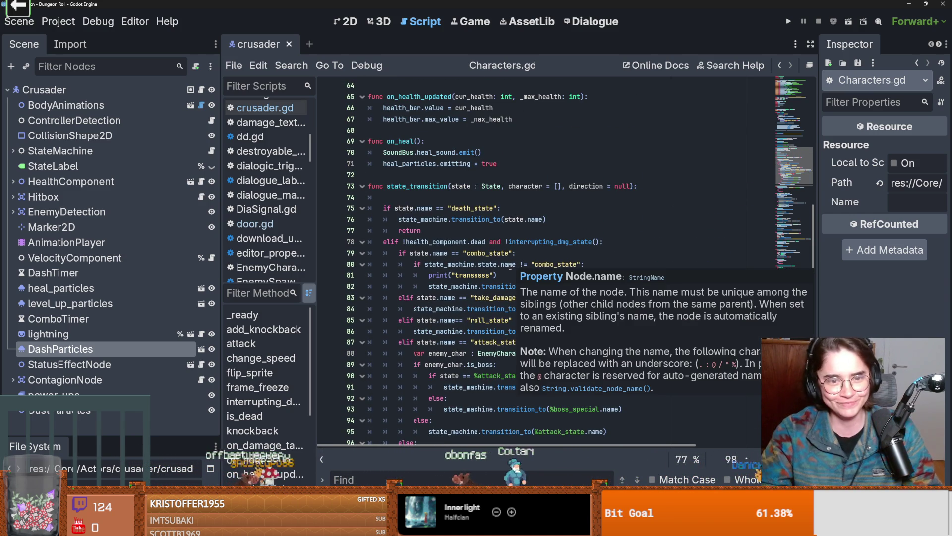
pyautogui.click(478, 200)
pyautogui.hotkey('ctrl', 's')
# - Remove the extra blank line below 'signal dash' and return to crusader.gd
pyautogui.click(398, 186)
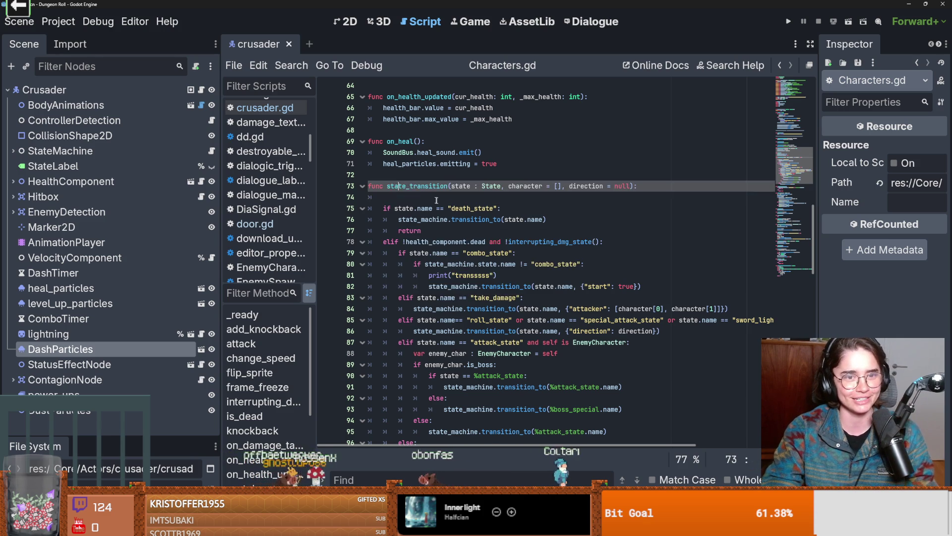
pyautogui.scroll(5, 436, 200)
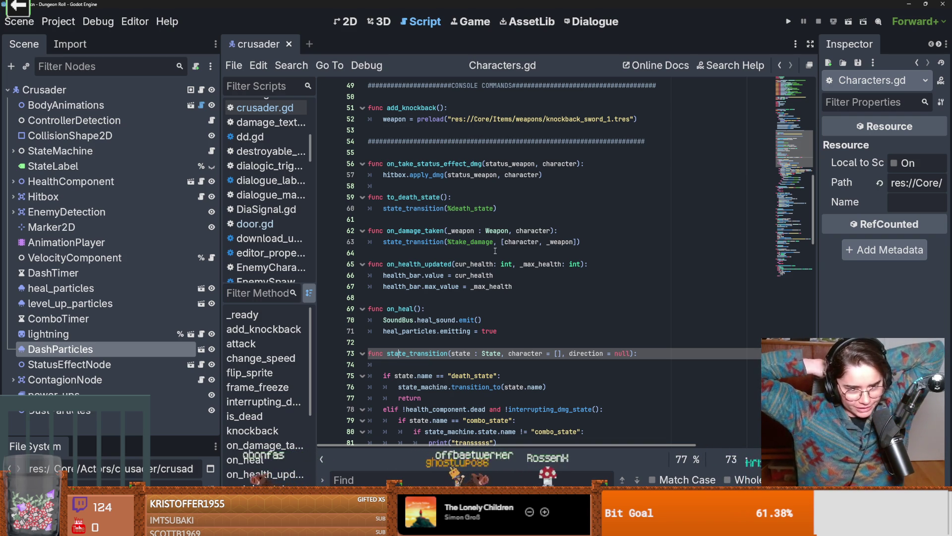
pyautogui.click(393, 255)
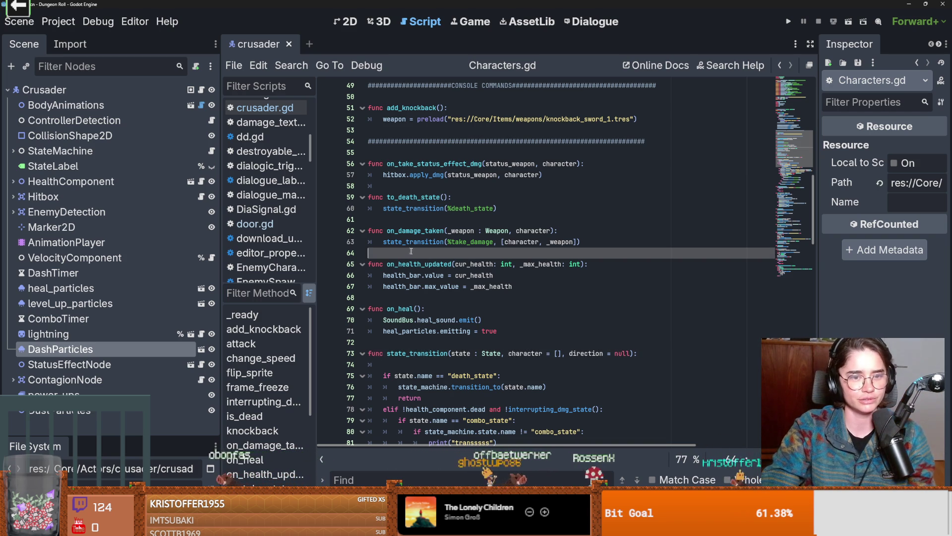
pyautogui.scroll(3, 463, 292)
pyautogui.scroll(-14, 462, 292)
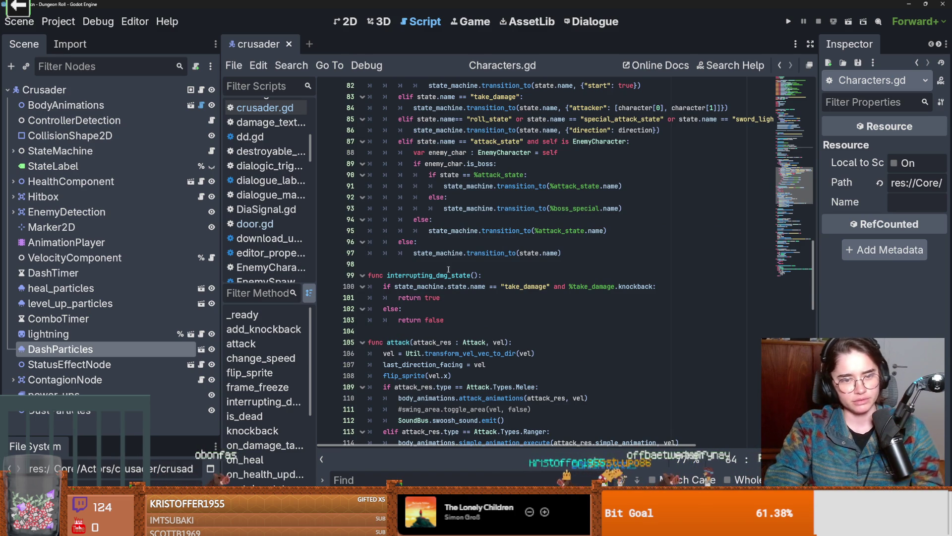
pyautogui.scroll(8, 451, 269)
pyautogui.scroll(14, 489, 337)
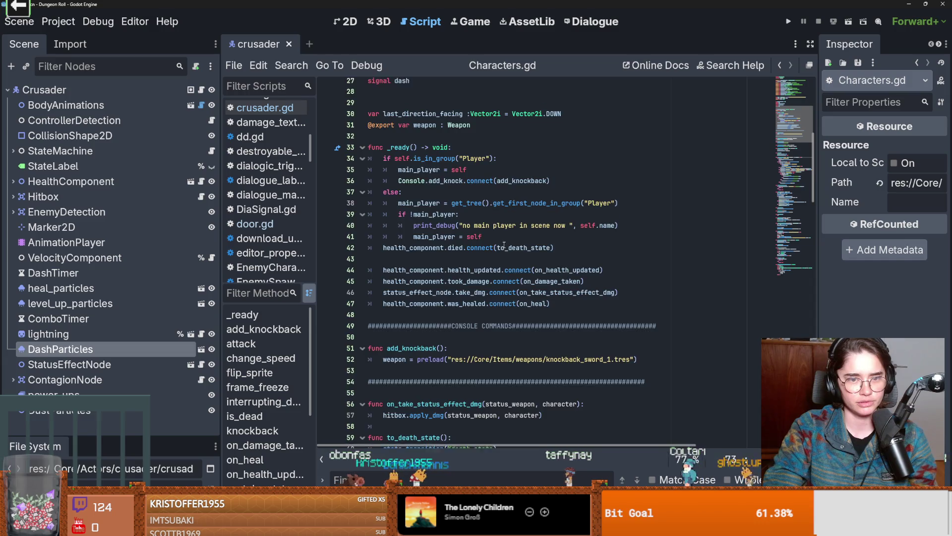
pyautogui.tripleClick(408, 208)
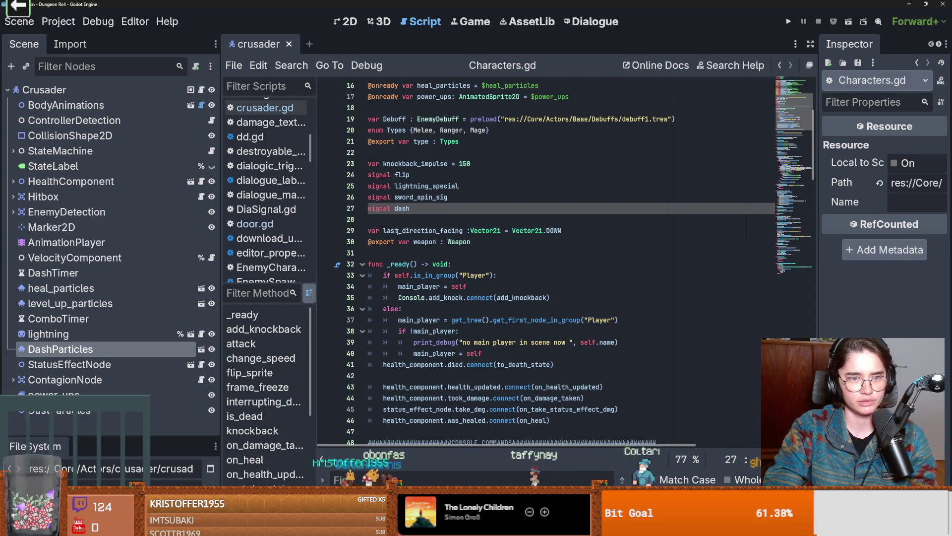
pyautogui.scroll(4, 392, 214)
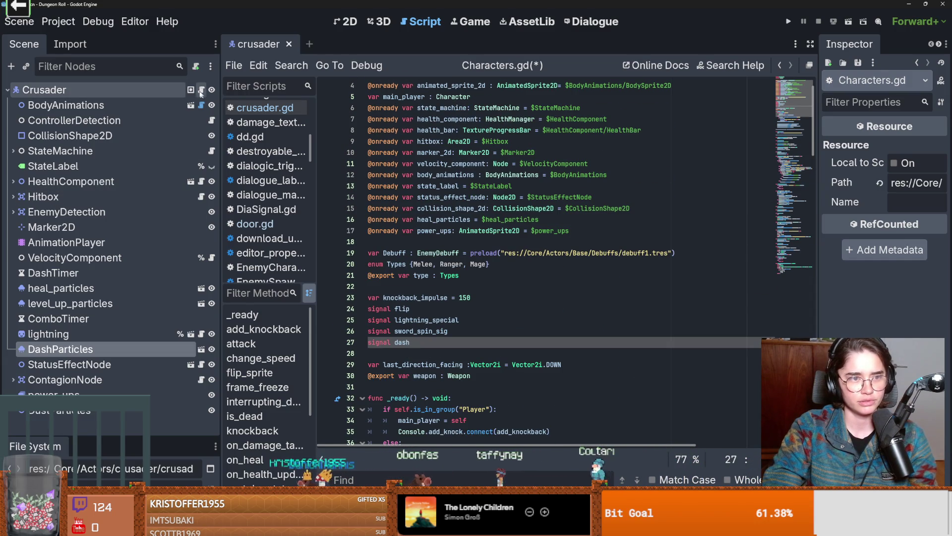
pyautogui.click(201, 90)
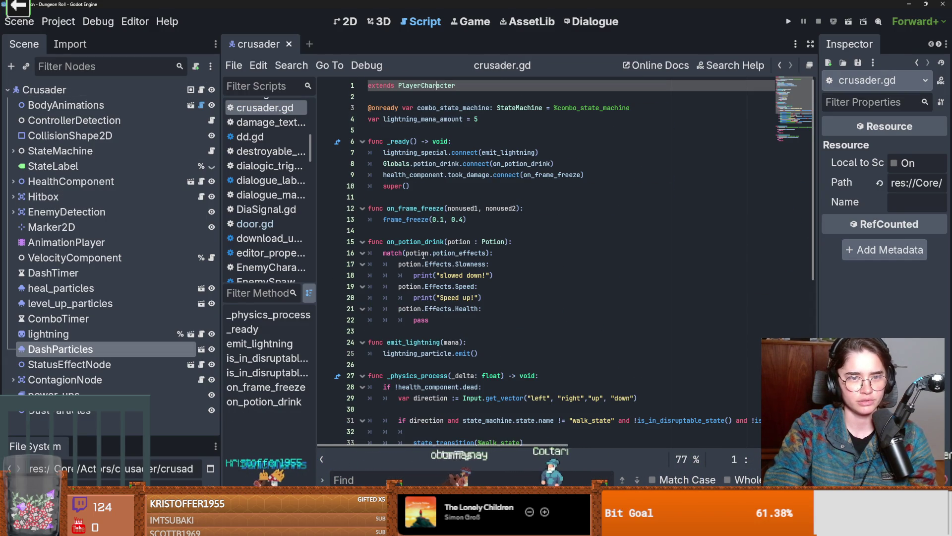
# - Jump from crusader.gd through PlayerCharacter to Characters.gd and save it
pyautogui.keyDown('ctrl'); pyautogui.click(421, 86); pyautogui.keyUp('ctrl')
pyautogui.keyDown('ctrl'); pyautogui.click(421, 86); pyautogui.keyUp('ctrl')
pyautogui.scroll(-8, 485, 317)
pyautogui.scroll(-1, 484, 318)
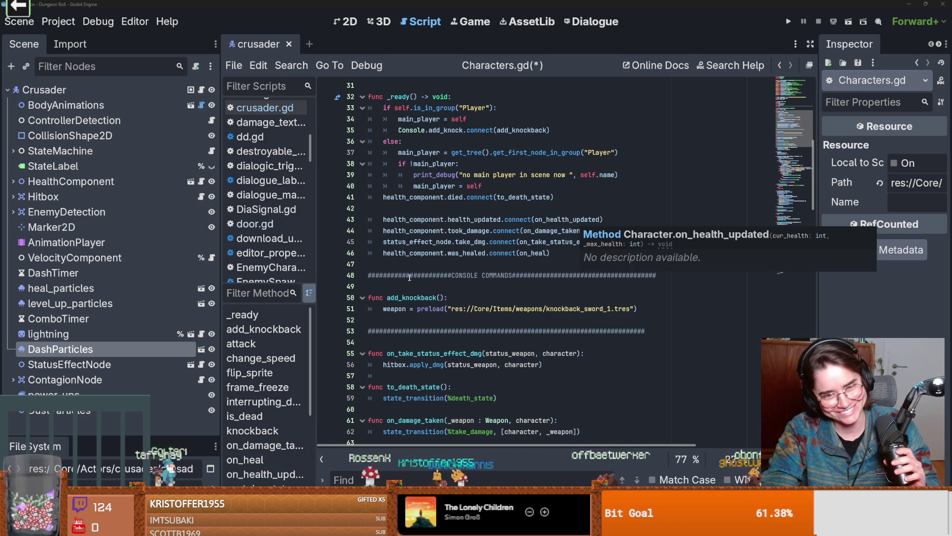
pyautogui.scroll(1, 449, 245)
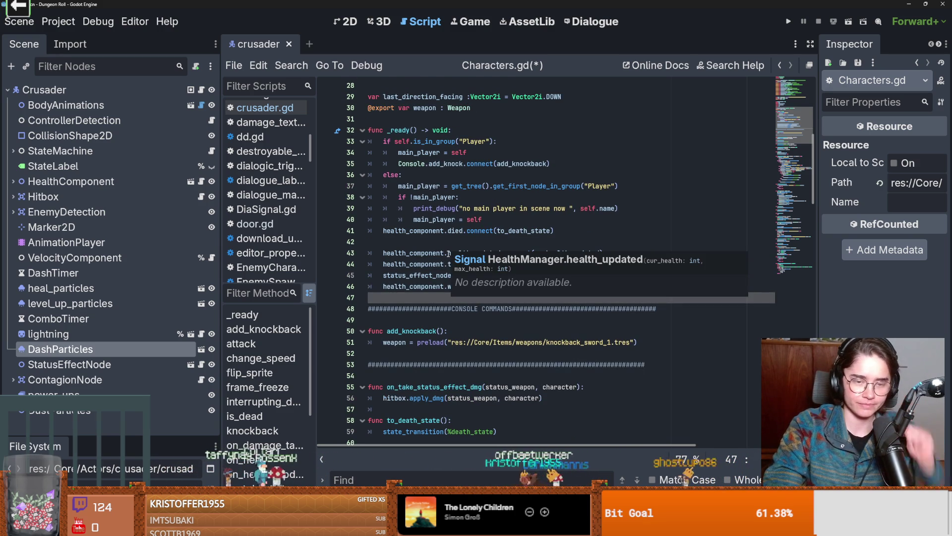
pyautogui.click(449, 242)
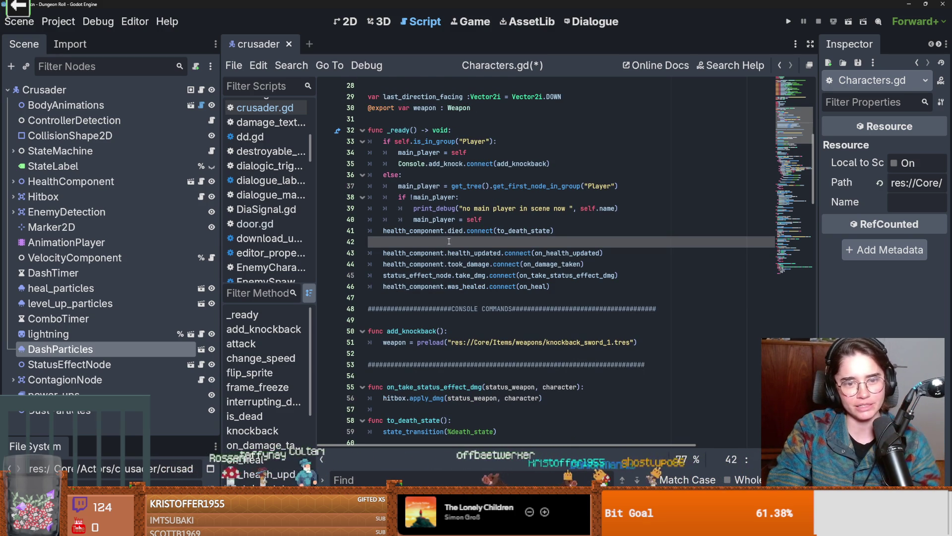
pyautogui.scroll(1, 452, 248)
pyautogui.hotkey('ctrl', 's')
# - Review the _ready health-component signal wiring in Characters.gd and save the scene again
pyautogui.scroll(1, 476, 271)
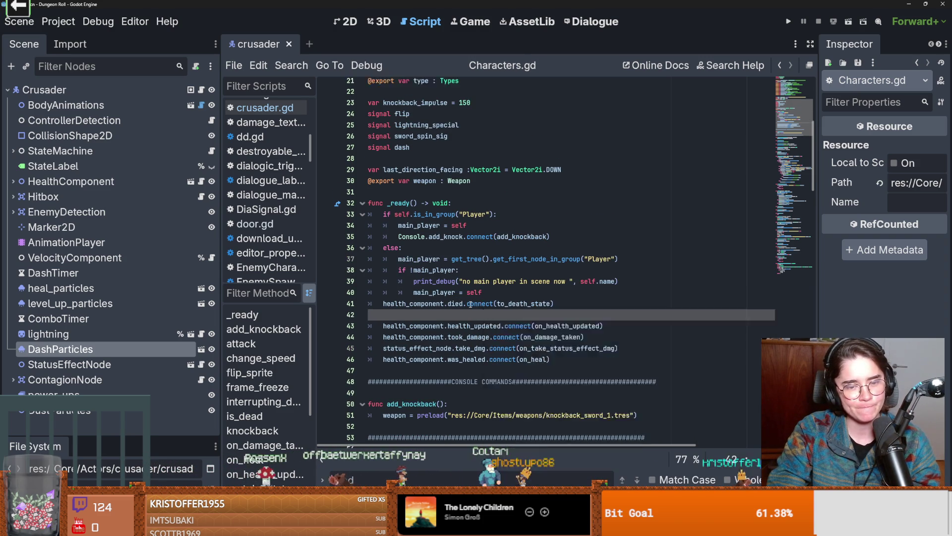
pyautogui.scroll(1, 461, 298)
pyautogui.click(400, 220)
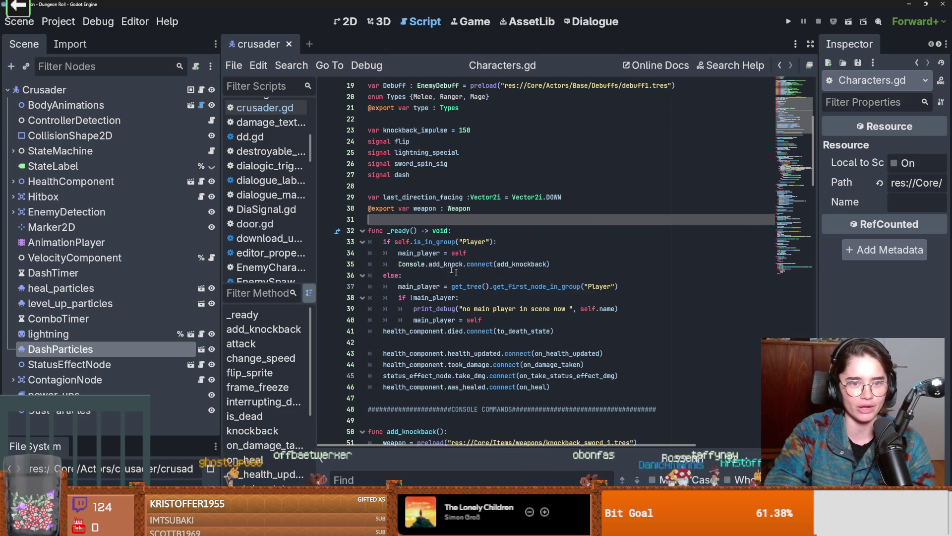
pyautogui.scroll(3, 452, 226)
pyautogui.hotkey('ctrl', 's')
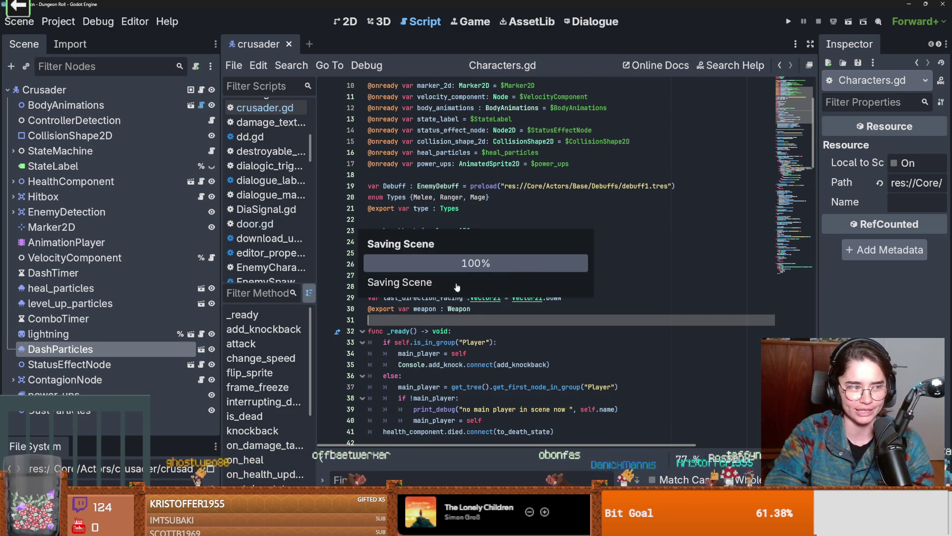
pyautogui.scroll(1, 401, 263)
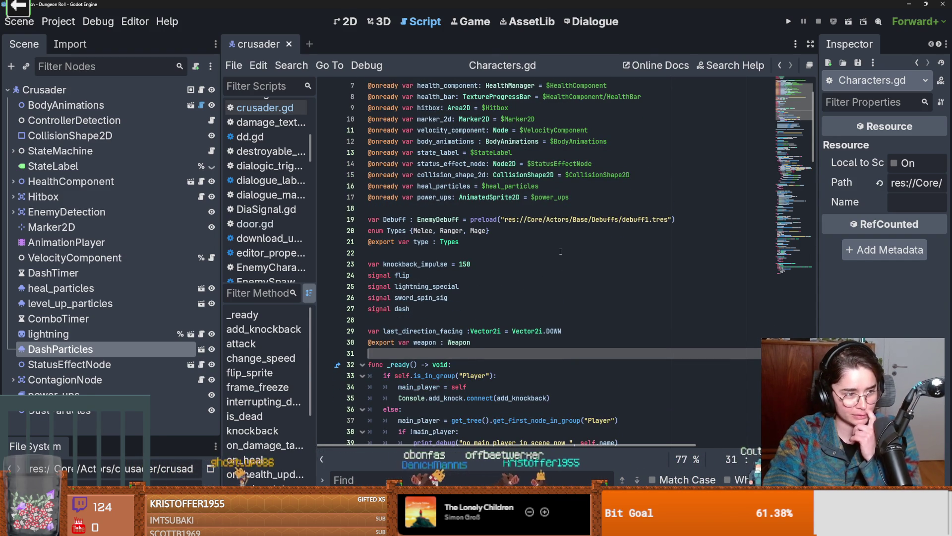
pyautogui.click(437, 241)
pyautogui.hotkey('ctrl', 's')
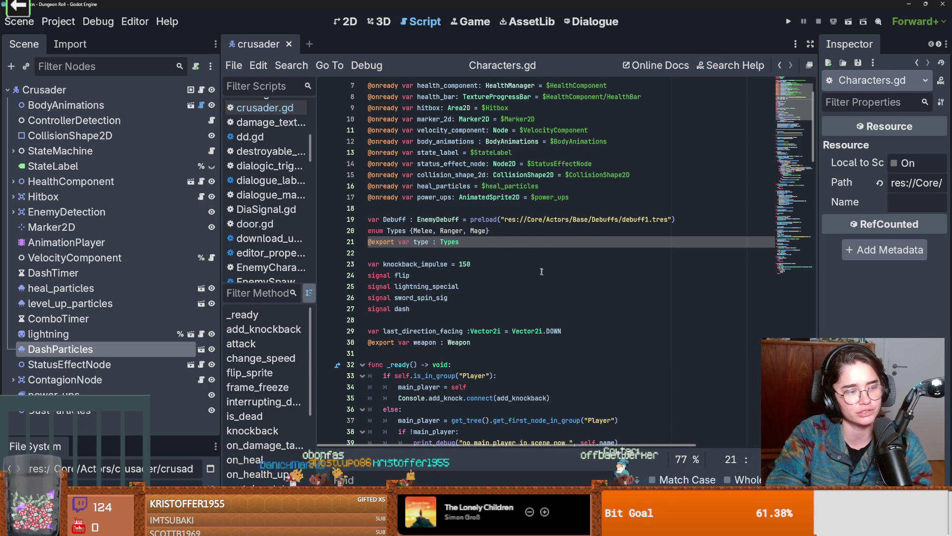
pyautogui.scroll(2, 554, 277)
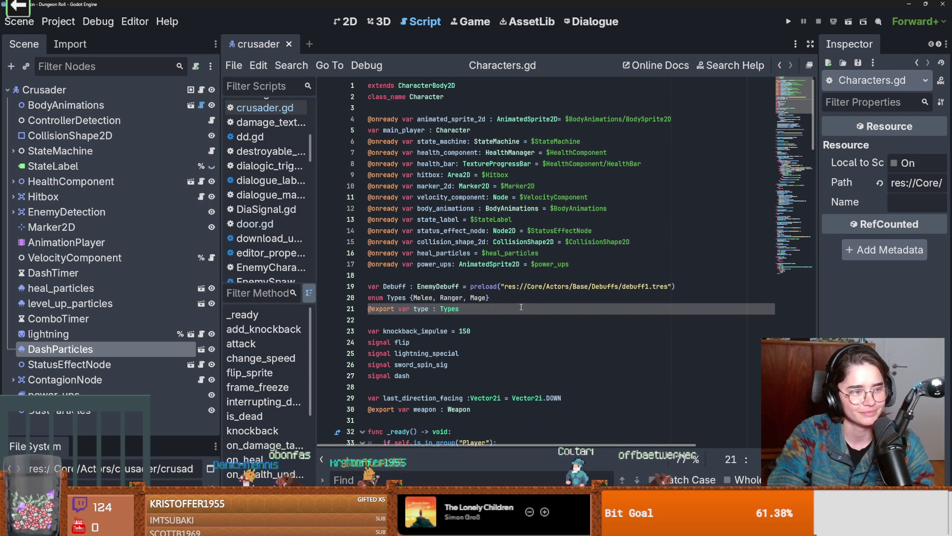
pyautogui.scroll(-2, 546, 310)
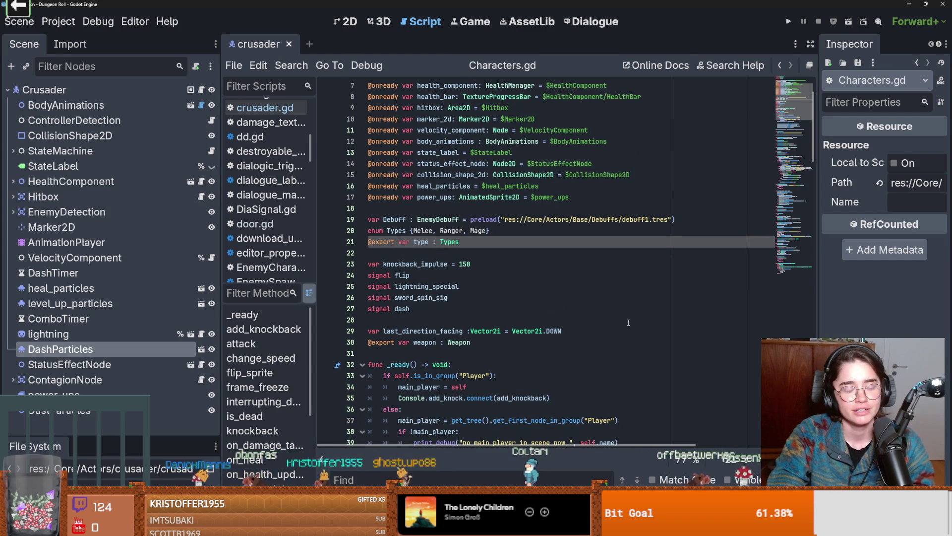
pyautogui.scroll(-2, 542, 287)
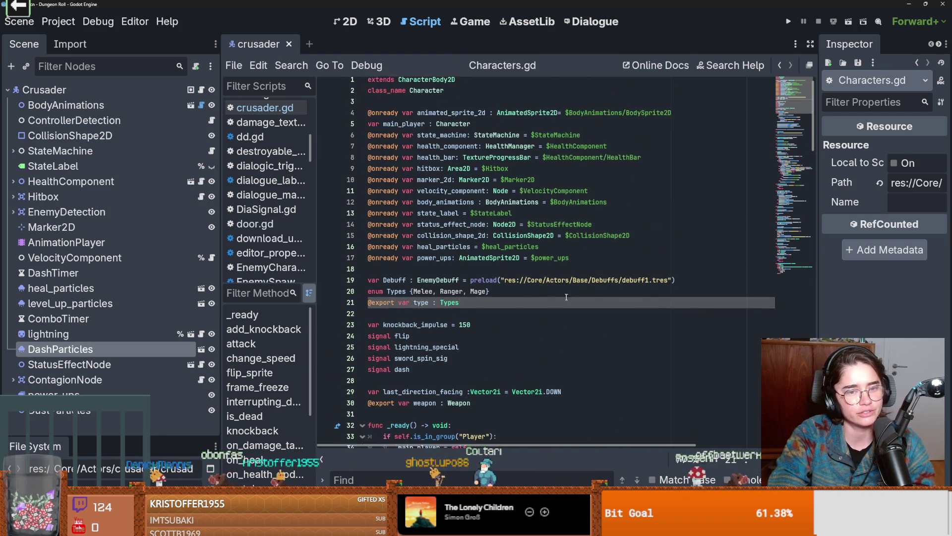
pyautogui.hotkey('ctrl', 's')
pyautogui.scroll(-2, 550, 289)
pyautogui.scroll(3, 521, 288)
# - Check knockback_impulse (150), last_direction_facing and the onready block in Characters.gd, saving along the way
pyautogui.click(457, 297)
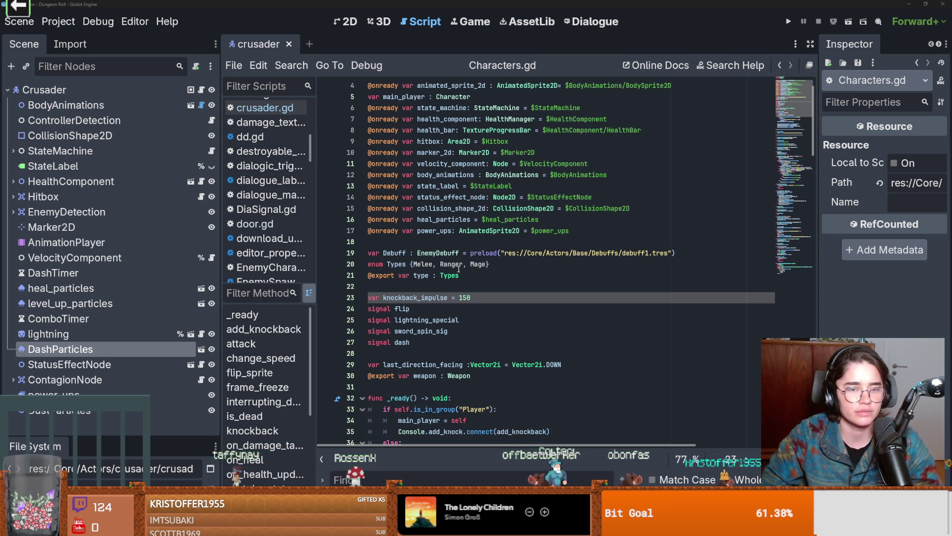
pyautogui.press('Down')
pyautogui.press('Down')
pyautogui.press('Down')
pyautogui.hotkey('ctrl', 's')
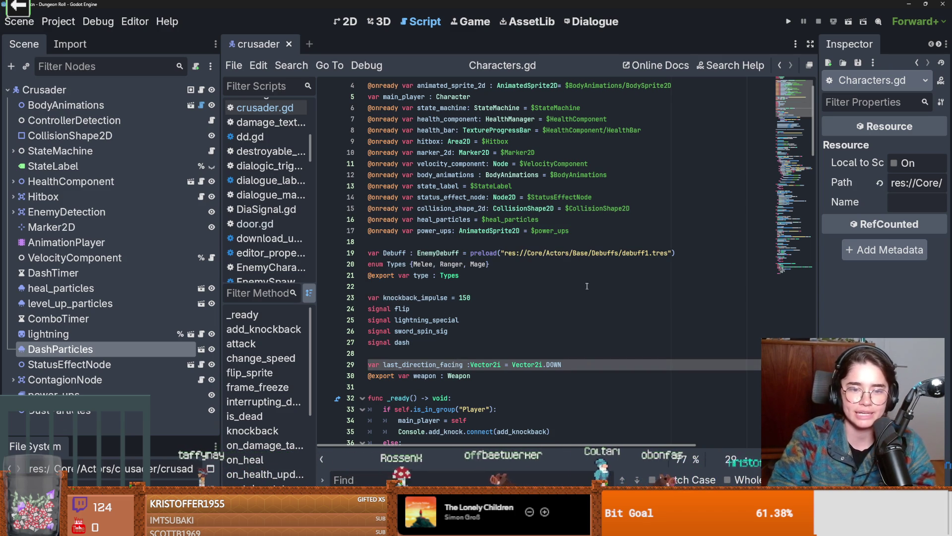
pyautogui.scroll(-1, 581, 303)
pyautogui.scroll(2, 578, 305)
pyautogui.scroll(-1, 576, 306)
pyautogui.scroll(1, 574, 308)
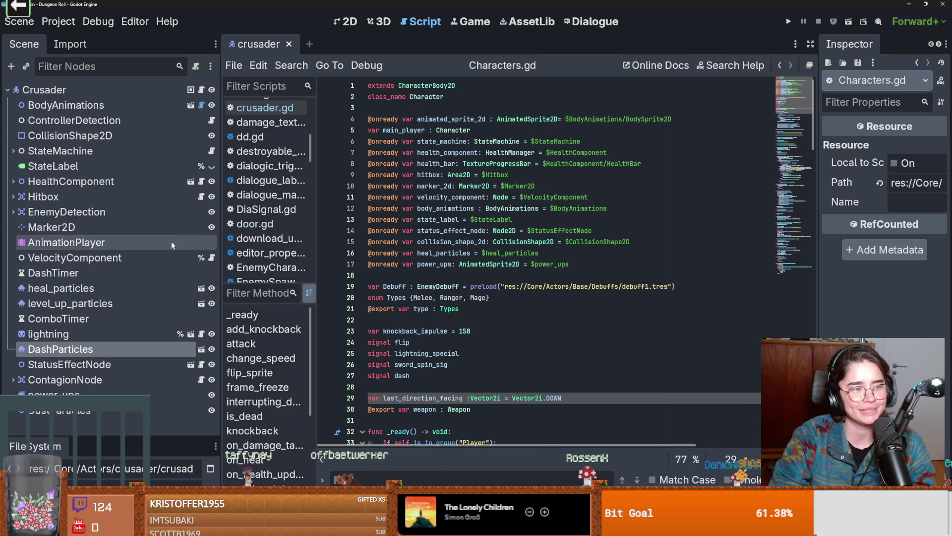
pyautogui.click(491, 218)
pyautogui.hotkey('ctrl', 's')
pyautogui.click(432, 274)
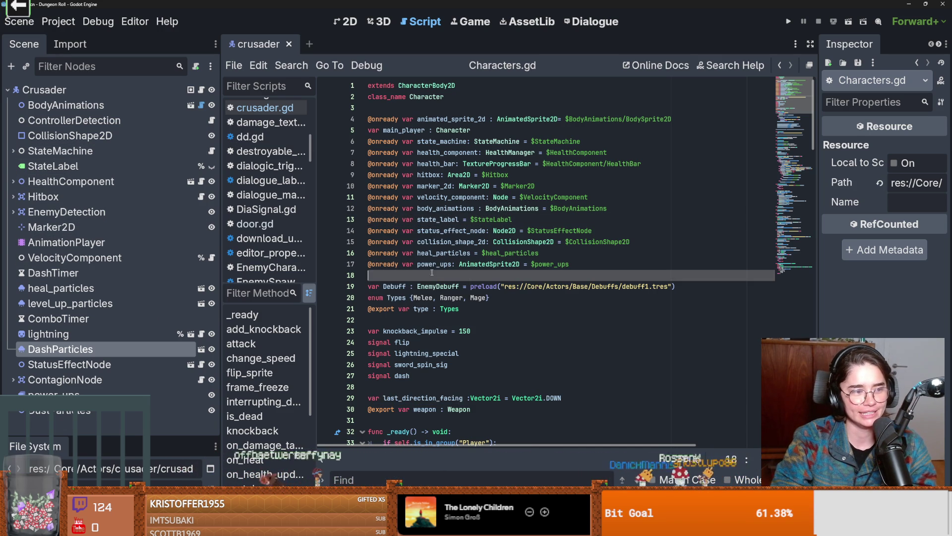
pyautogui.hotkey('ctrl', 's')
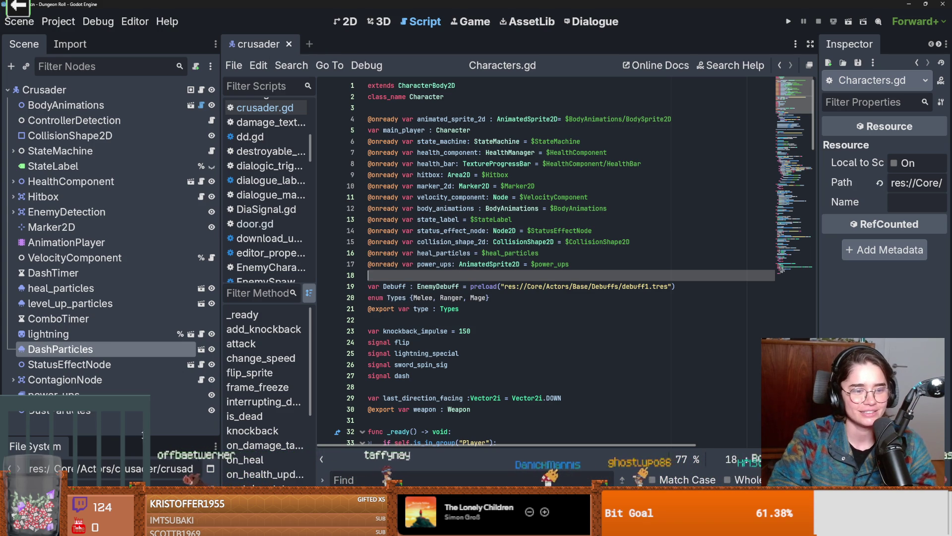
# - Enlarge the FileSystem panel, replace the crusader filter with 'mons', and open monster_room_9
pyautogui.moveTo(111, 437); pyautogui.dragTo(112, 276)
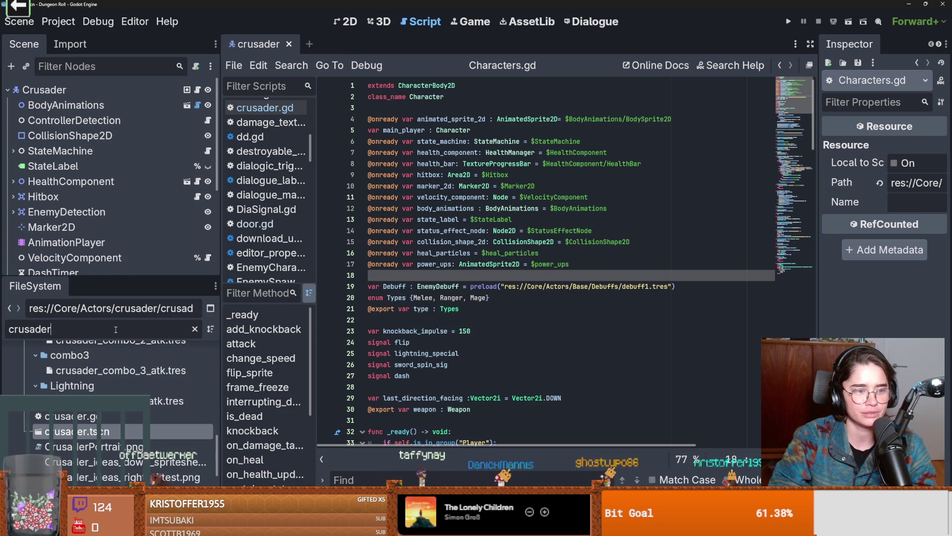
pyautogui.hotkey('ctrl', 'a')
pyautogui.press('BackSpace')
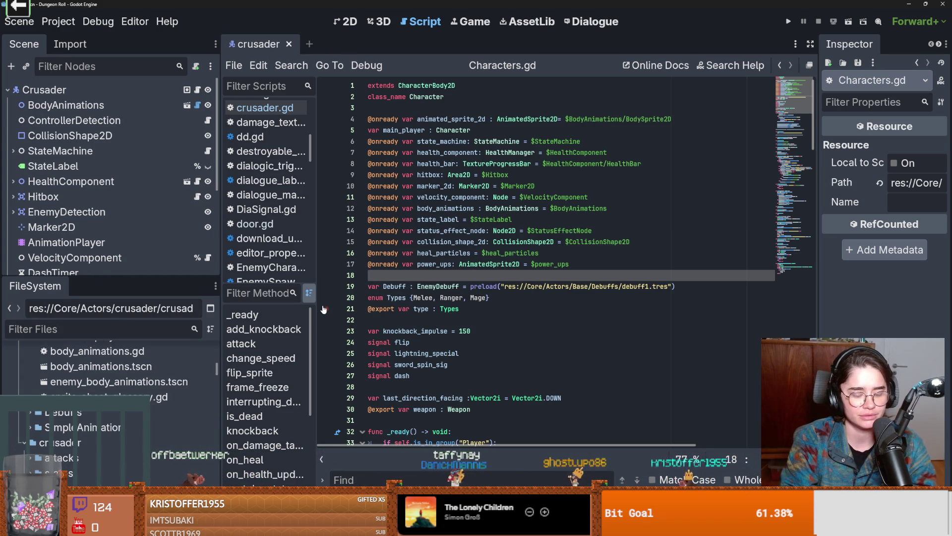
pyautogui.write('mons')
pyautogui.doubleClick(173, 397)
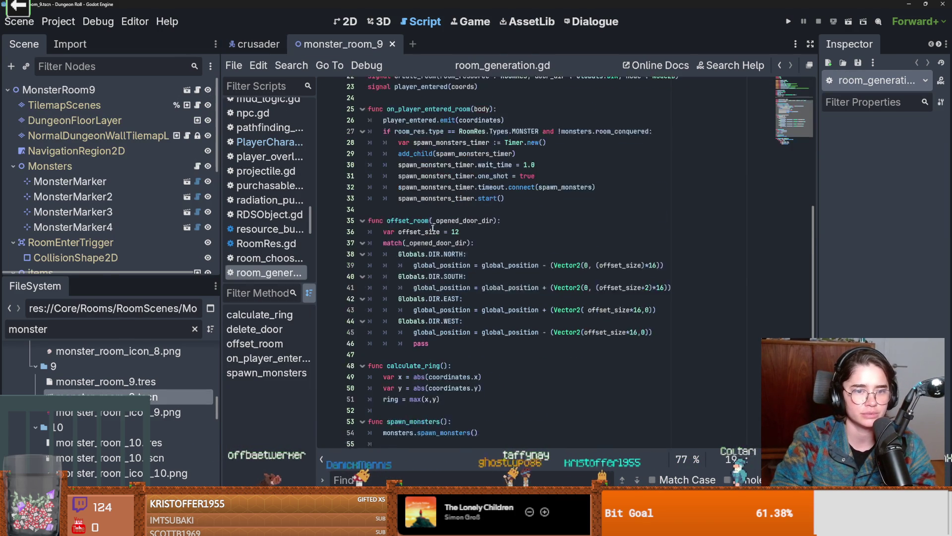
# - Open the MonsterMarker node's script and scene, and inspect its _ready function
pyautogui.scroll(-2, 168, 213)
pyautogui.scroll(2, 168, 213)
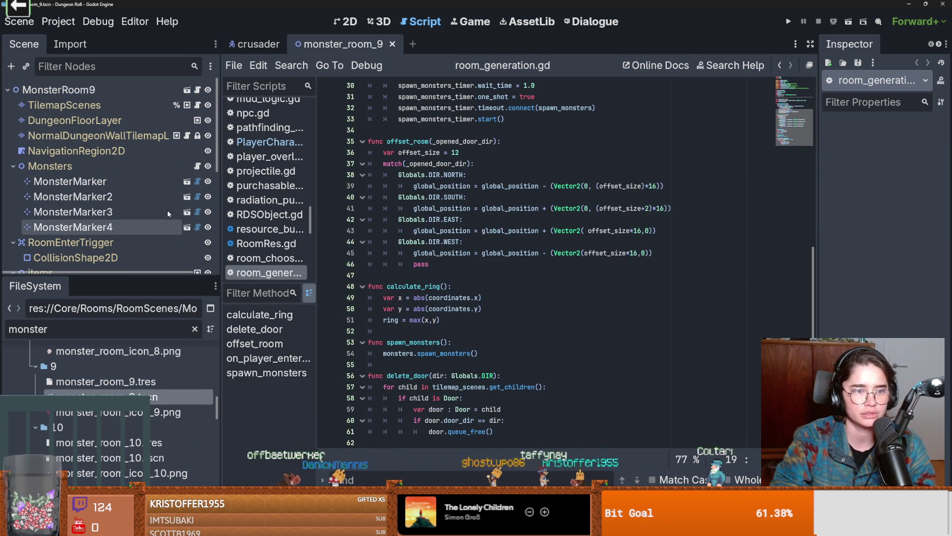
pyautogui.click(197, 182)
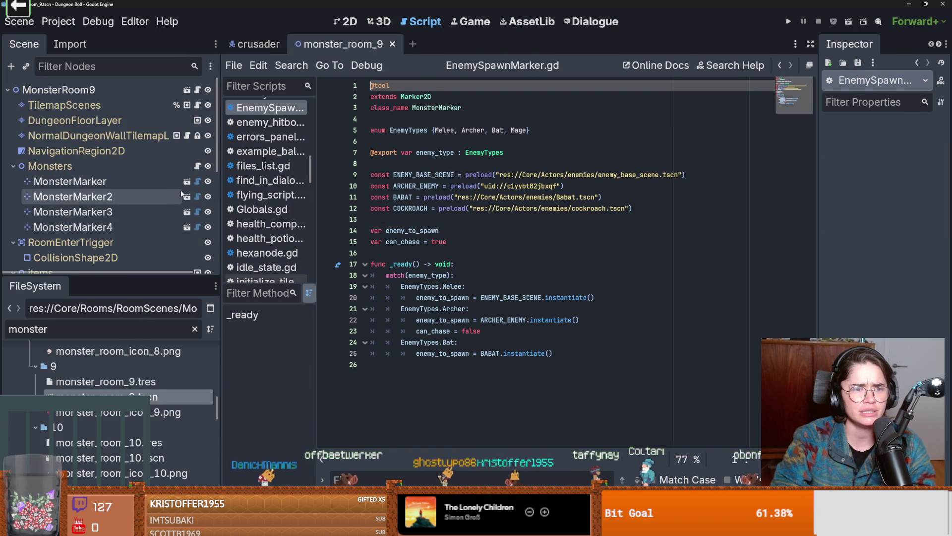
pyautogui.click(186, 182)
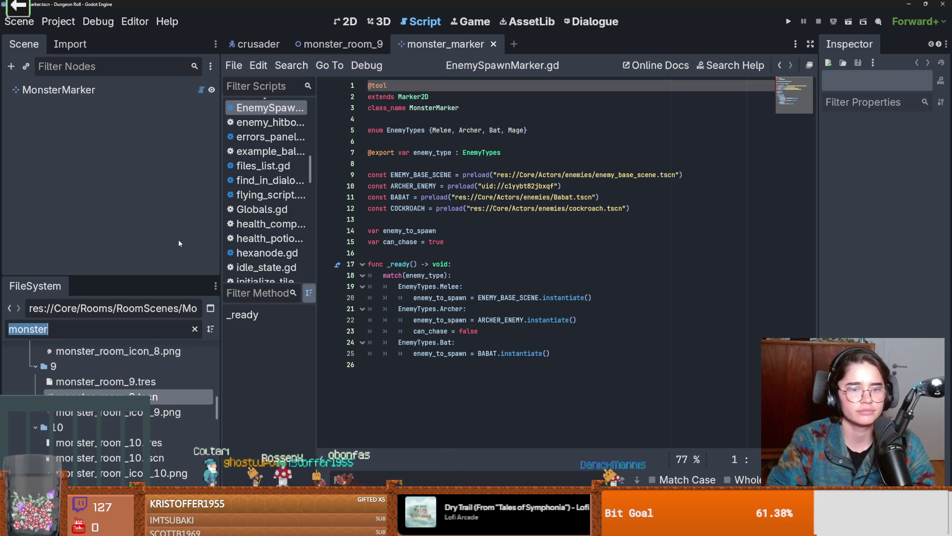
pyautogui.click(413, 261)
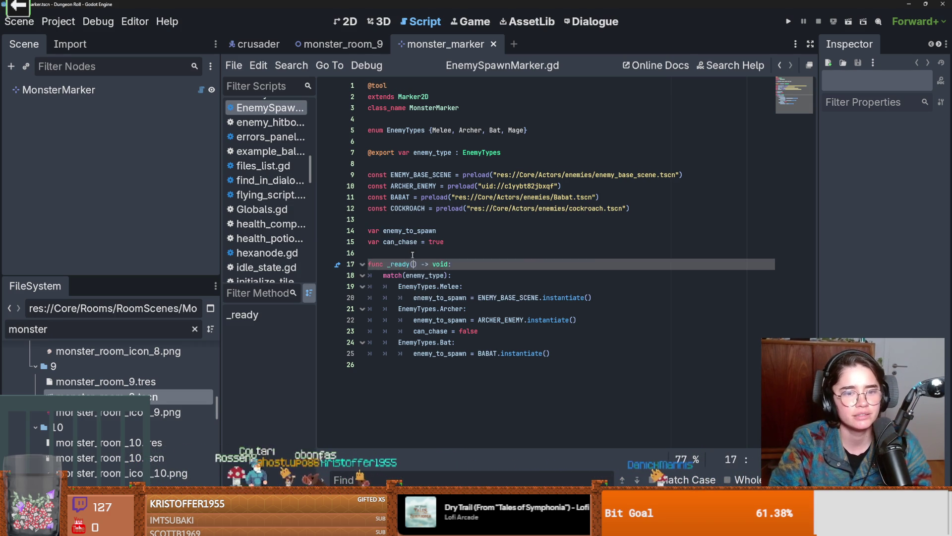
pyautogui.click(411, 253)
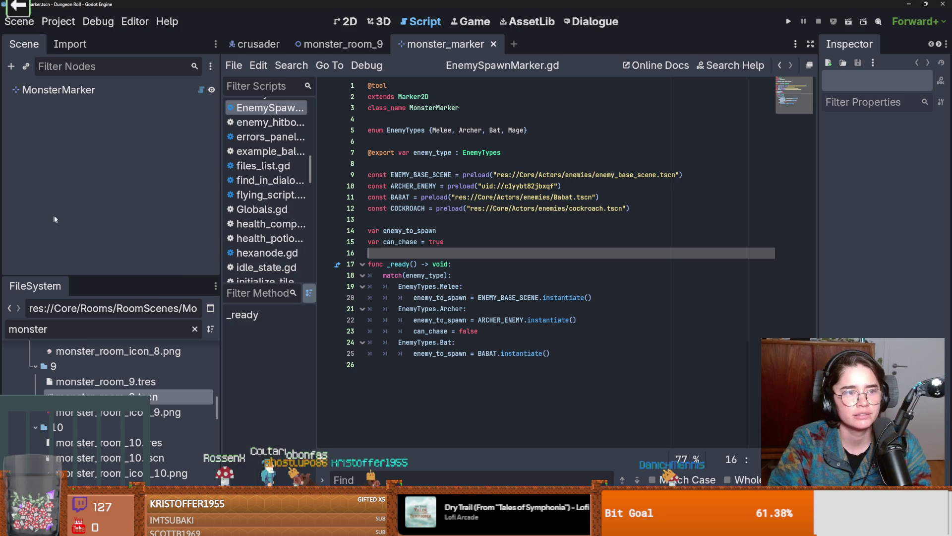
# - Filter for 'enemy', open enemy_base_scene, delete blank line 15 in EnemyCharacter.gd, and save
pyautogui.doubleClick(75, 325)
pyautogui.write('enemy')
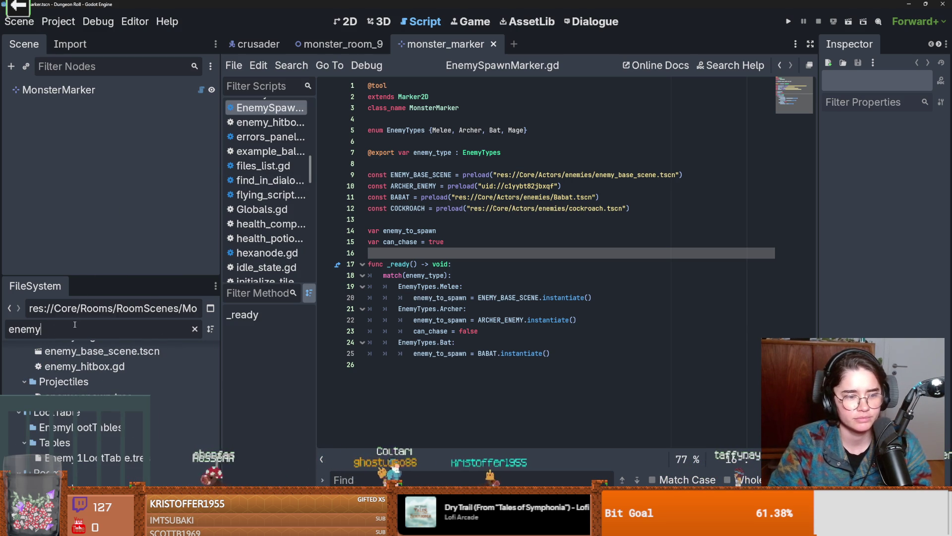
pyautogui.scroll(5, 217, 477)
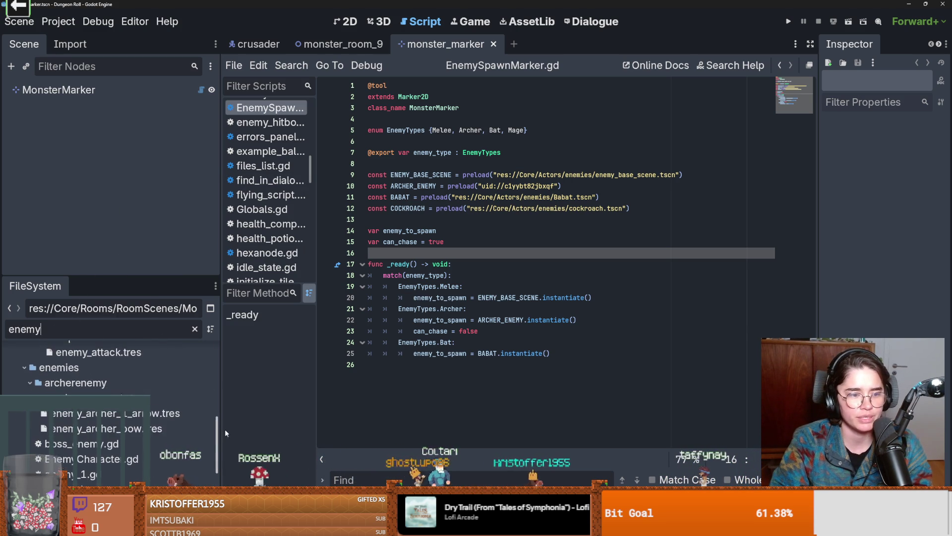
pyautogui.doubleClick(149, 449)
pyautogui.click(491, 240)
pyautogui.hotkey('ctrl', 's')
pyautogui.hotkey('ctrl', 's')
pyautogui.press('BackSpace')
pyautogui.press('BackSpace')
pyautogui.hotkey('ctrl', 's')
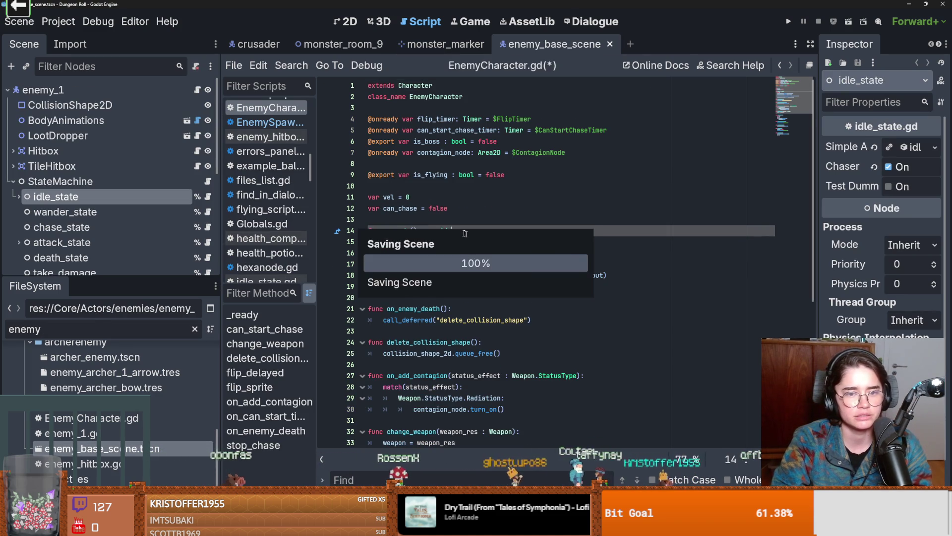
# - Open and read through the take_damage and death_state scripts, down to line 22
pyautogui.click(434, 224)
pyautogui.hotkey('ctrl', 's')
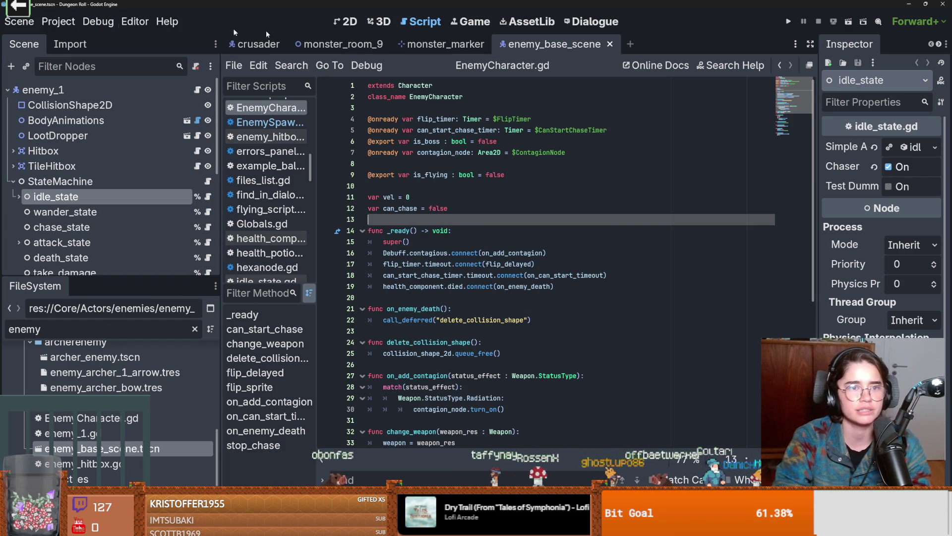
pyautogui.scroll(-2, 127, 225)
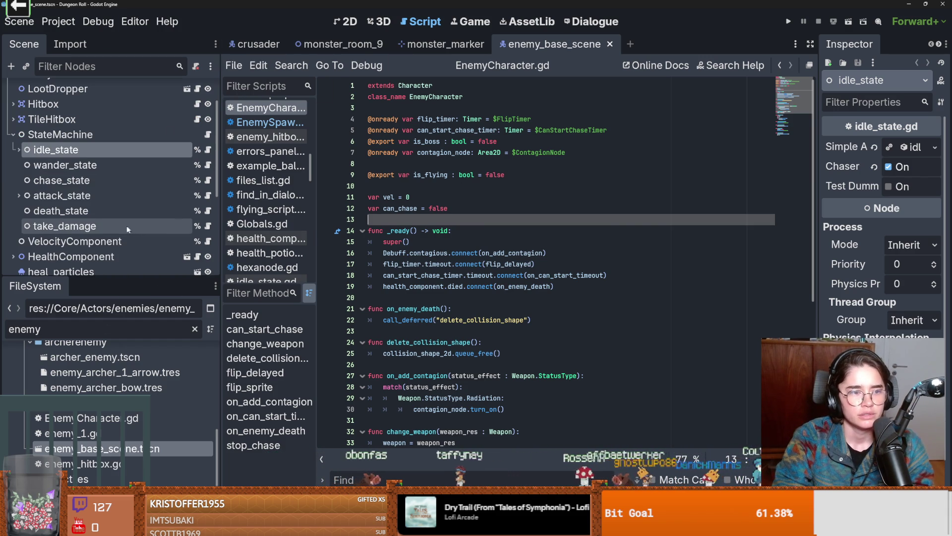
pyautogui.click(208, 226)
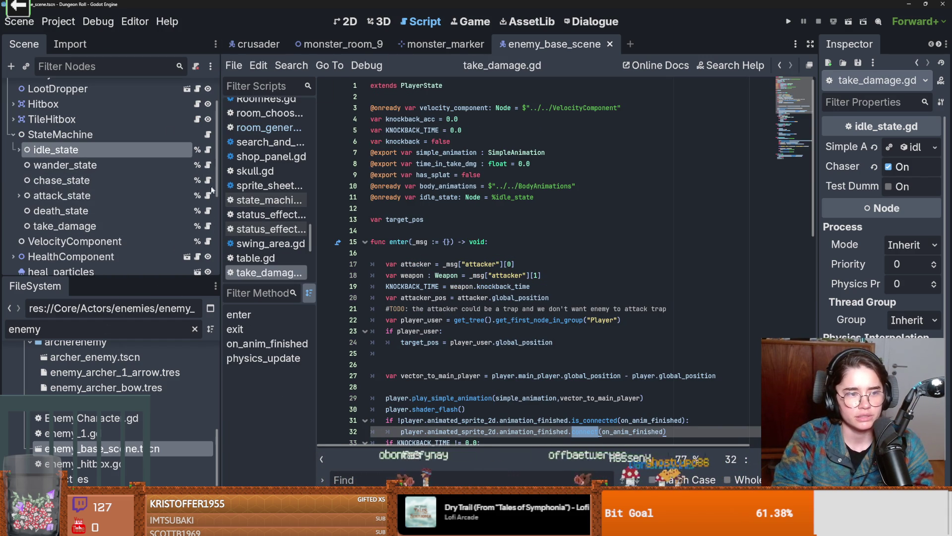
pyautogui.click(207, 211)
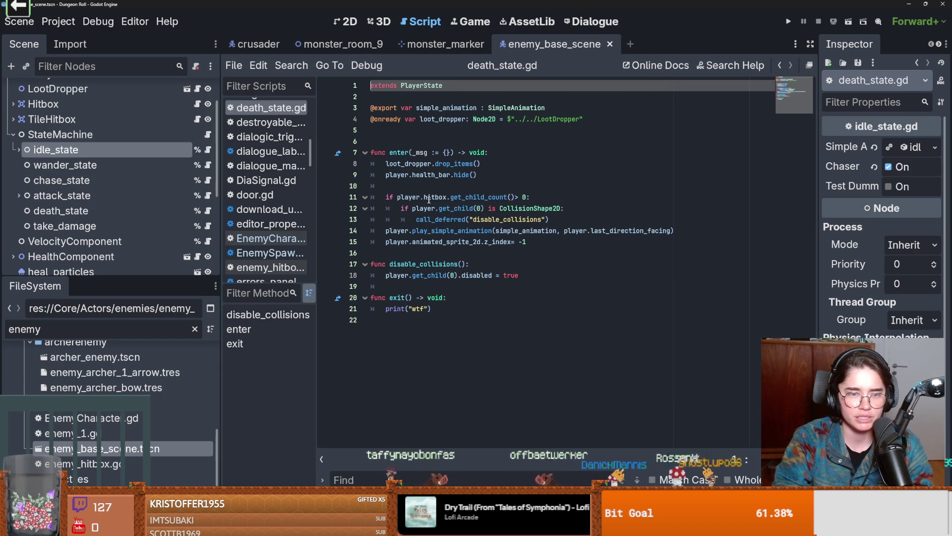
pyautogui.click(418, 188)
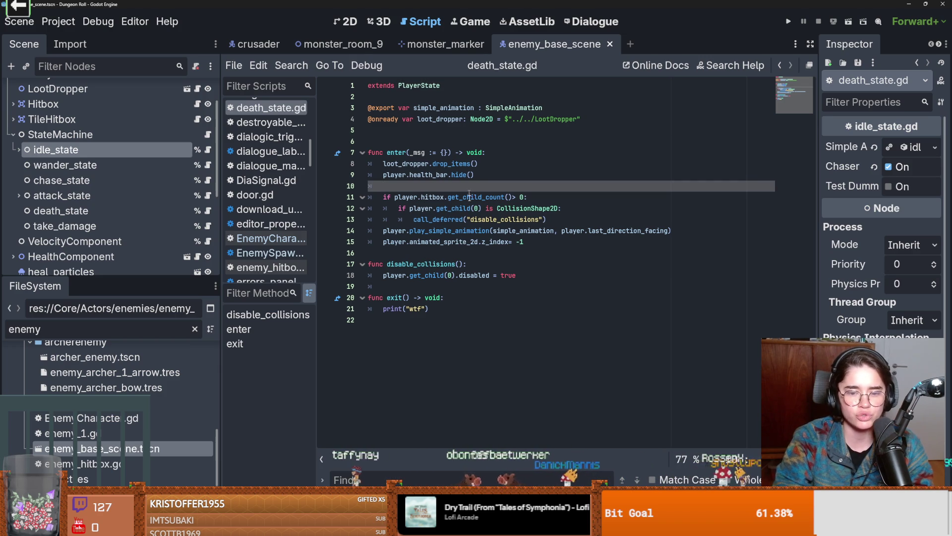
pyautogui.moveTo(705, 526)
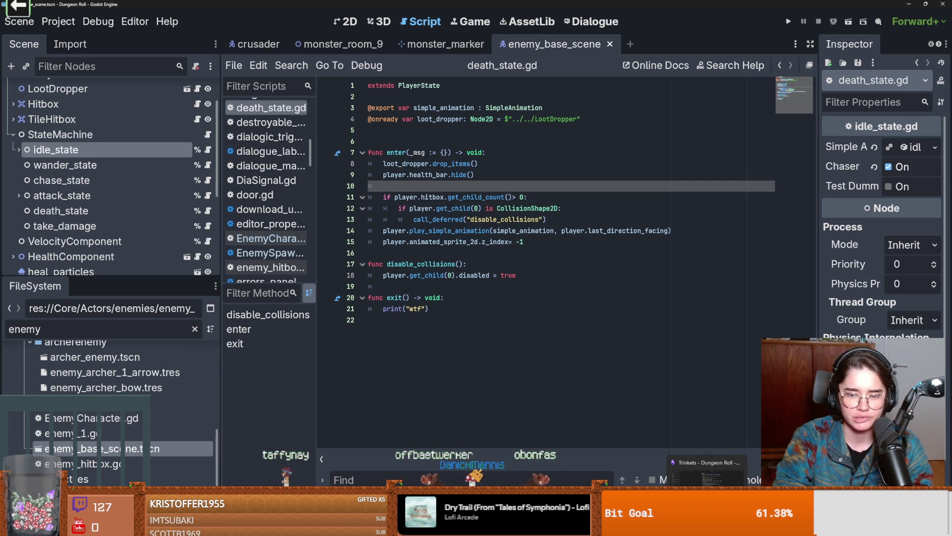
pyautogui.click(540, 385)
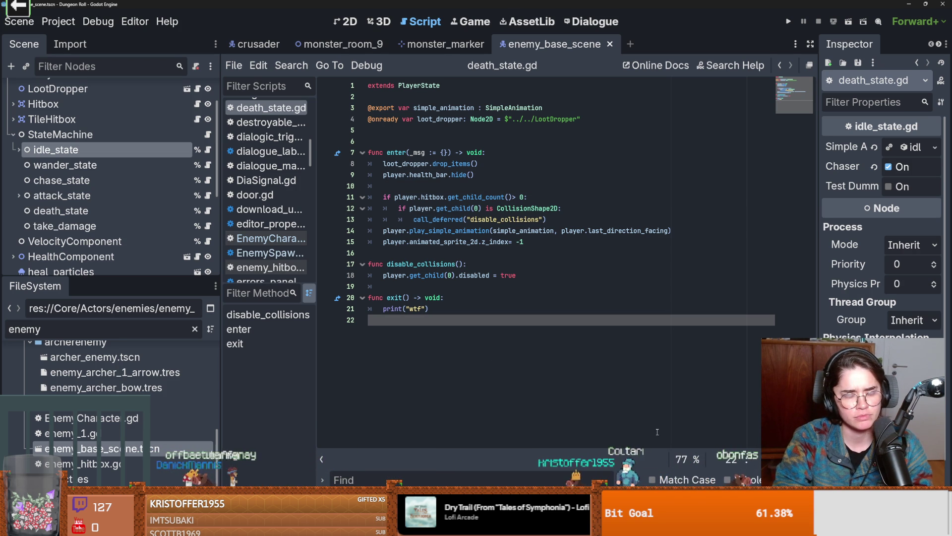
# - Enlarge the Scene tree dock and open the room scene from monster_room_9
pyautogui.moveTo(110, 278); pyautogui.dragTo(242, 309)
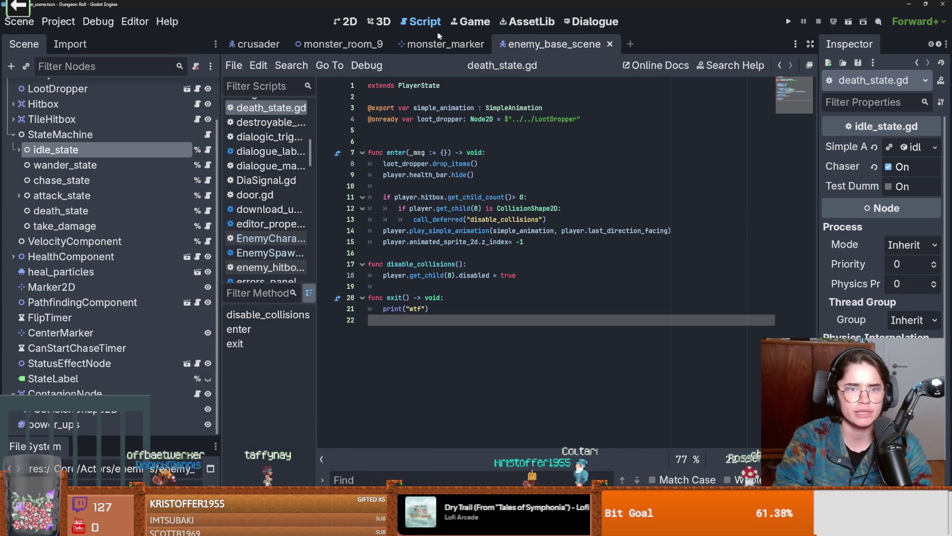
pyautogui.click(309, 45)
pyautogui.click(184, 89)
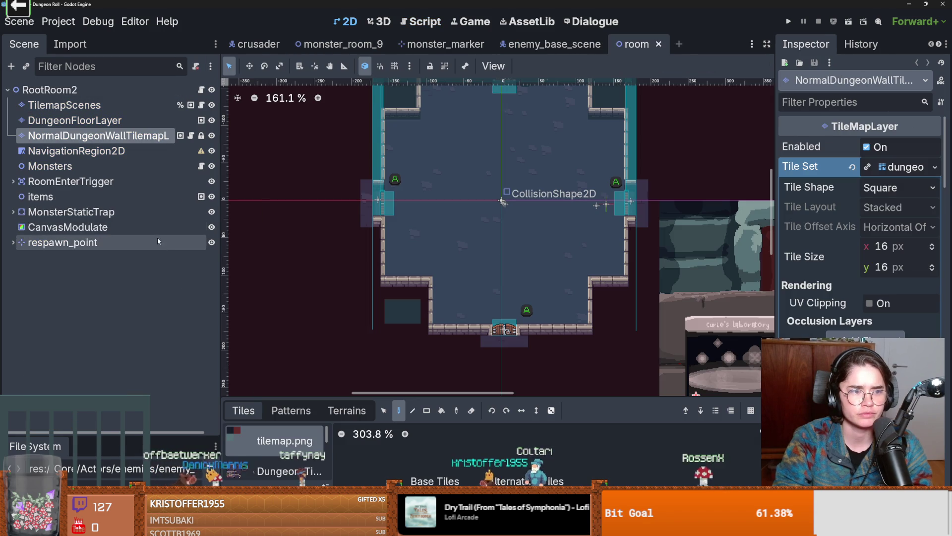
# - Open the Monsters node's monsters.gd, check where room_conquered is used, and go to on_monster_dead
pyautogui.click(201, 166)
pyautogui.scroll(-4, 491, 262)
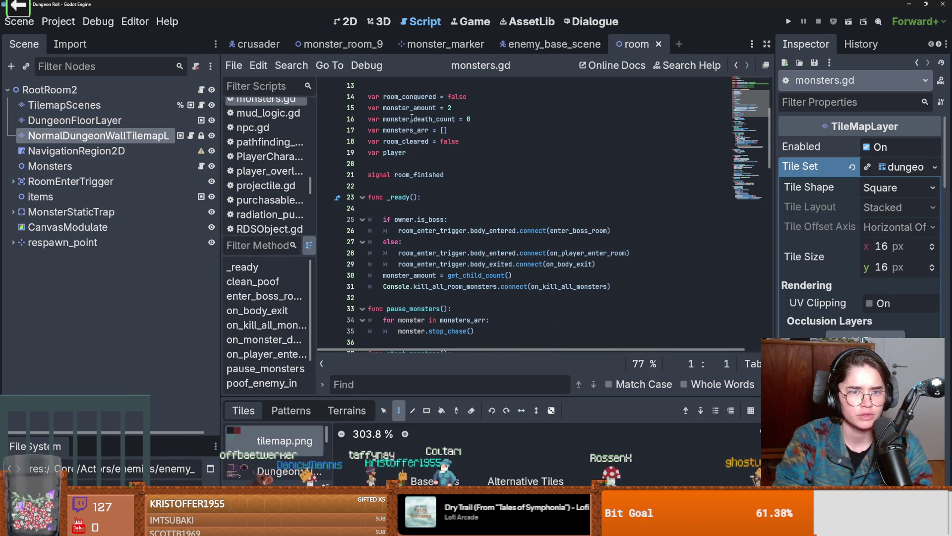
pyautogui.doubleClick(409, 96)
pyautogui.scroll(-15, 432, 218)
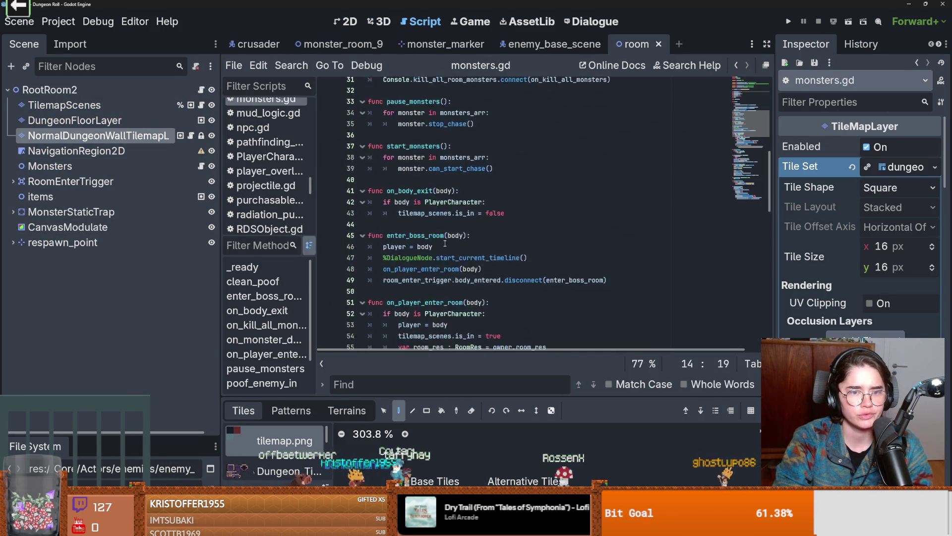
pyautogui.moveTo(771, 239); pyautogui.dragTo(760, 313)
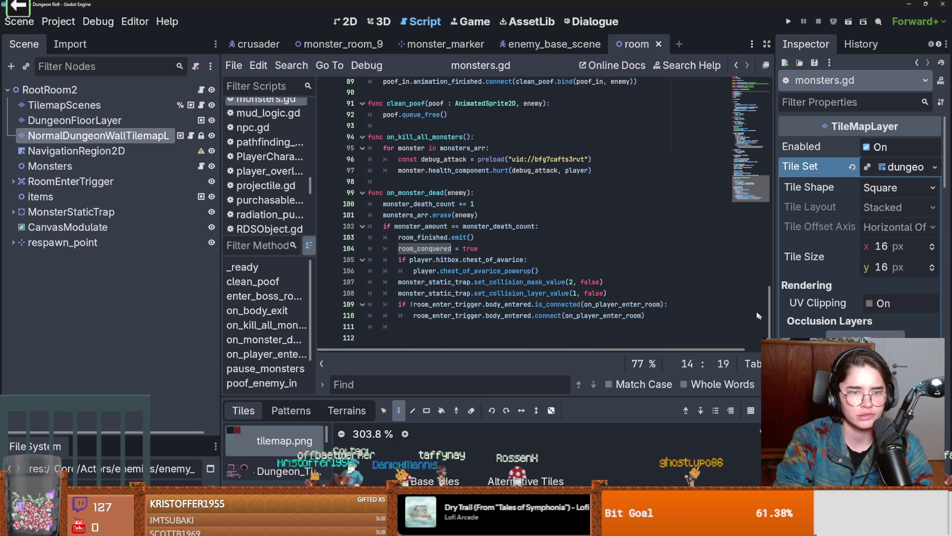
pyautogui.click(411, 195)
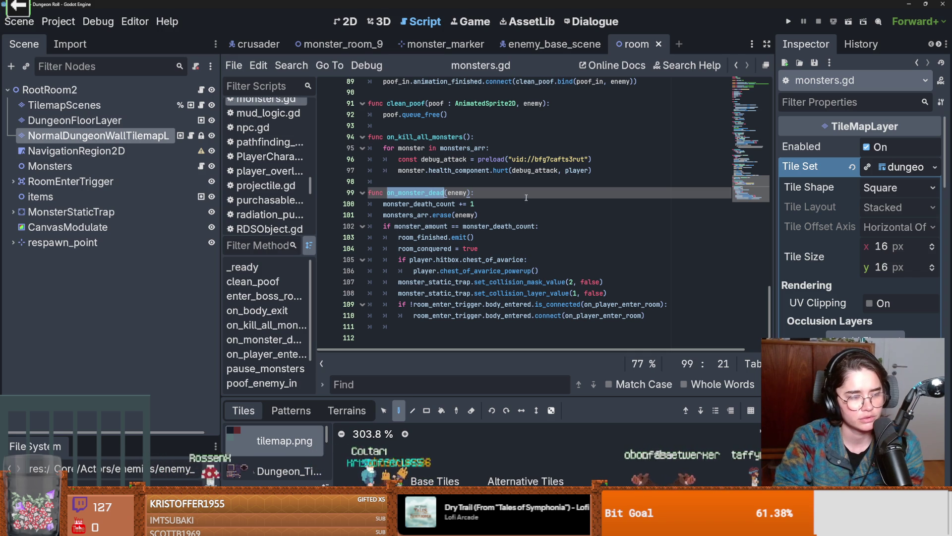
pyautogui.scroll(2, 530, 195)
pyautogui.scroll(-2, 530, 196)
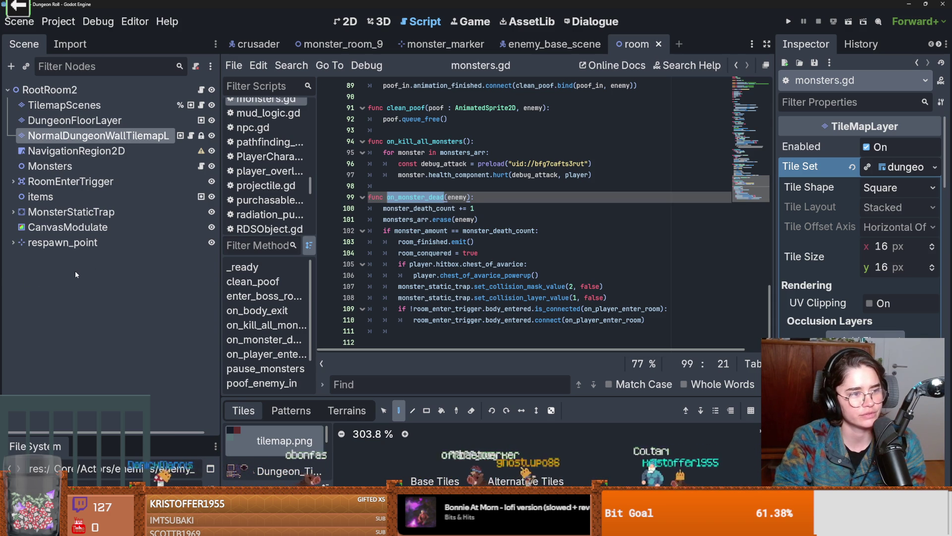
# - Deselect the wall tilemap node and select the on_monster_dead function name in monsters.gd
pyautogui.click(65, 285)
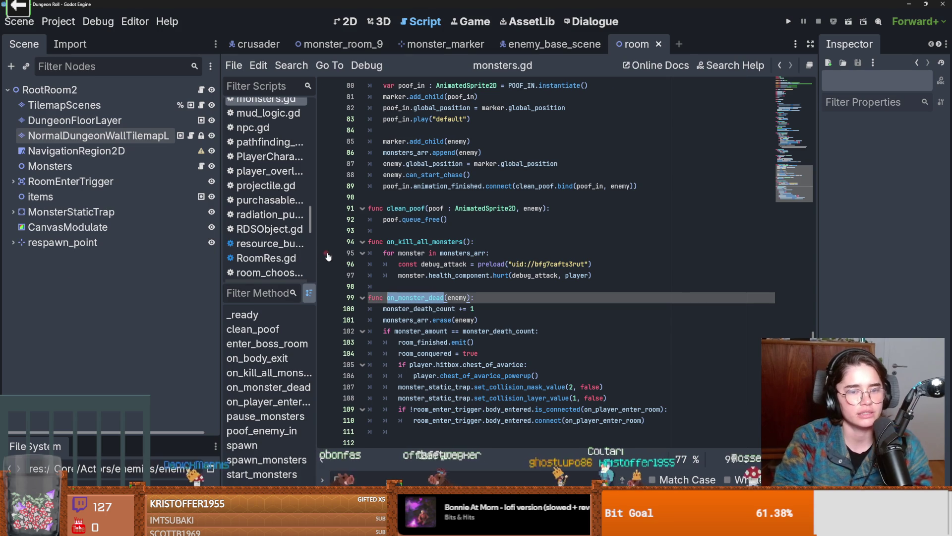
pyautogui.hotkey('ctrl', 's')
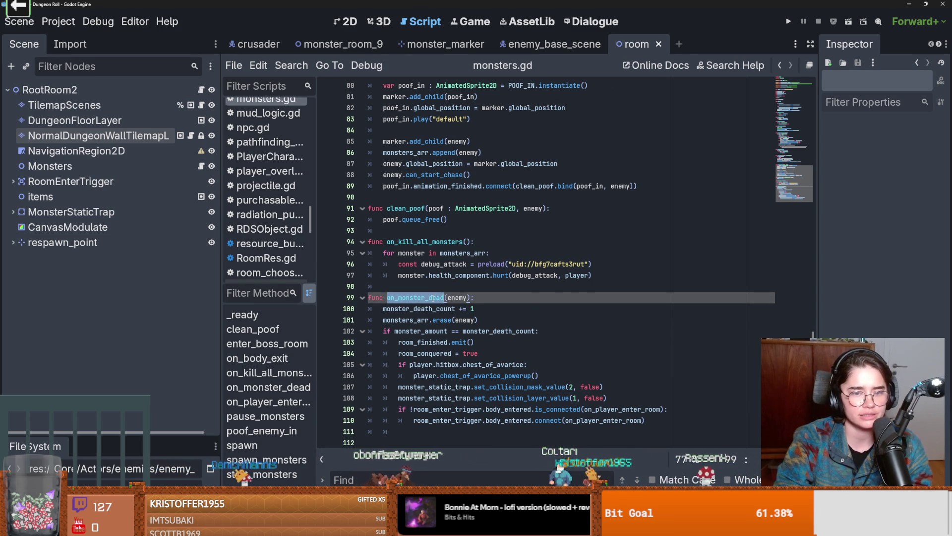
pyautogui.hotkey('ctrl', 's')
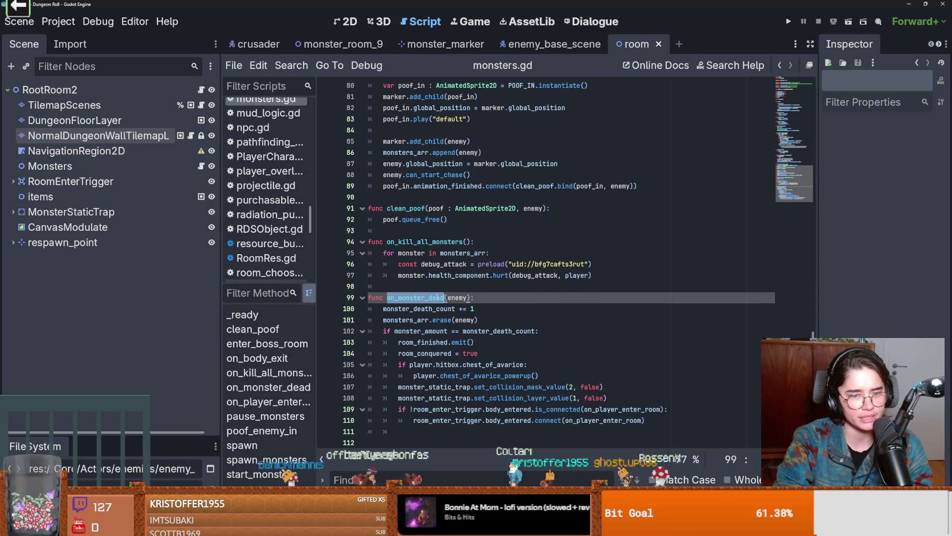
pyautogui.hotkey('ctrl', 's')
pyautogui.click(478, 300)
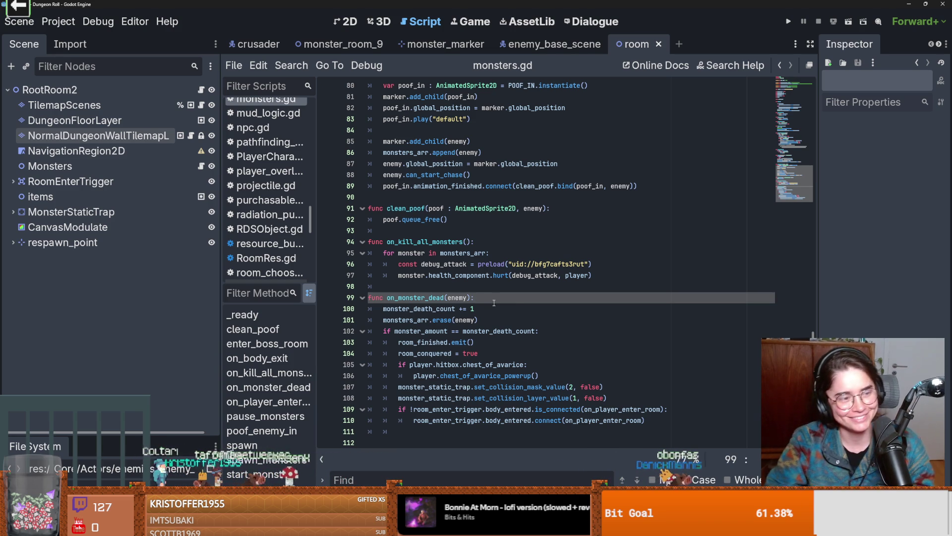
pyautogui.hotkey('ctrl', 's')
pyautogui.click(443, 297)
pyautogui.doubleClick(424, 297)
pyautogui.hotkey('ctrl', 's')
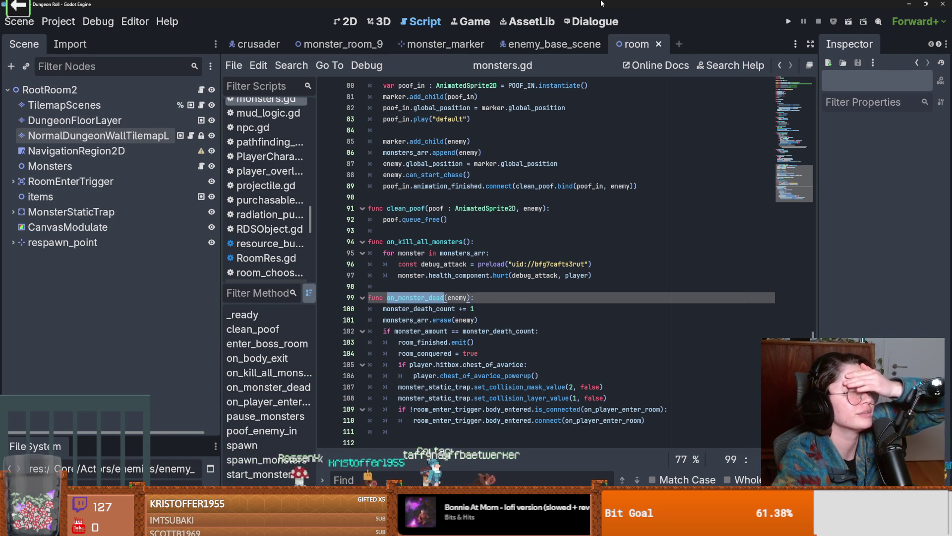
# - Review the empty lines 98–99 around on_monster_dead, saving along the way
pyautogui.click(463, 287)
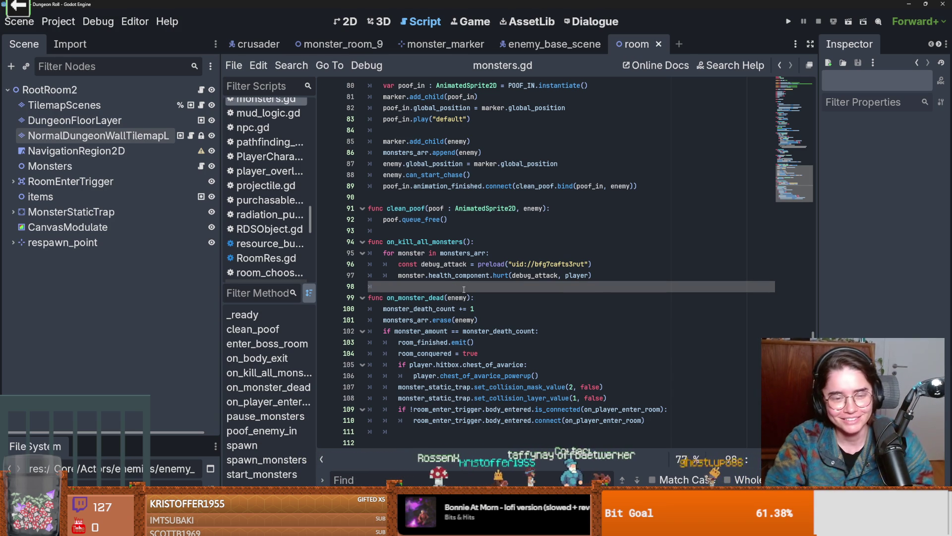
pyautogui.hotkey('ctrl', 's')
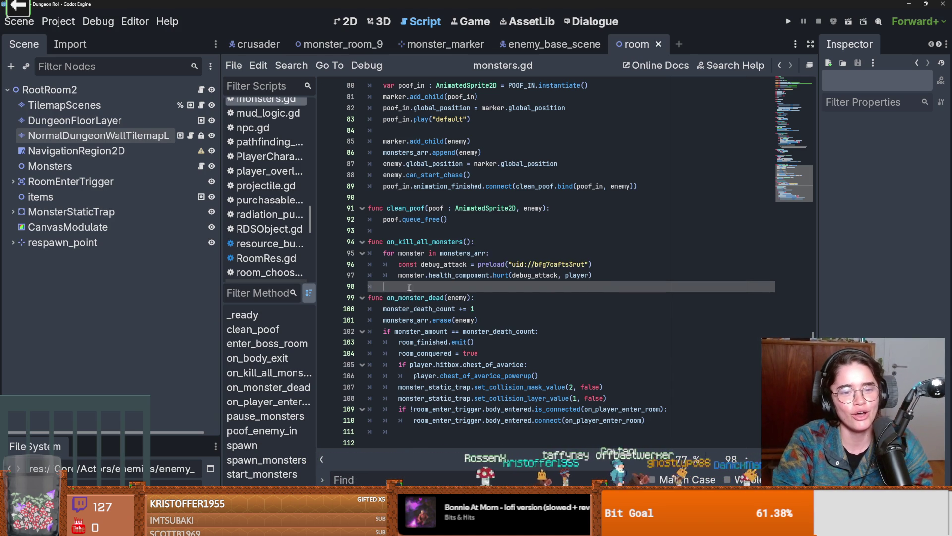
pyautogui.hotkey('ctrl', 's')
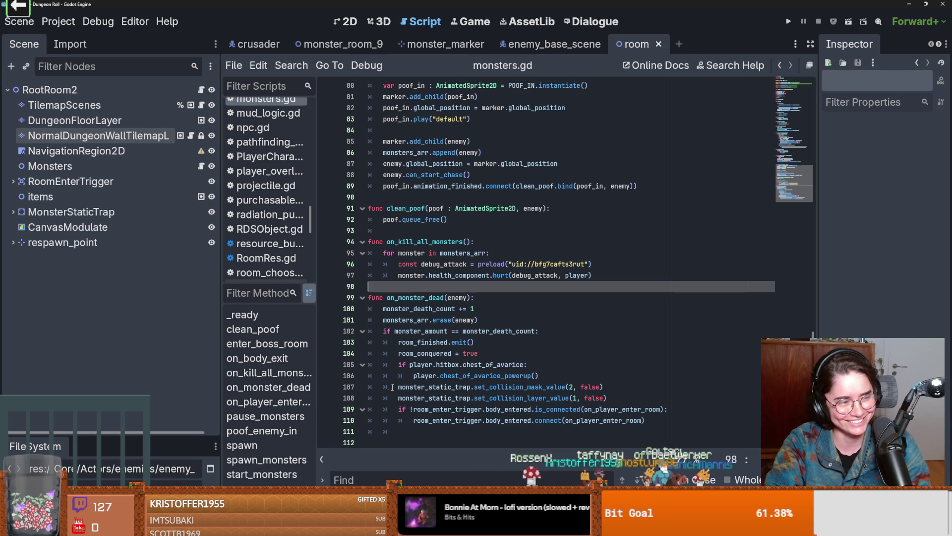
pyautogui.scroll(2, 437, 383)
pyautogui.scroll(-2, 471, 384)
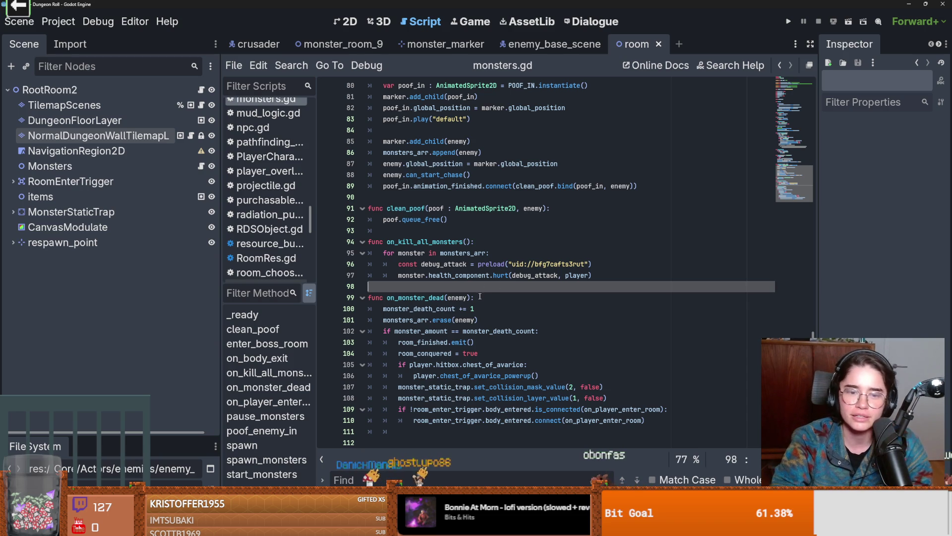
pyautogui.press('Down')
pyautogui.press('Up')
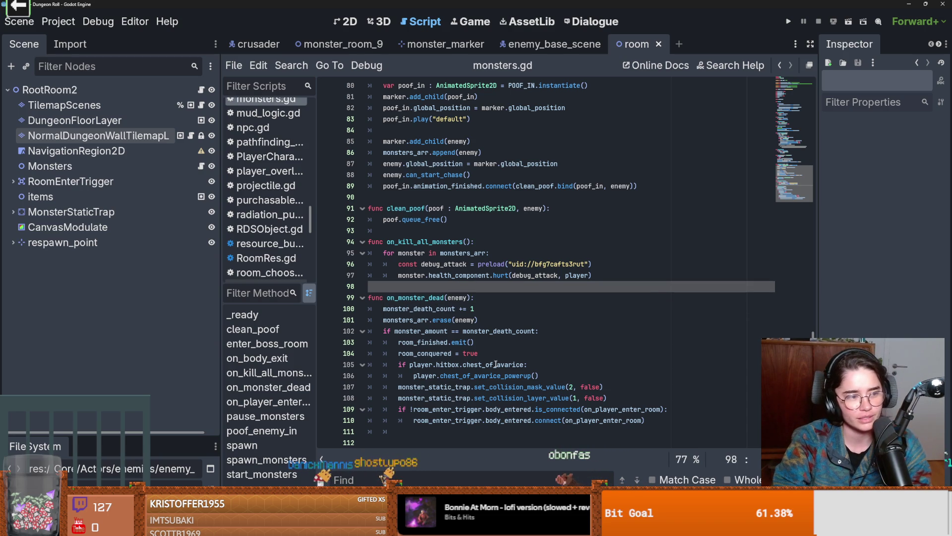
pyautogui.scroll(2, 451, 312)
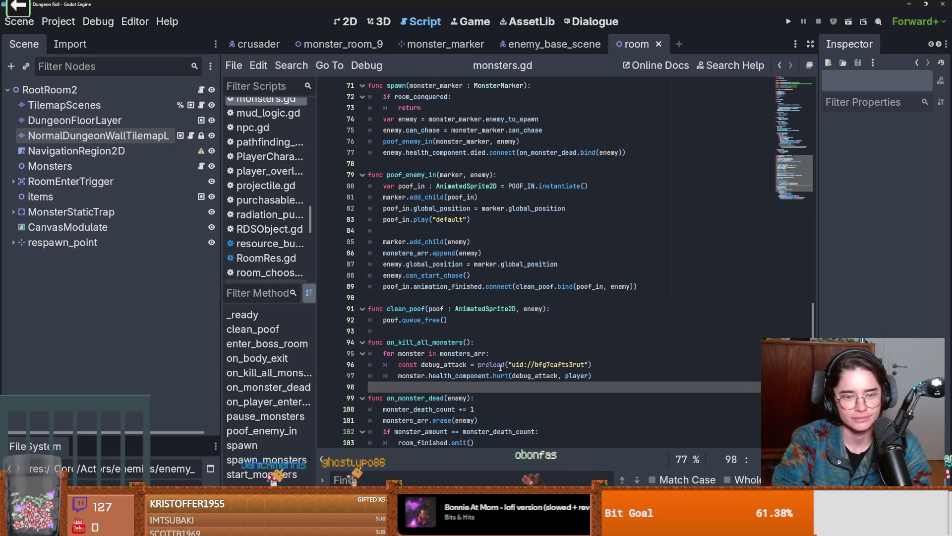
# - Inspect the monster_death_count check on line 100 of monsters.gd
pyautogui.click(445, 300)
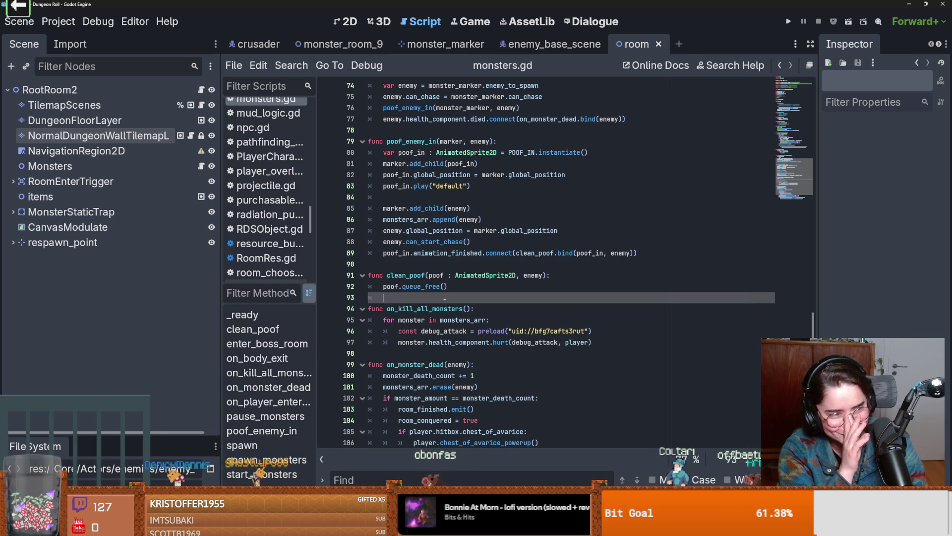
pyautogui.hotkey('ctrl', 's')
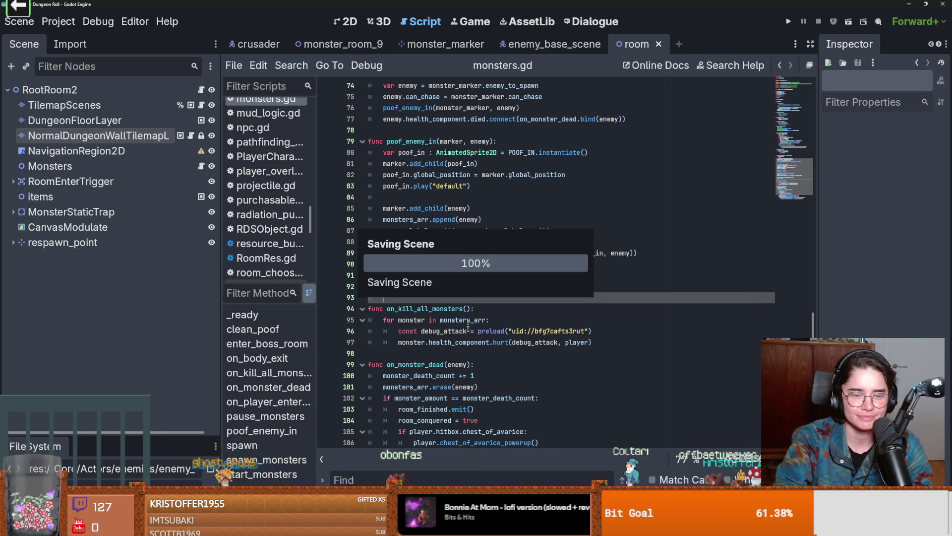
pyautogui.scroll(-1, 468, 344)
pyautogui.click(467, 343)
pyautogui.doubleClick(419, 342)
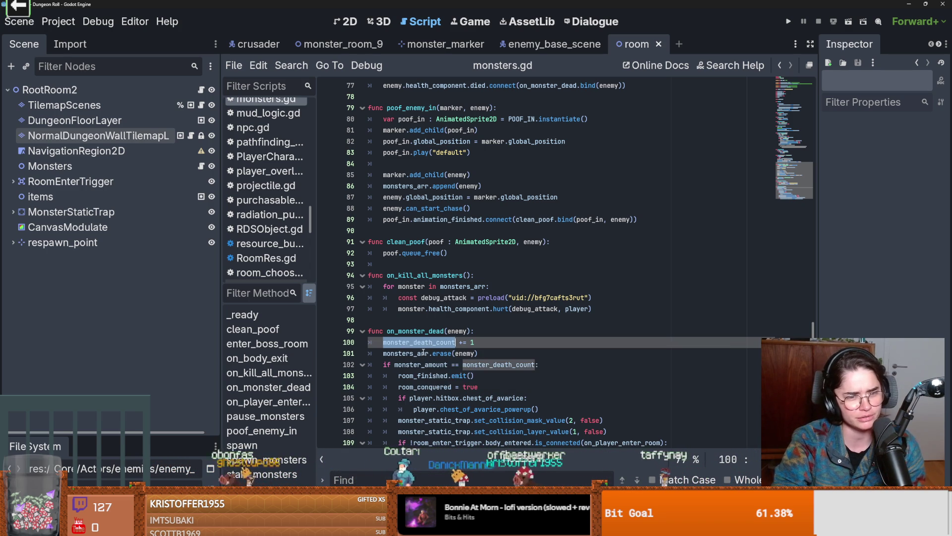
pyautogui.click(409, 342)
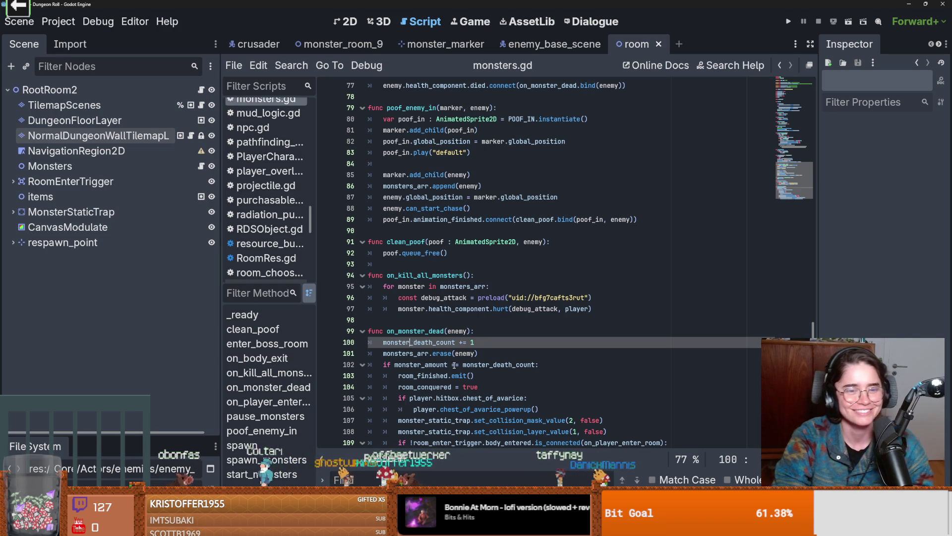
pyautogui.hotkey('ctrl', 's')
pyautogui.scroll(-1, 524, 353)
# - Add a blank line after monsters_arr.erase(enemy) on line 101 and save monsters.gd
pyautogui.hotkey('ctrl', 'd')
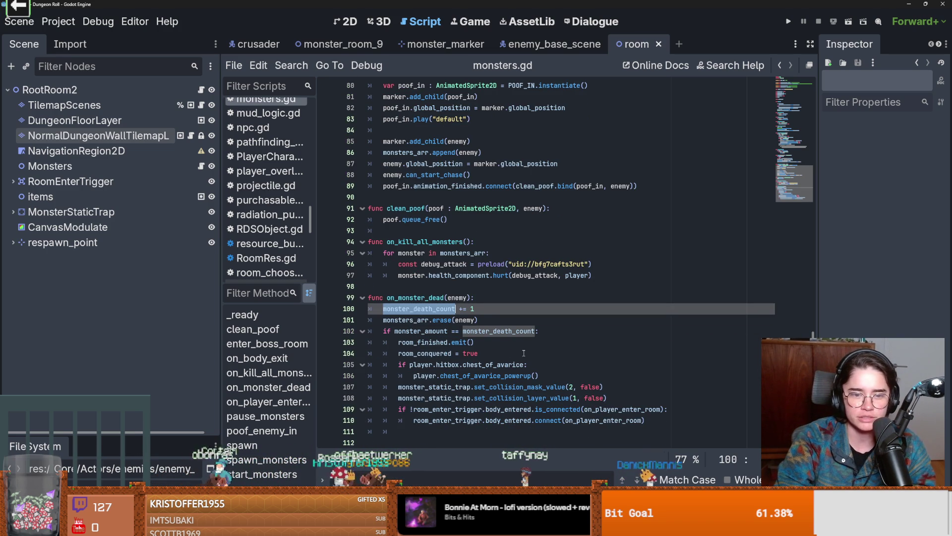
pyautogui.press('Down')
pyautogui.hotkey('ctrl', 'd')
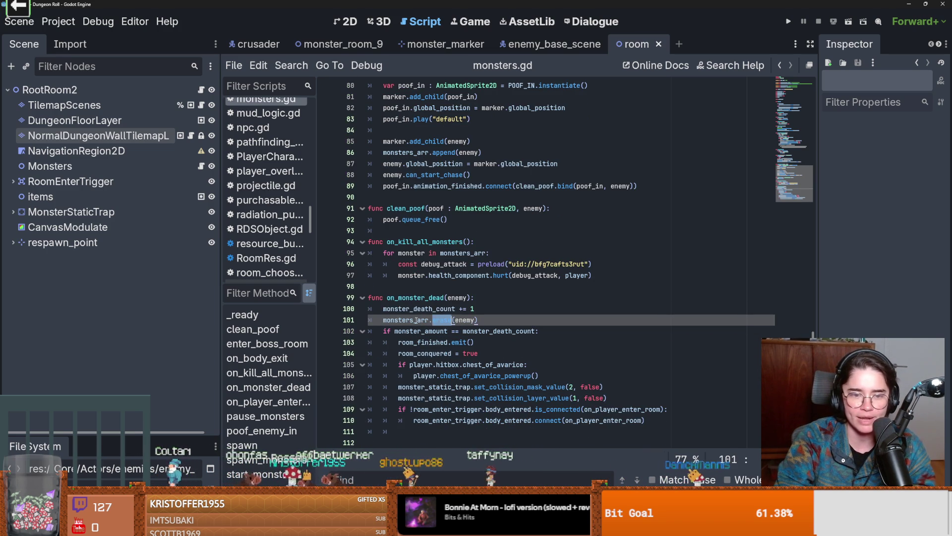
pyautogui.click(485, 321)
pyautogui.press('Return')
pyautogui.hotkey('ctrl', 's')
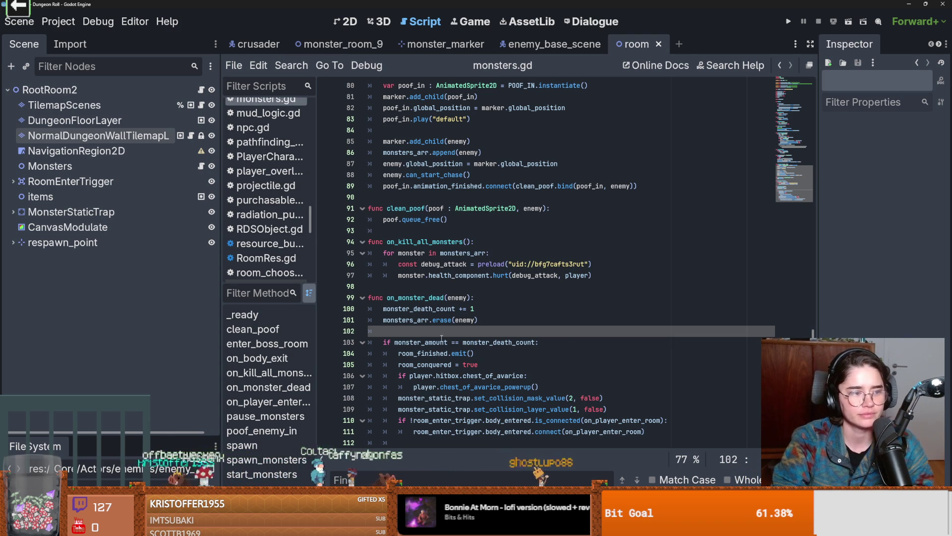
pyautogui.moveTo(110, 432); pyautogui.dragTo(110, 276)
# - Filter the FileSystem for 'trinket' and open Trinkets.gd
pyautogui.doubleClick(113, 332)
pyautogui.write('trinket')
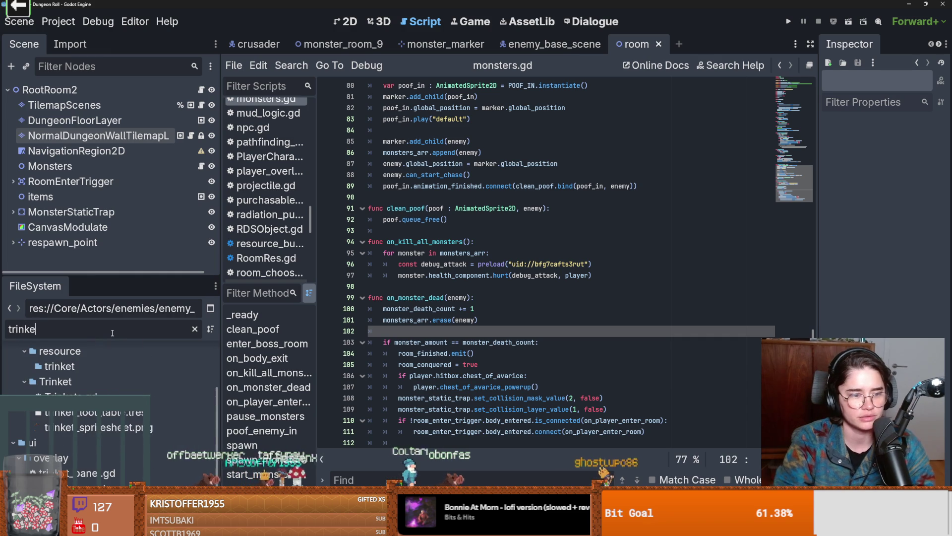
pyautogui.doubleClick(74, 397)
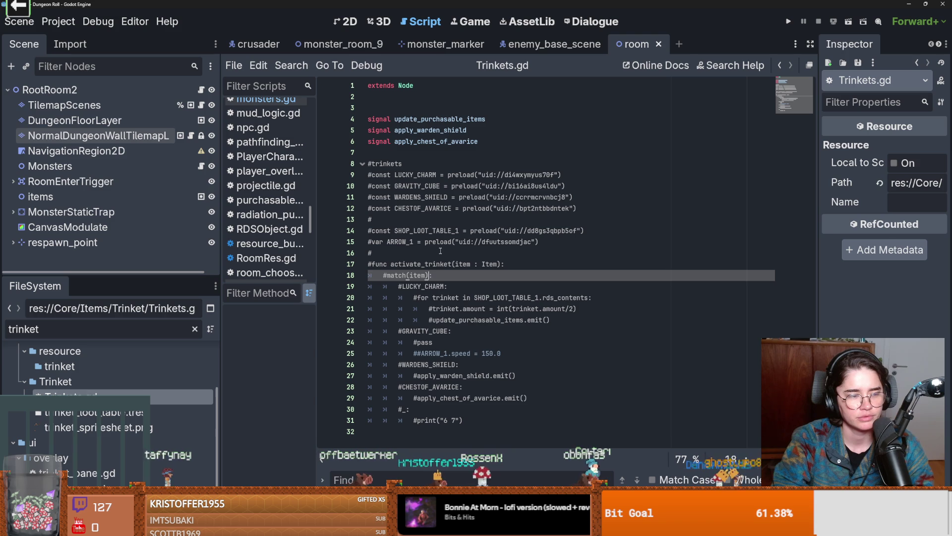
pyautogui.press('Down')
pyautogui.press('Down')
pyautogui.press('Down')
pyautogui.hotkey('ctrl', 's')
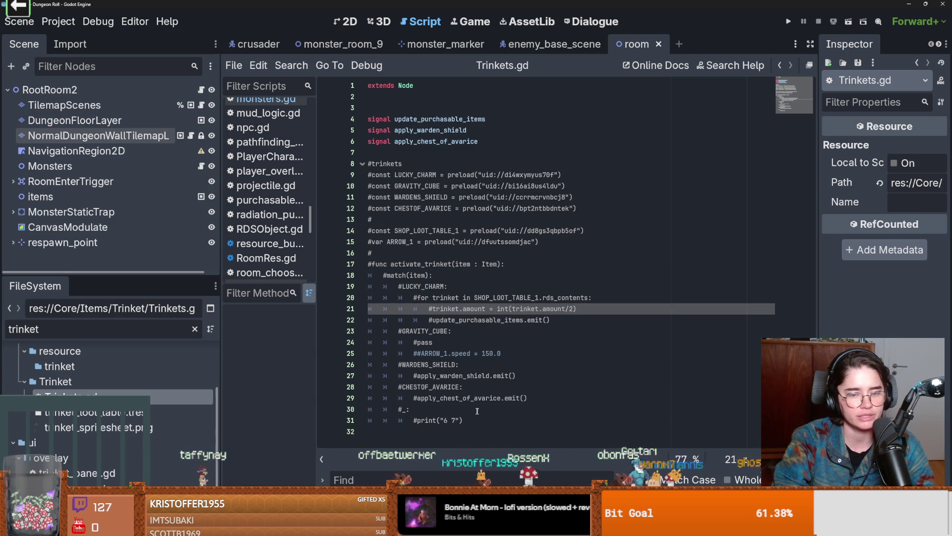
# - Insert blank lines above the #trinkets comment and clear the trinket file filter
pyautogui.click(569, 308)
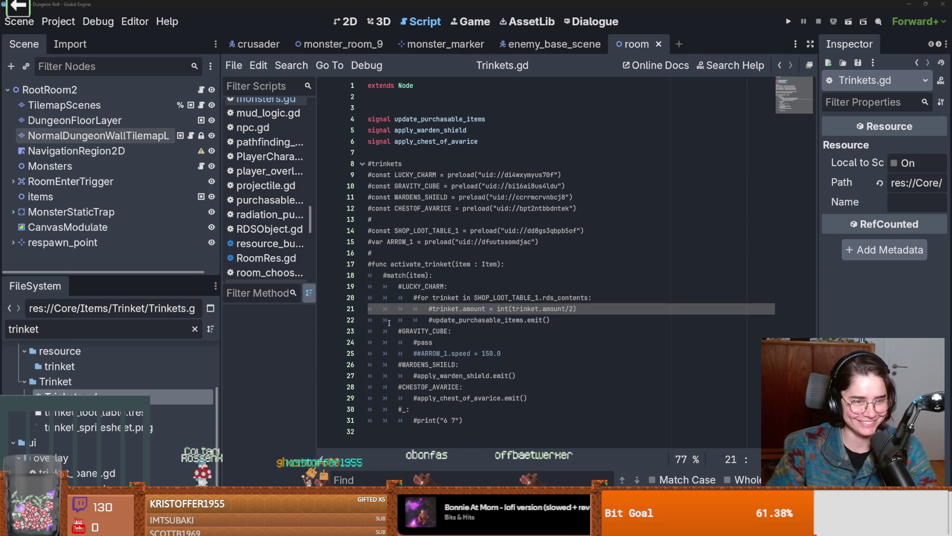
pyautogui.click(459, 241)
pyautogui.hotkey('ctrl', 's')
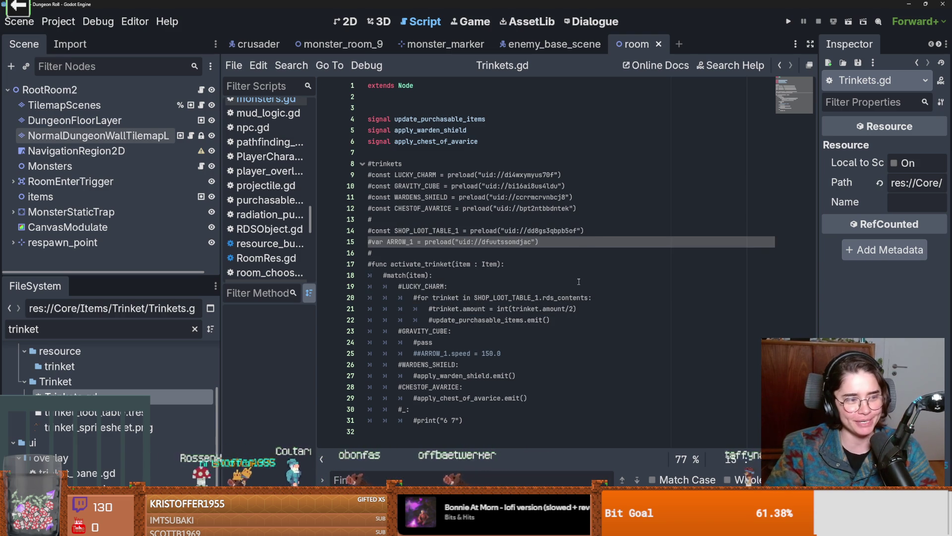
pyautogui.hotkey('ctrl', 's')
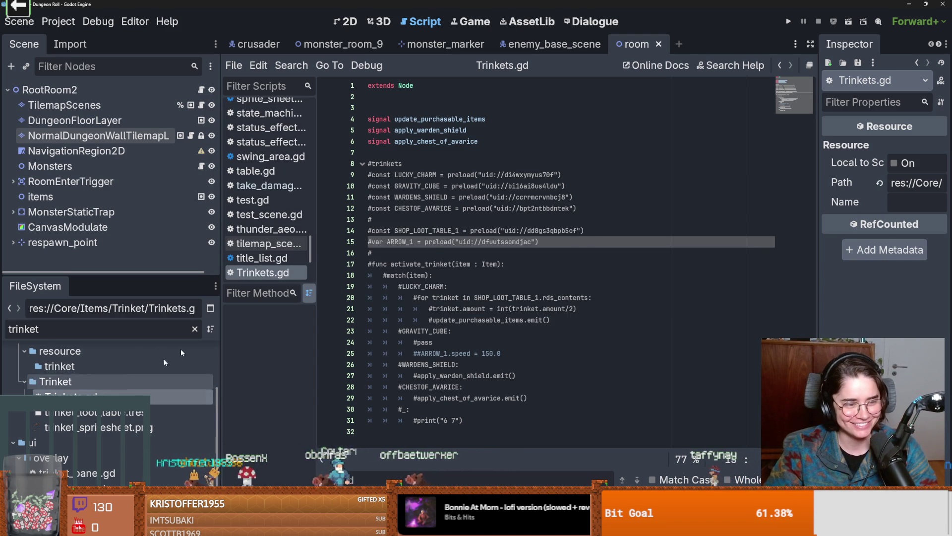
pyautogui.click(434, 252)
pyautogui.click(383, 151)
pyautogui.press('Return')
pyautogui.press('Return')
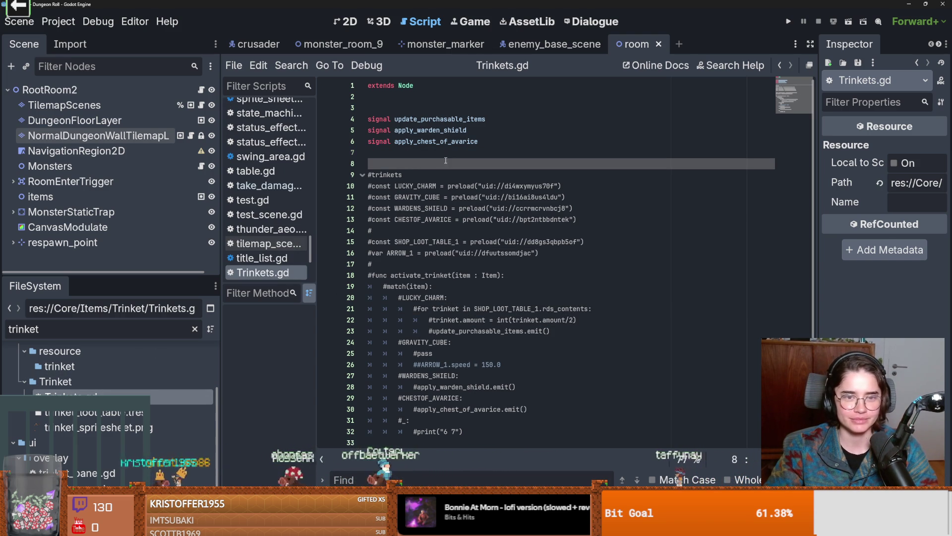
pyautogui.click(406, 167)
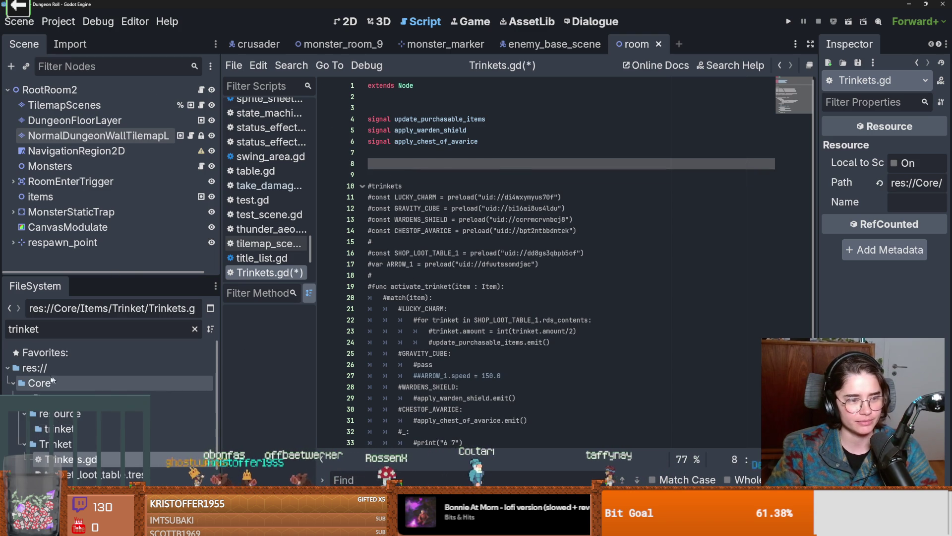
pyautogui.click(194, 330)
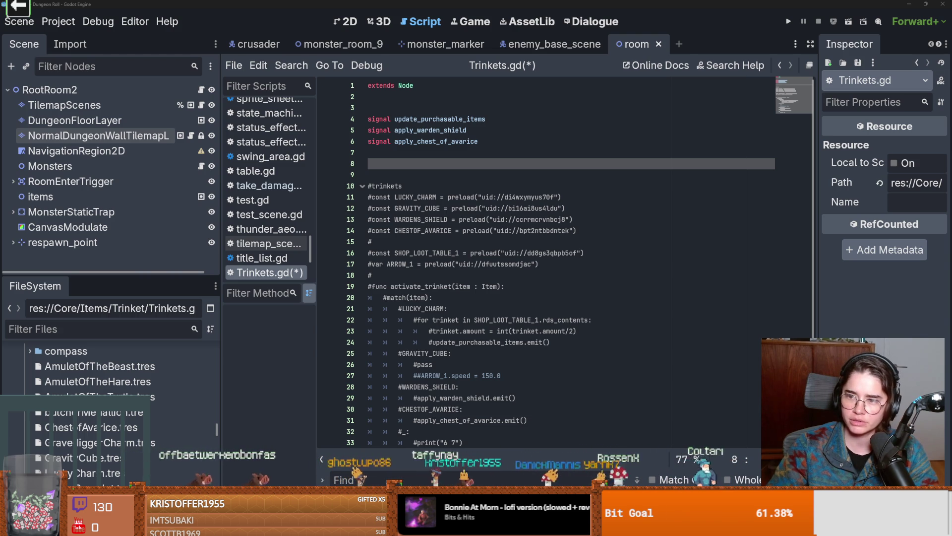
# - Switch to Obsidian and pan around the Inventory diagram to the empty canvas above it
pyautogui.hotkey('alt', 'Tab')
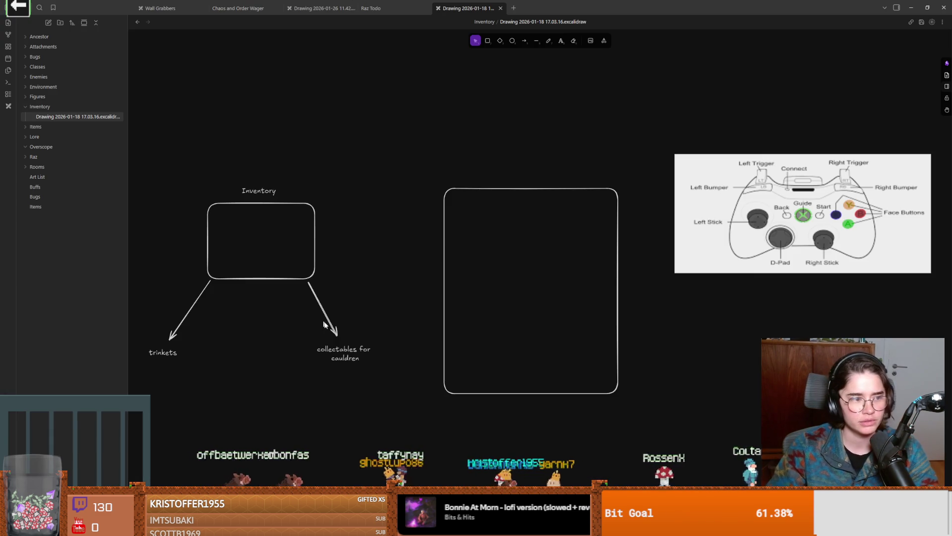
pyautogui.hscroll(-10, 323, 325)
pyautogui.scroll(2, 415, 350)
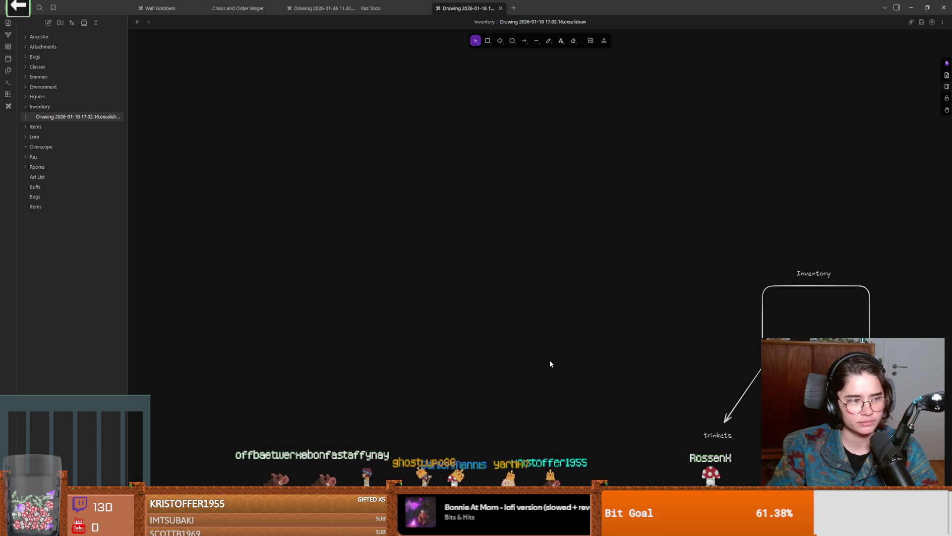
pyautogui.scroll(-2, 516, 368)
pyautogui.scroll(4, 561, 379)
pyautogui.hscroll(5, 561, 380)
pyautogui.scroll(3, 453, 366)
pyautogui.hscroll(2, 453, 364)
pyautogui.scroll(-4, 312, 347)
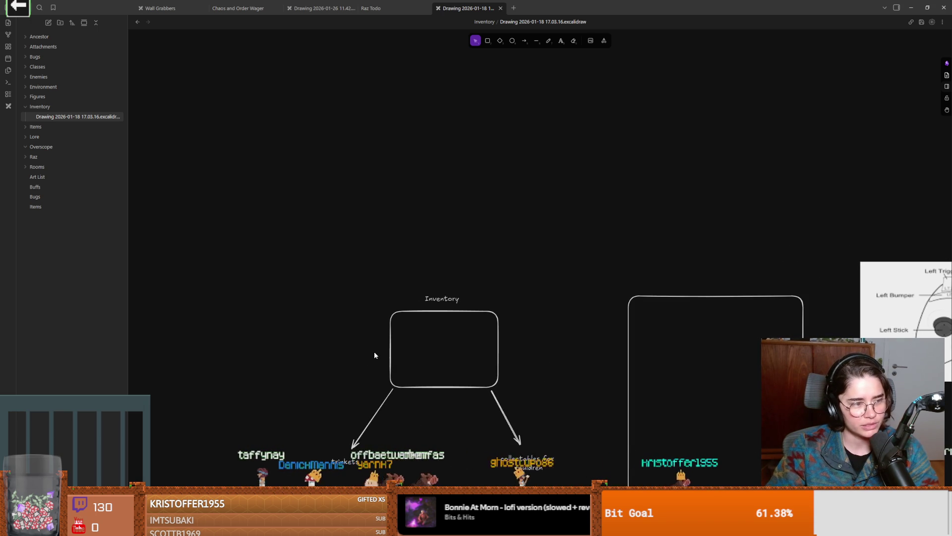
pyautogui.hscroll(2, 347, 355)
pyautogui.scroll(1, 297, 359)
pyautogui.scroll(-2, 278, 362)
pyautogui.hscroll(3, 334, 359)
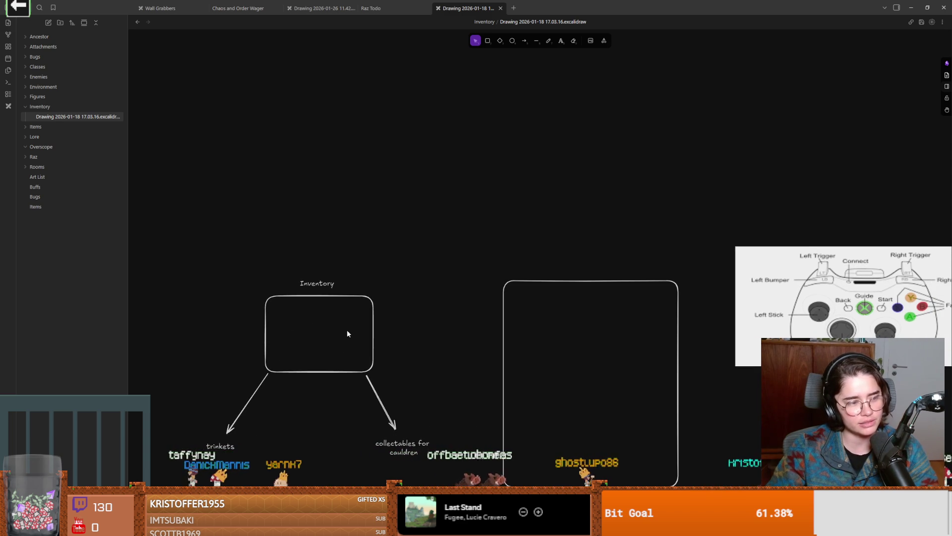
pyautogui.hscroll(-1, 412, 353)
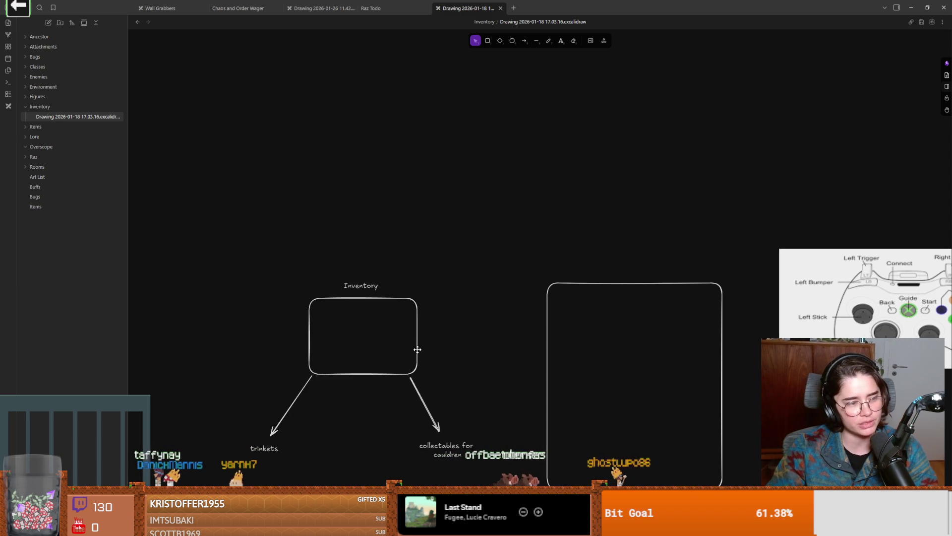
pyautogui.scroll(1, 456, 374)
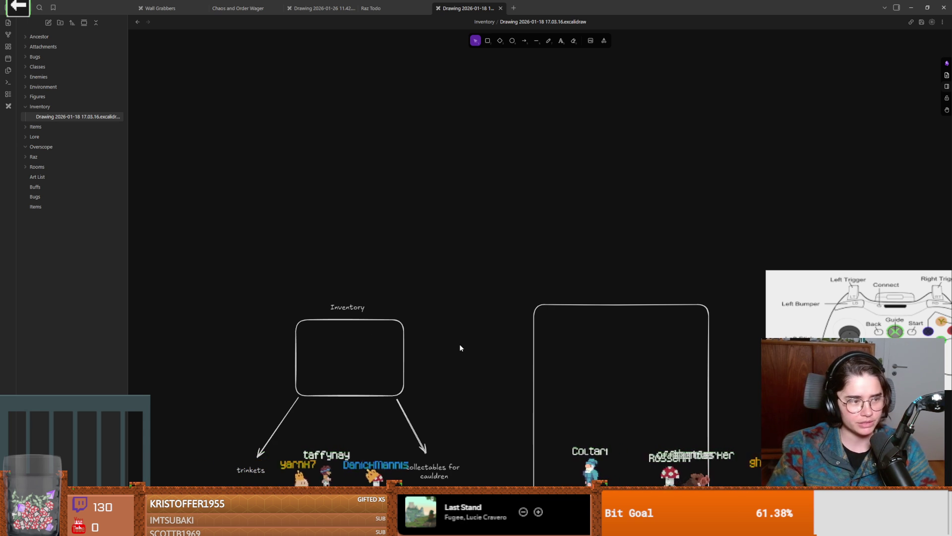
pyautogui.scroll(1, 430, 346)
pyautogui.hscroll(1, 429, 346)
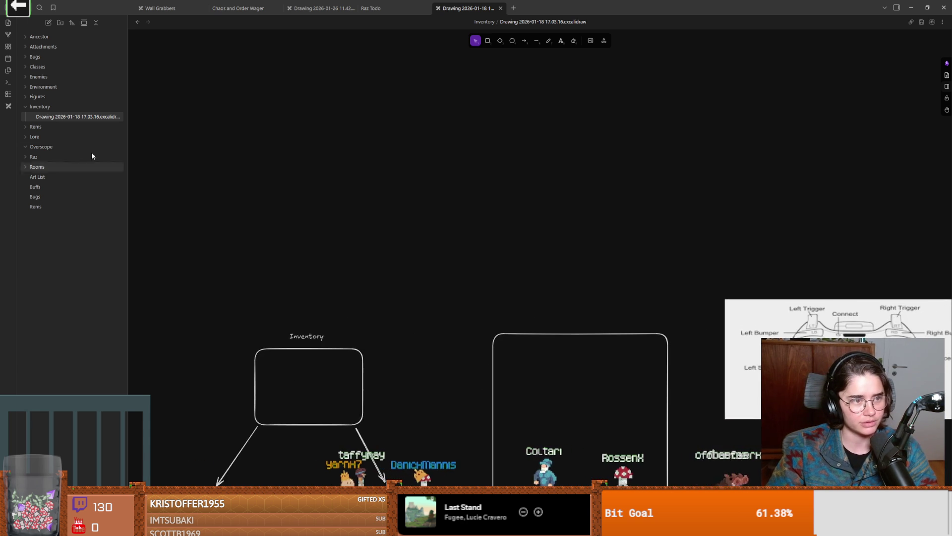
pyautogui.hscroll(-2, 297, 287)
pyautogui.scroll(-1, 298, 288)
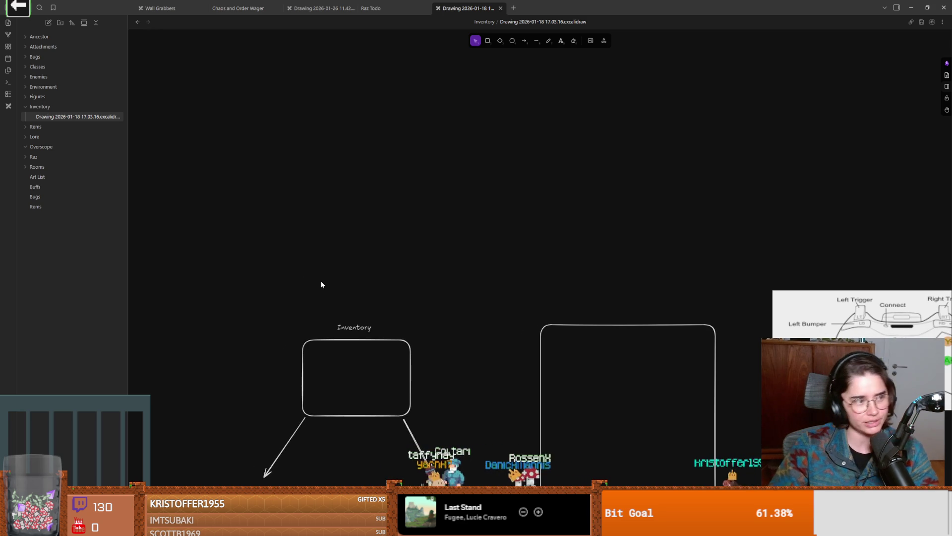
pyautogui.scroll(1, 369, 301)
pyautogui.scroll(-2, 369, 300)
pyautogui.hscroll(1, 369, 300)
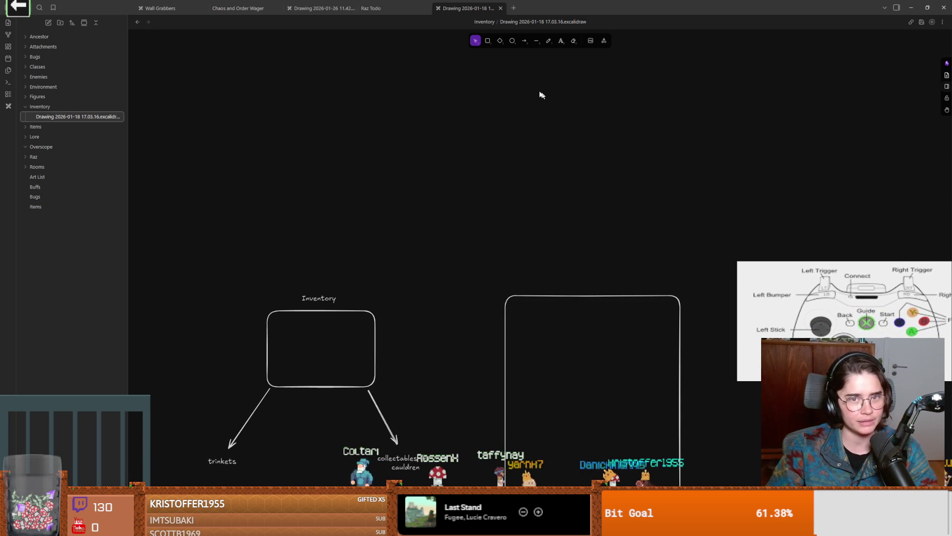
pyautogui.scroll(5, 468, 330)
pyautogui.scroll(-1, 457, 285)
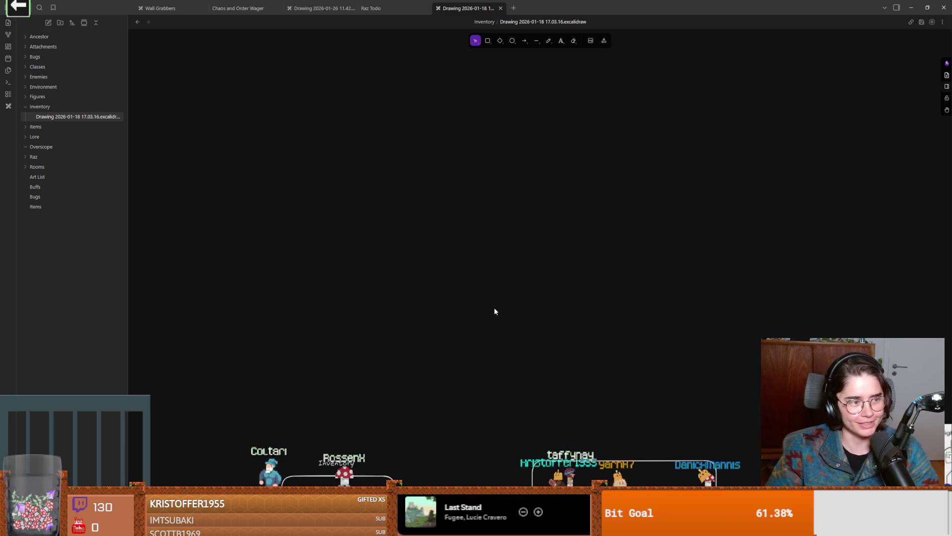
# - Draw an empty rounded rectangle above the Inventory diagram with the Rectangle tool, then deselect it
pyautogui.click(488, 41)
pyautogui.moveTo(396, 144)
pyautogui.mouseDown()
pyautogui.moveTo(508, 228)
pyautogui.moveTo(549, 237)
pyautogui.mouseUp()
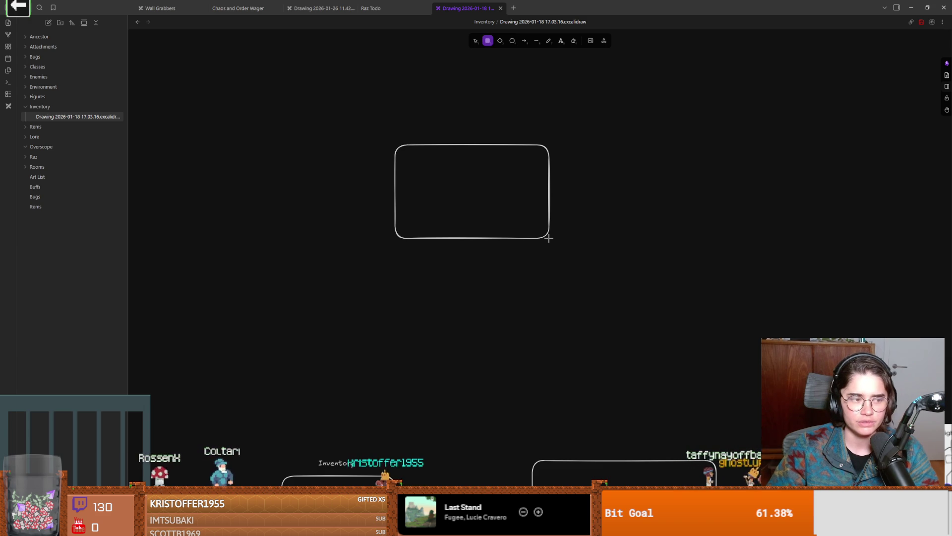
pyautogui.moveTo(549, 238); pyautogui.dragTo(549, 238)
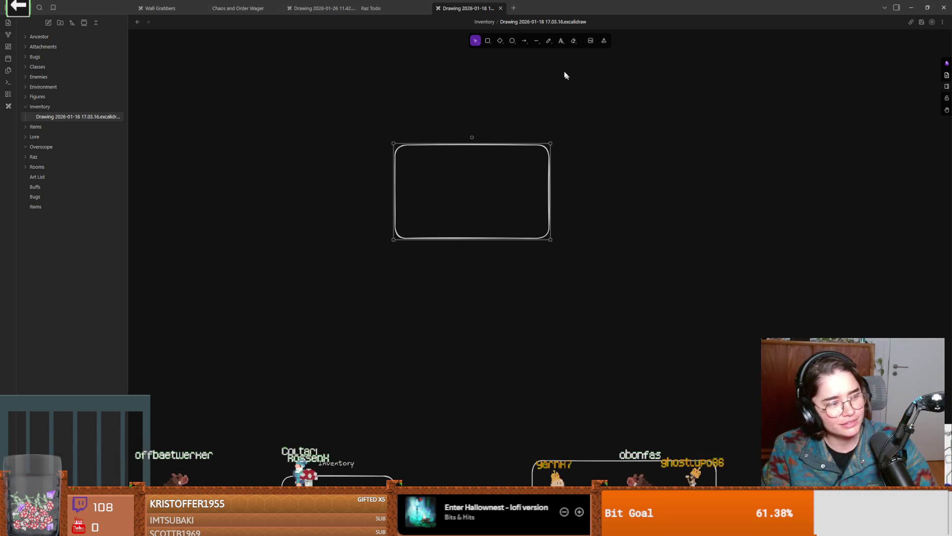
pyautogui.click(326, 207)
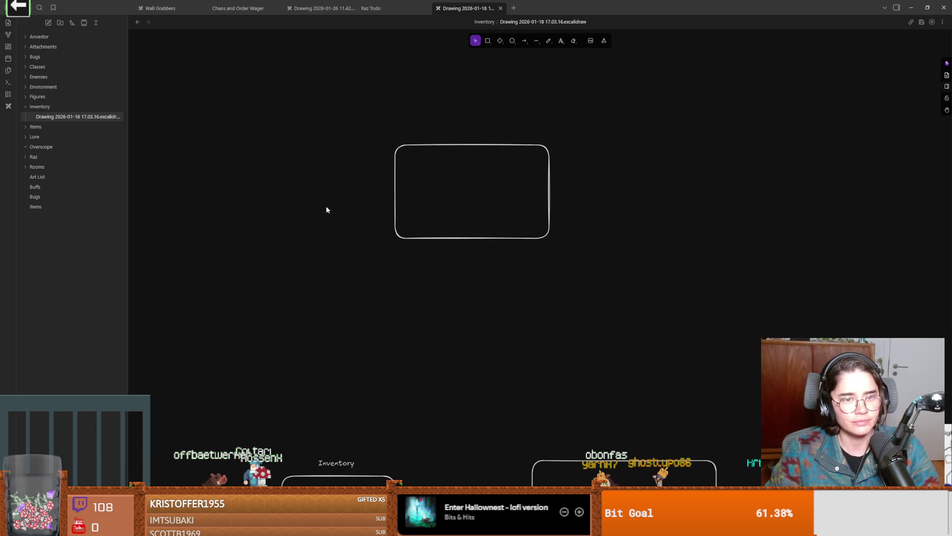
pyautogui.scroll(1, 331, 222)
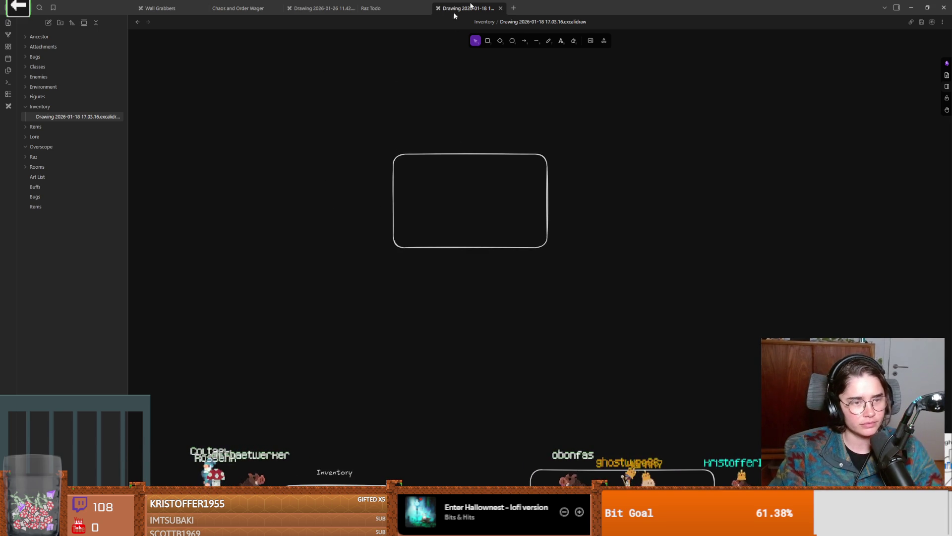
pyautogui.hotkey('alt', 'Tab')
# - Trace where LUCKY_CHARM is used in Trinkets.gd, including its match case in activate_trinket
pyautogui.click(461, 208)
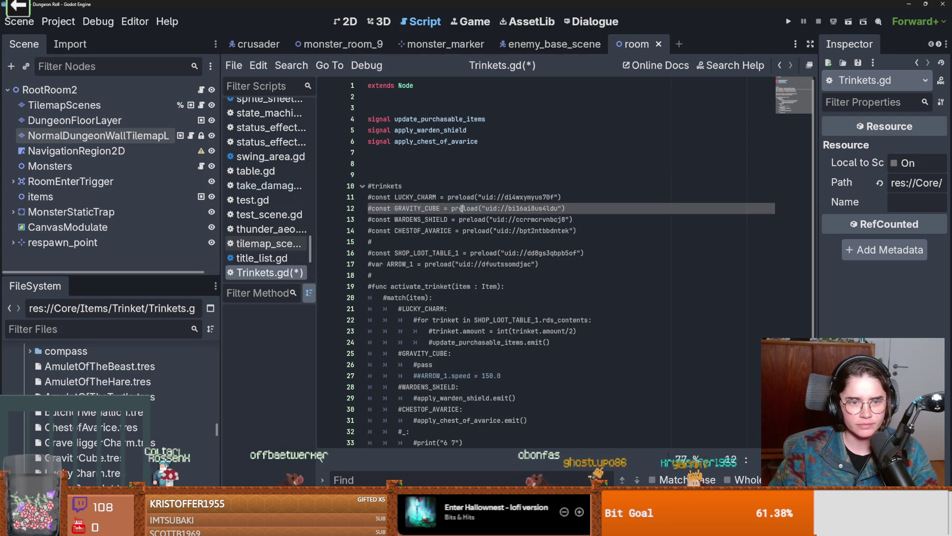
pyautogui.click(438, 186)
pyautogui.scroll(-1, 462, 194)
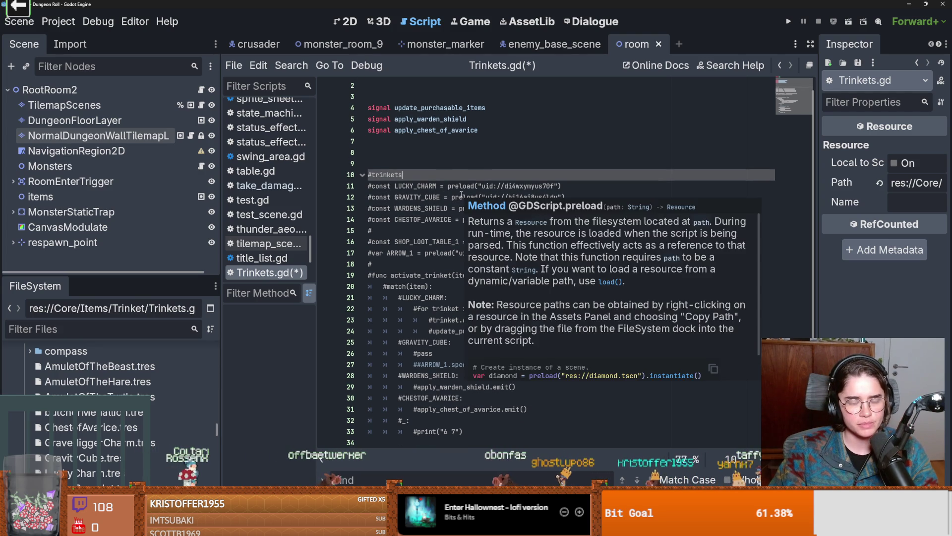
pyautogui.doubleClick(409, 187)
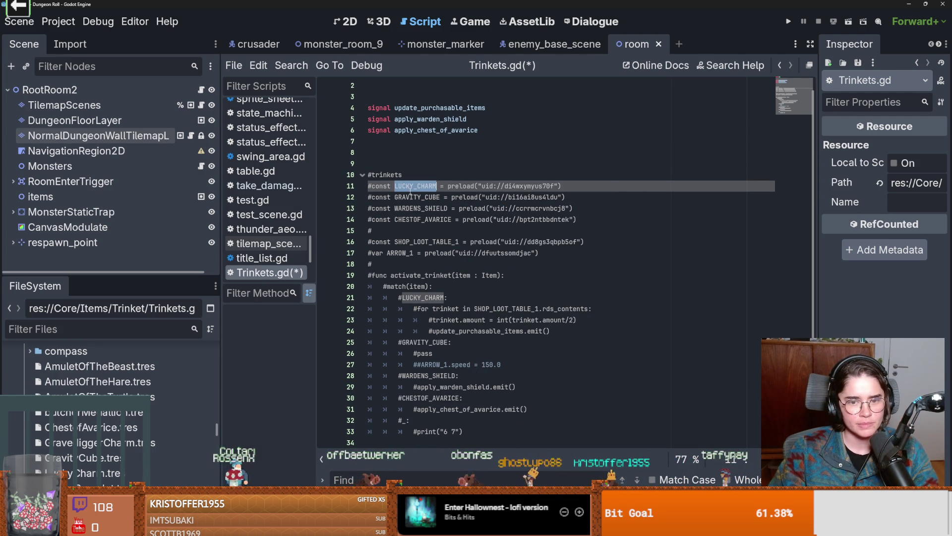
pyautogui.click(408, 299)
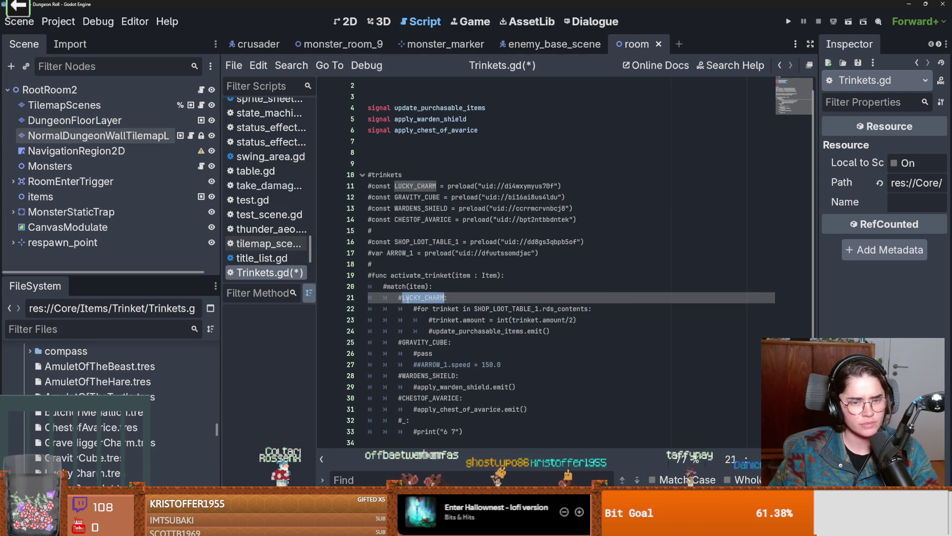
pyautogui.doubleClick(410, 274)
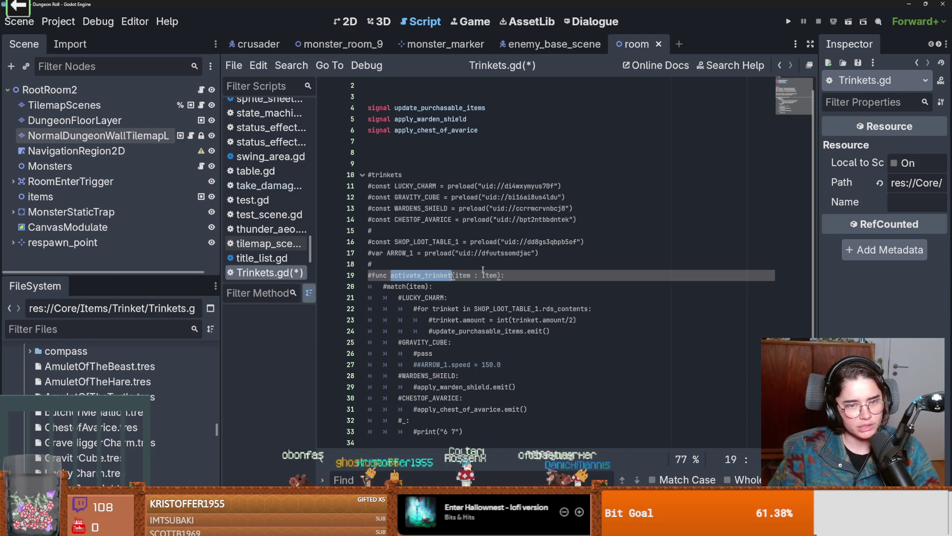
pyautogui.click(475, 185)
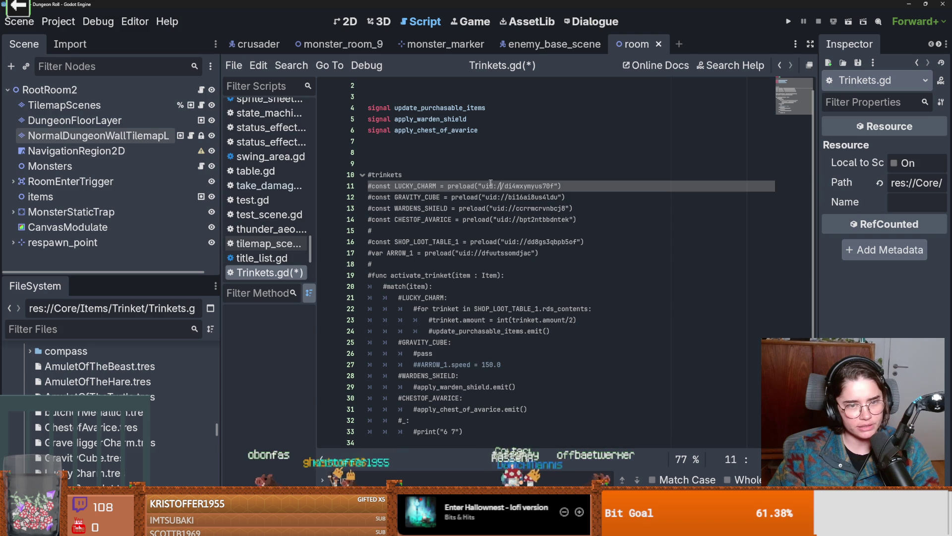
# - Delete the two blank lines above the #trinkets comment
pyautogui.click(386, 164)
pyautogui.press('BackSpace')
pyautogui.press('BackSpace')
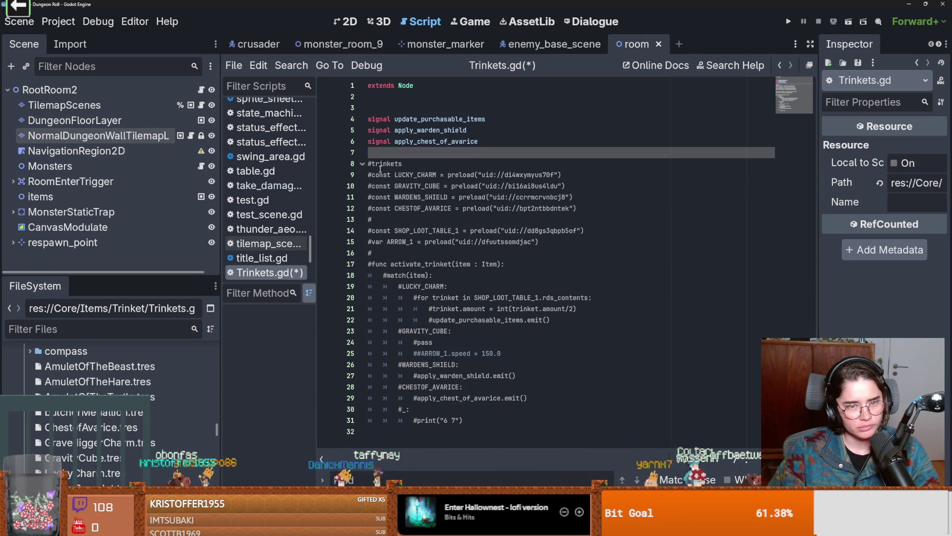
pyautogui.click(417, 287)
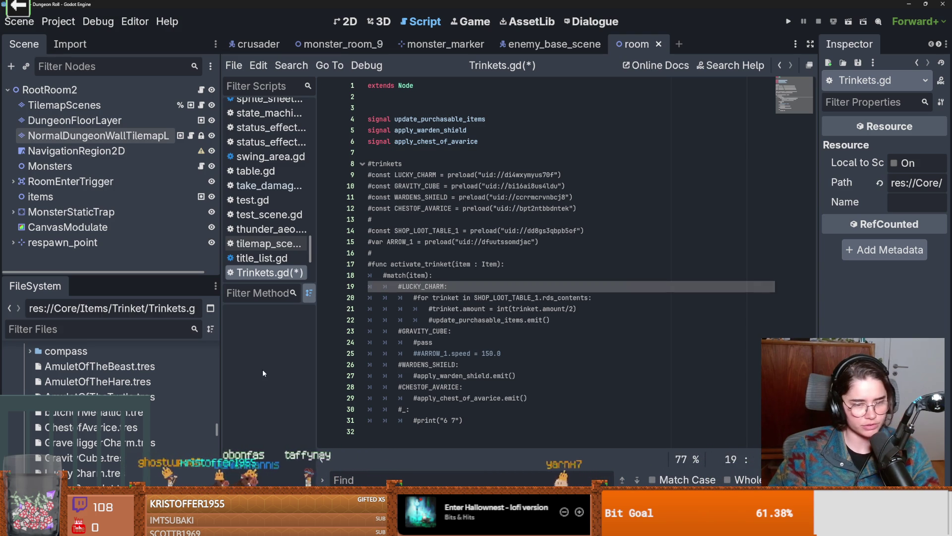
# - Save Trinkets.gd and restore the Dungeon Roll editor to a smaller window
pyautogui.click(516, 375)
pyautogui.hotkey('ctrl', 's')
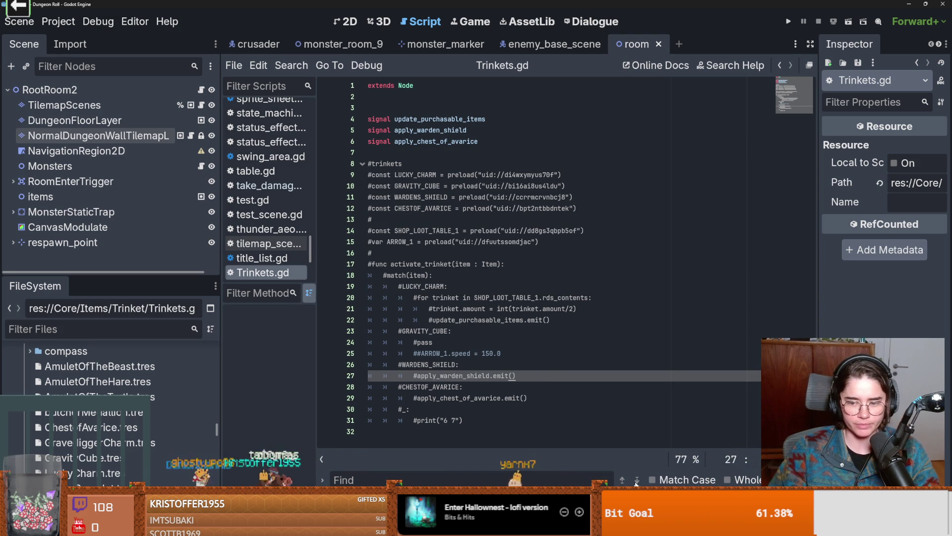
pyautogui.moveTo(887, 5); pyautogui.dragTo(615, 202)
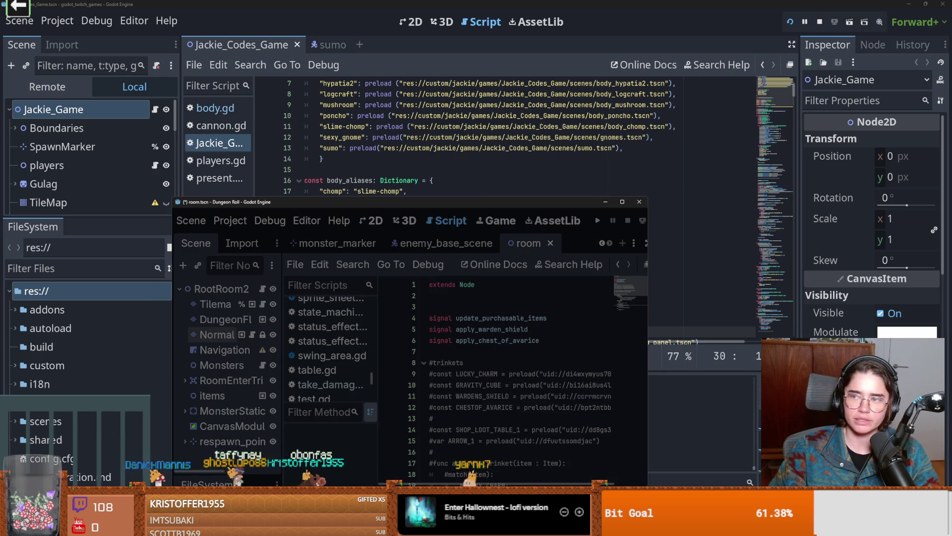
# - Minimize Dungeon Roll and go to the JAIL_RELEASE_INTERVAL_SECONDS line in the Jackie_Codes_Game script
pyautogui.click(605, 202)
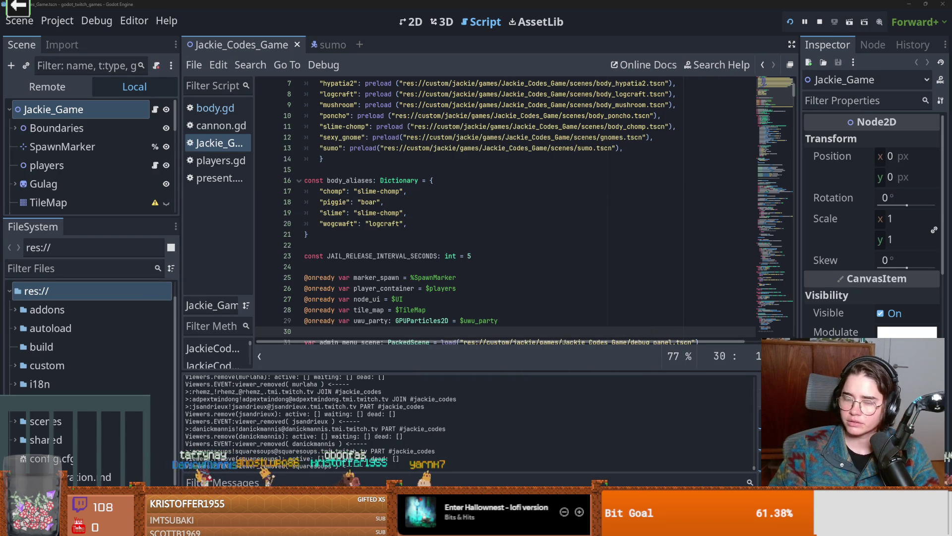
pyautogui.click(381, 256)
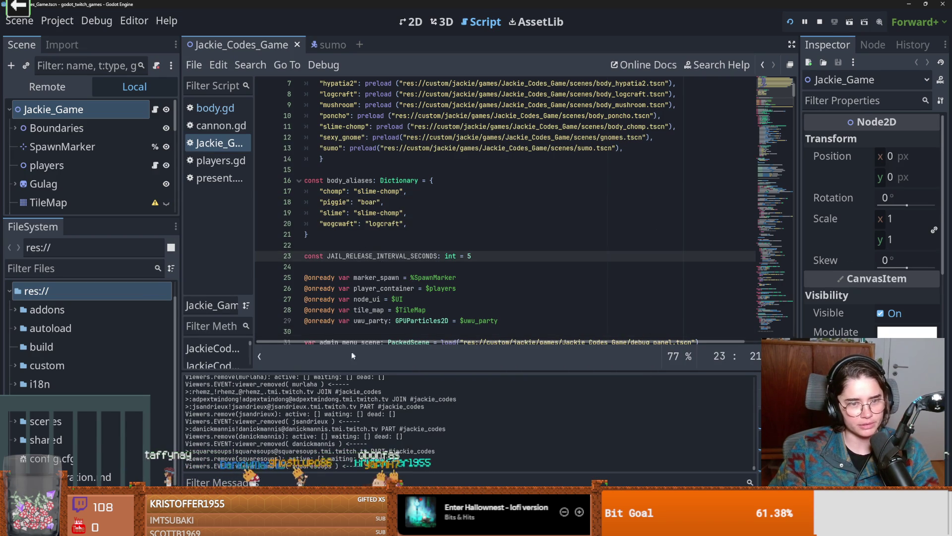